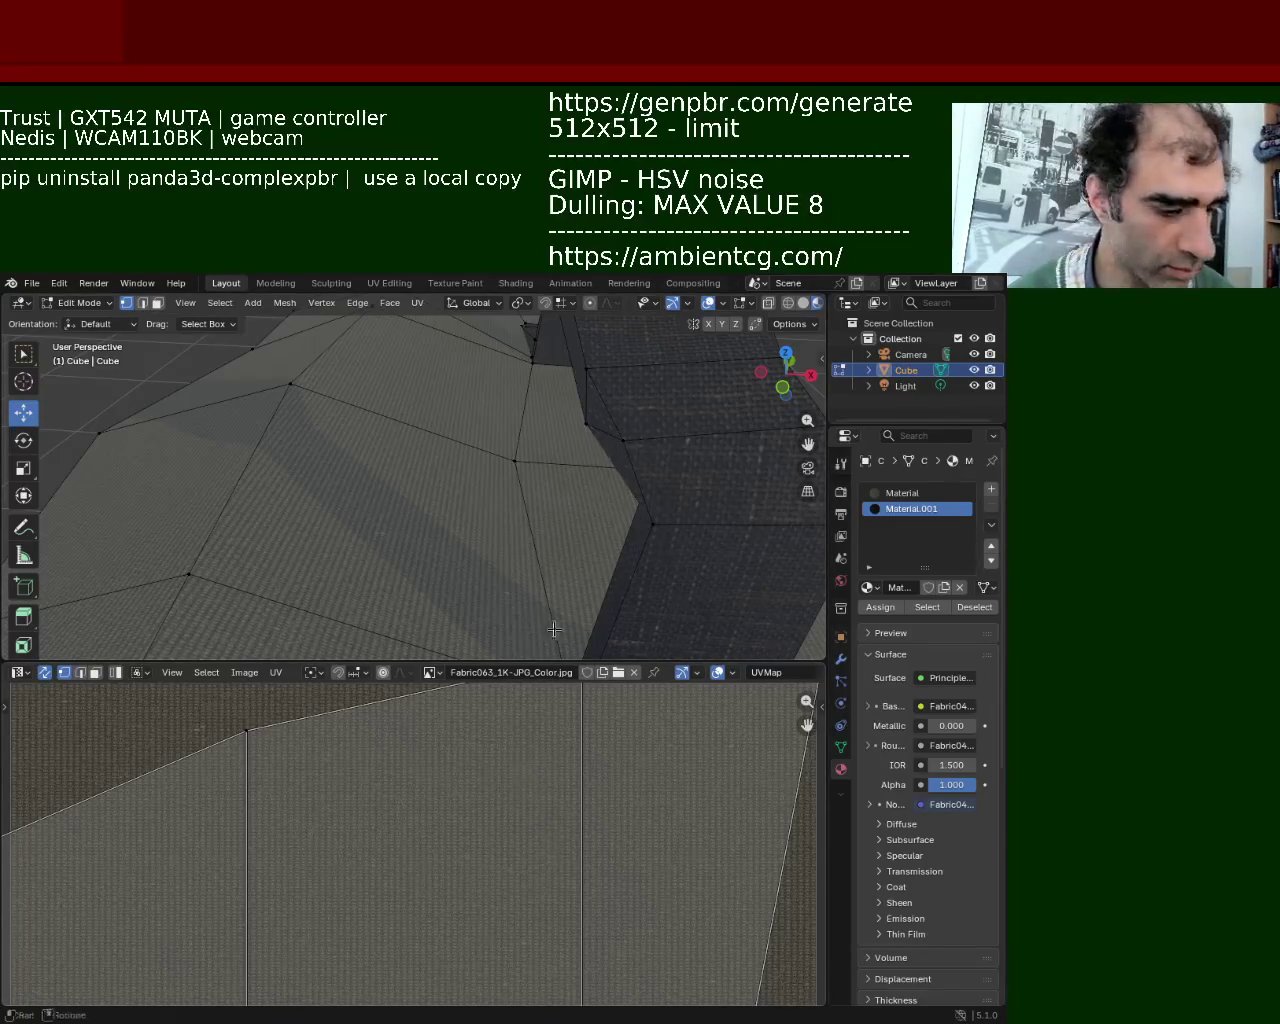
Try two scalings of all the backpack's UV islands, the second shrinking them.
{"action": "key", "text": "a"}
{"action": "key", "text": "s"}
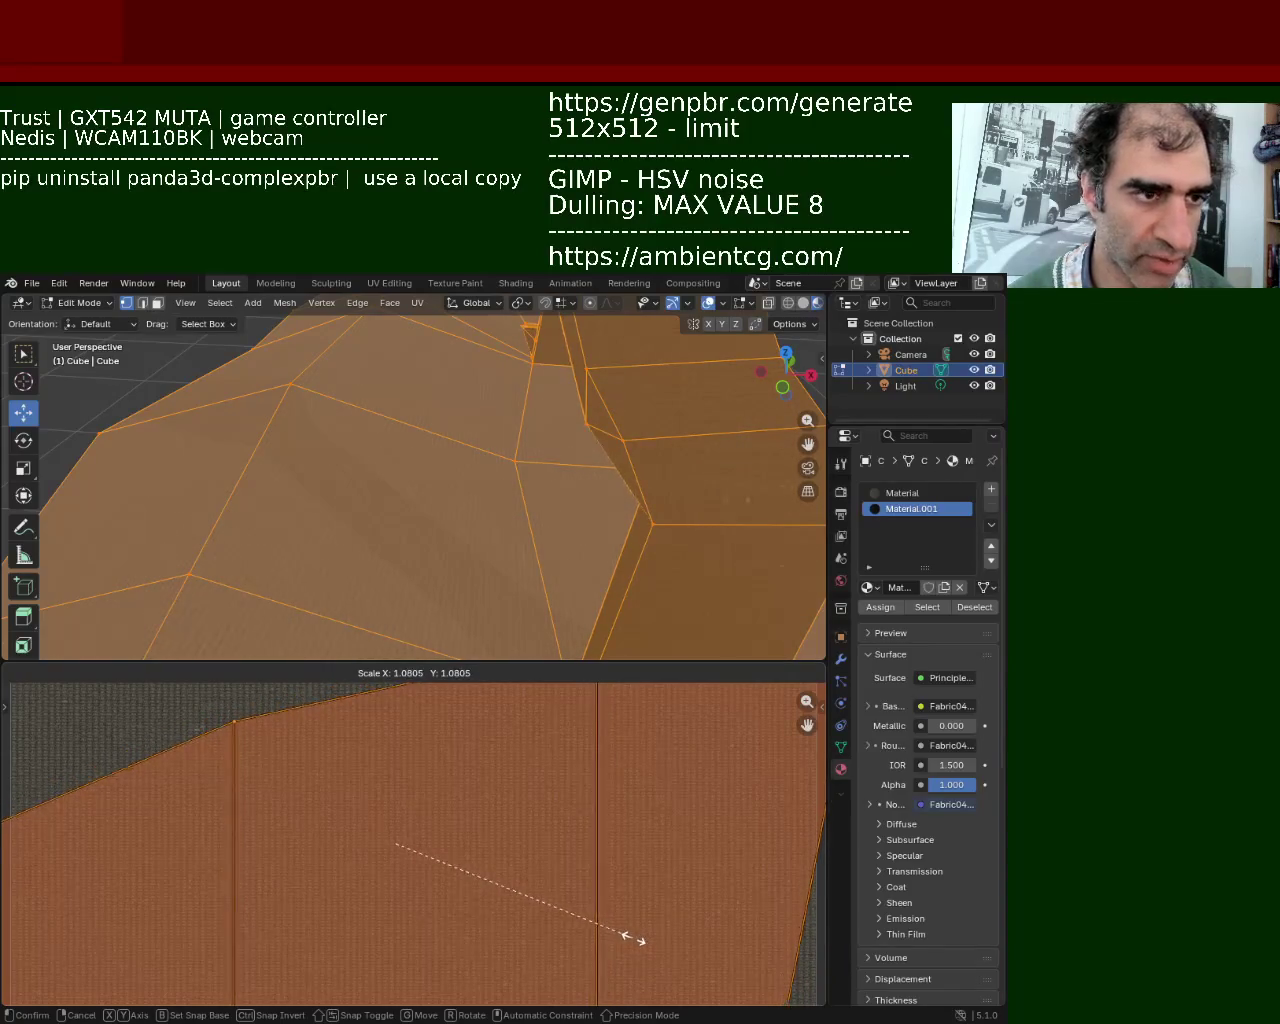
{"action": "left_click", "coordinate": [628, 937]}
{"action": "key", "text": "alt+a"}
{"action": "mouse_move", "coordinate": [466, 491]}
{"action": "middle_mouse_down", "text": "ctrl"}
{"action": "mouse_move", "coordinate": [419, 509]}
{"action": "mouse_move", "coordinate": [459, 530]}
{"action": "mouse_move", "coordinate": [432, 456]}
{"action": "mouse_move", "coordinate": [391, 492]}
{"action": "mouse_move", "coordinate": [458, 390]}
{"action": "mouse_move", "coordinate": [394, 449]}
{"action": "mouse_move", "coordinate": [360, 429]}
{"action": "mouse_move", "coordinate": [400, 429]}
{"action": "mouse_move", "coordinate": [408, 457]}
{"action": "middle_mouse_up", "text": "ctrl"}
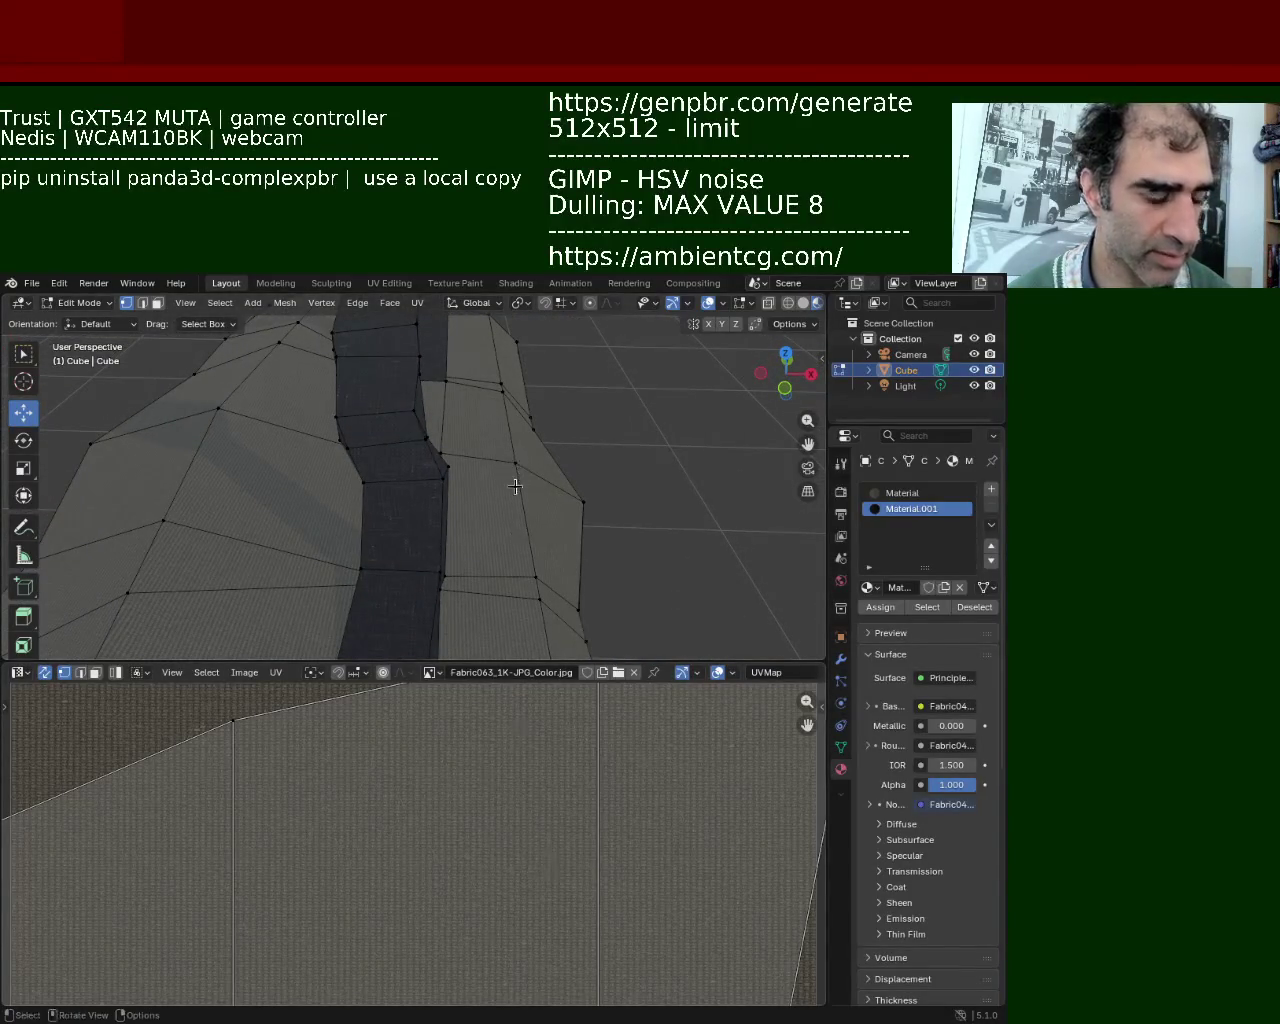
{"action": "key", "text": "a"}
{"action": "key", "text": "s"}
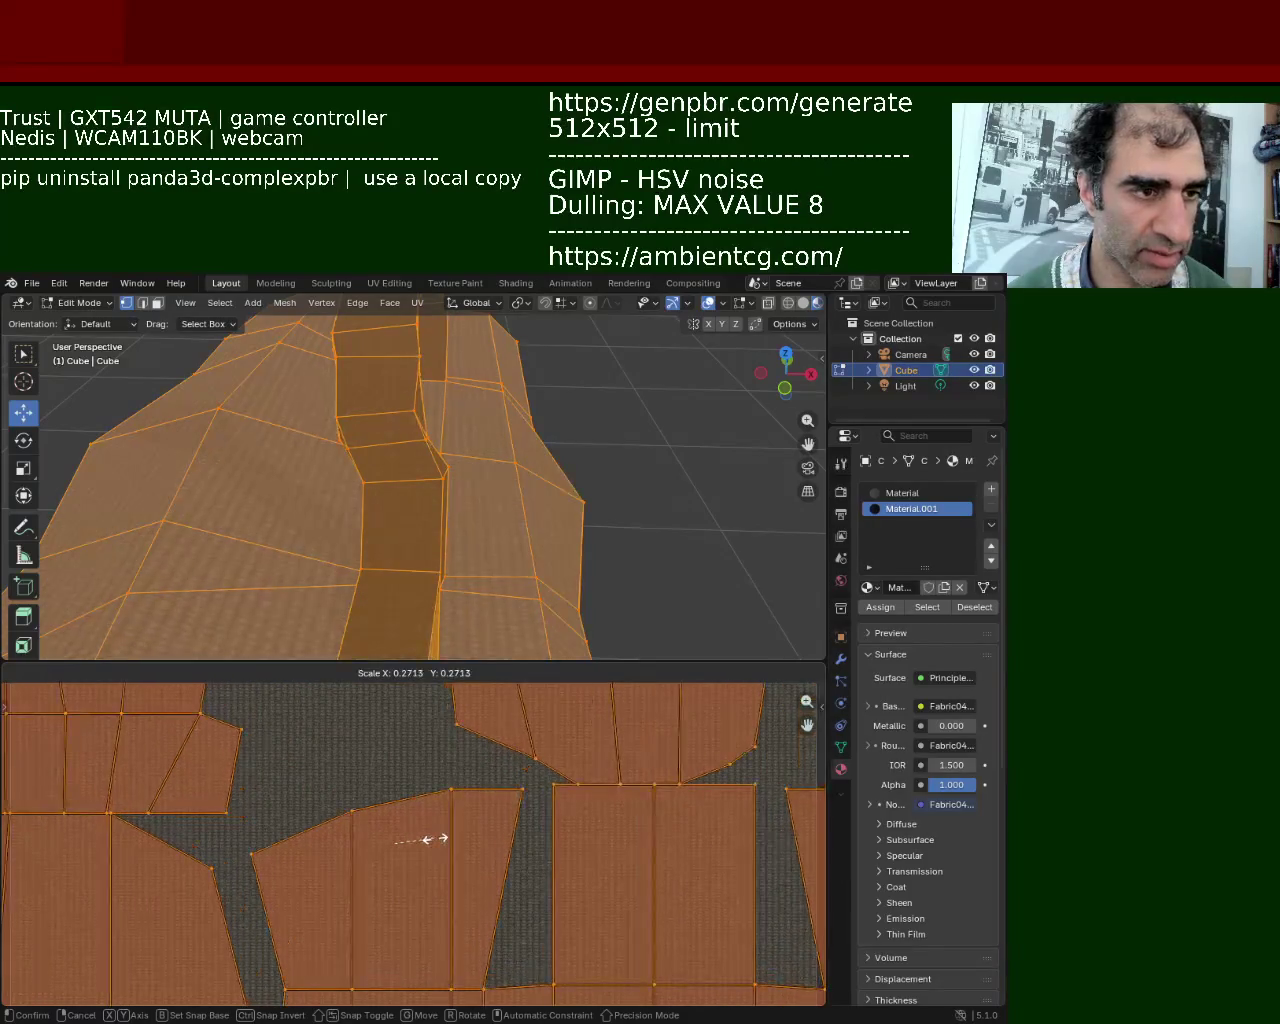
{"action": "left_click", "coordinate": [434, 837]}
{"action": "key", "text": "alt+a"}
{"action": "mouse_move", "coordinate": [646, 480]}
{"action": "middle_mouse_down"}
{"action": "mouse_move", "coordinate": [551, 460]}
{"action": "mouse_move", "coordinate": [458, 490]}
{"action": "mouse_move", "coordinate": [543, 443]}
{"action": "mouse_move", "coordinate": [608, 508]}
{"action": "mouse_move", "coordinate": [639, 431]}
{"action": "mouse_move", "coordinate": [511, 400]}
{"action": "mouse_move", "coordinate": [507, 437]}
{"action": "middle_mouse_up"}
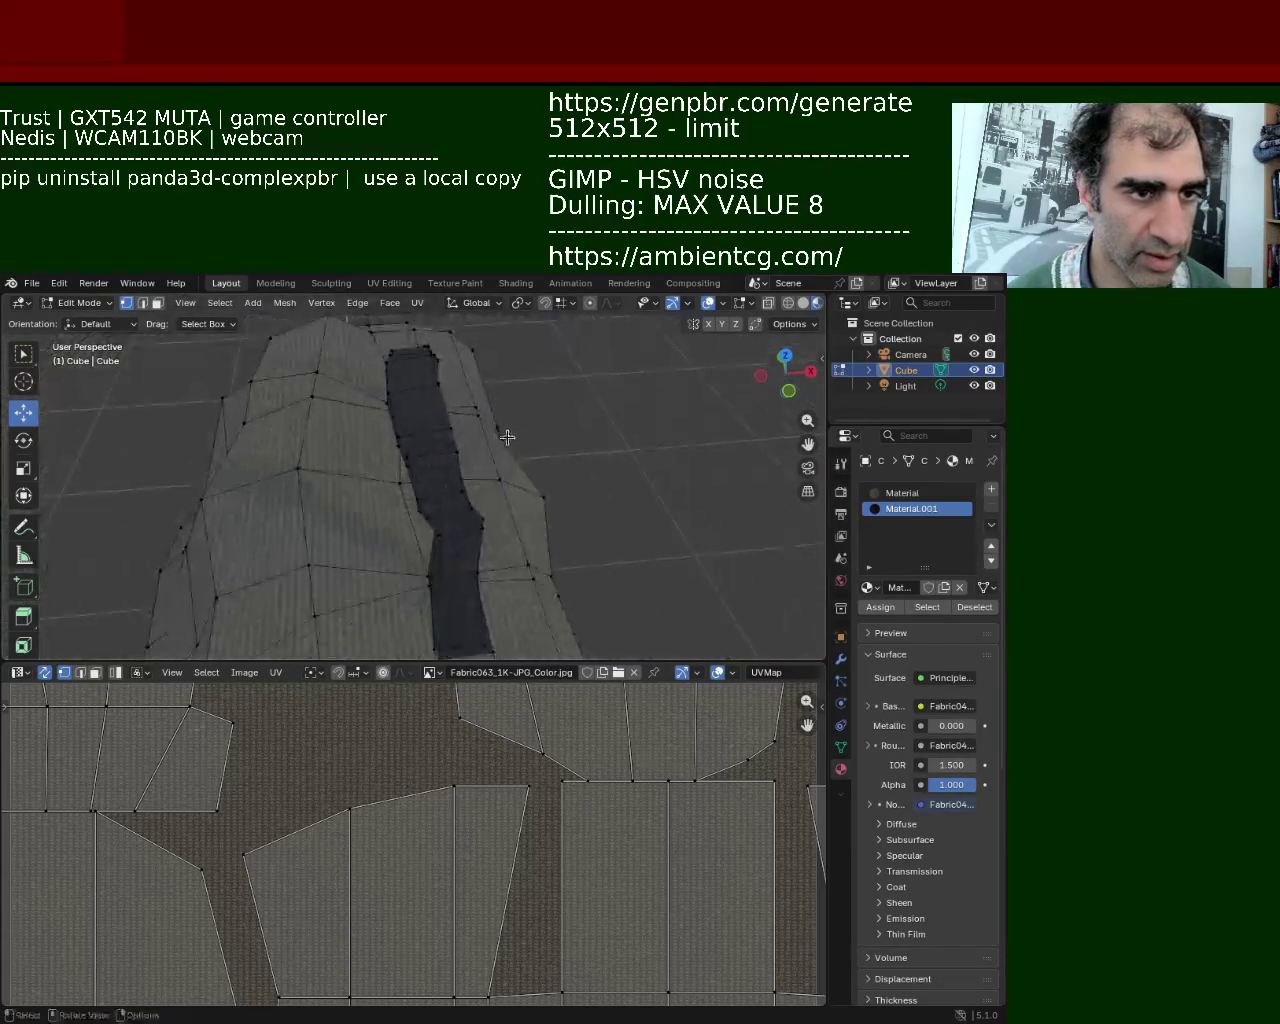
Enlarge the UV islands twice, to about 1.46x, for a finer fabric weave, then inspect.
{"action": "key", "text": "a"}
{"action": "key", "text": "s"}
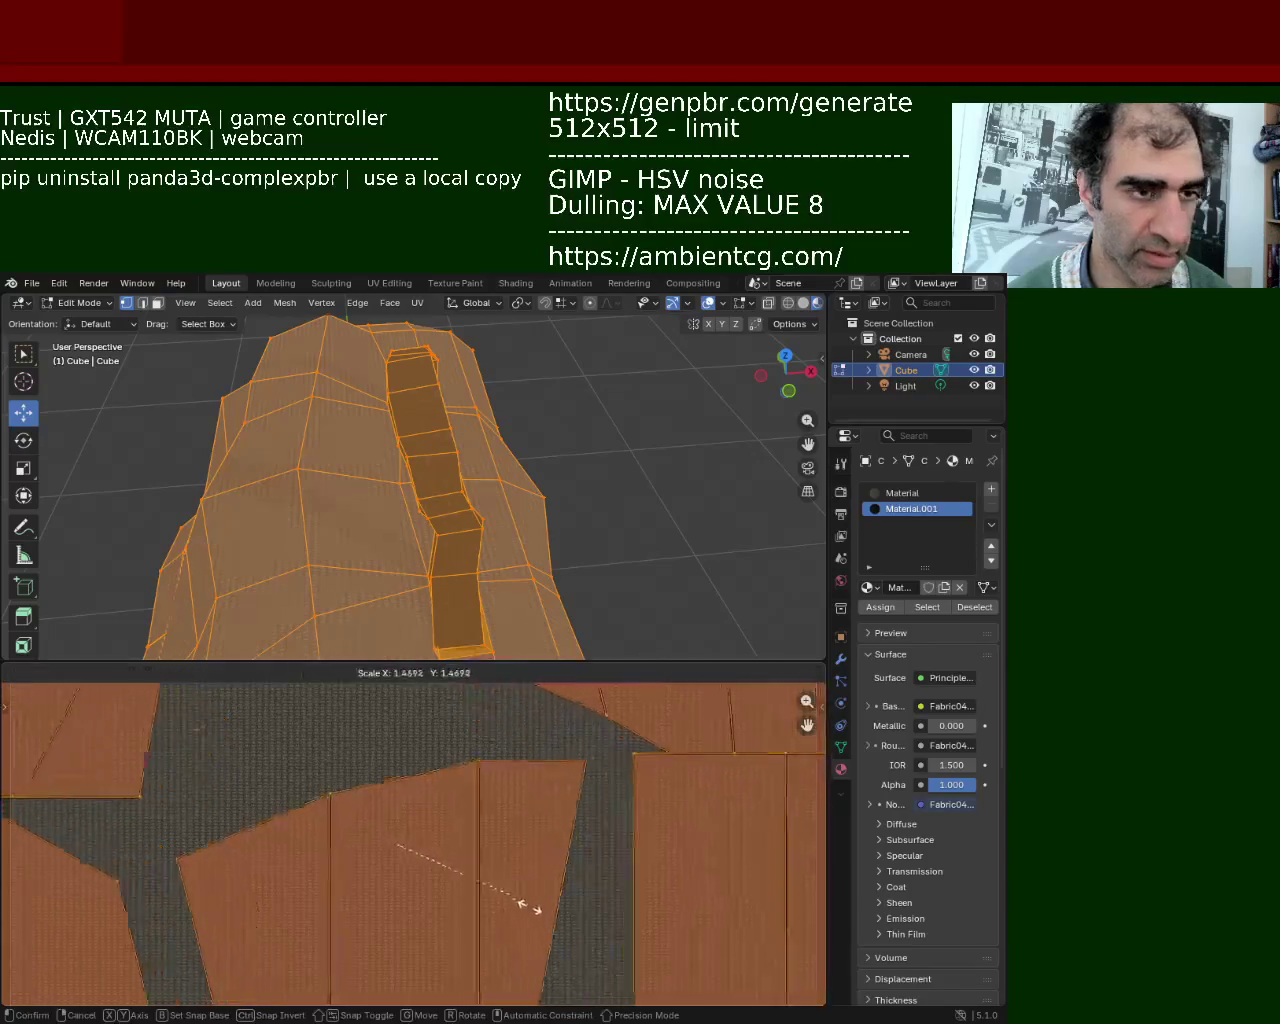
{"action": "left_click", "coordinate": [560, 698]}
{"action": "key", "text": "s"}
{"action": "left_click", "coordinate": [516, 789]}
{"action": "key", "text": "alt+a"}
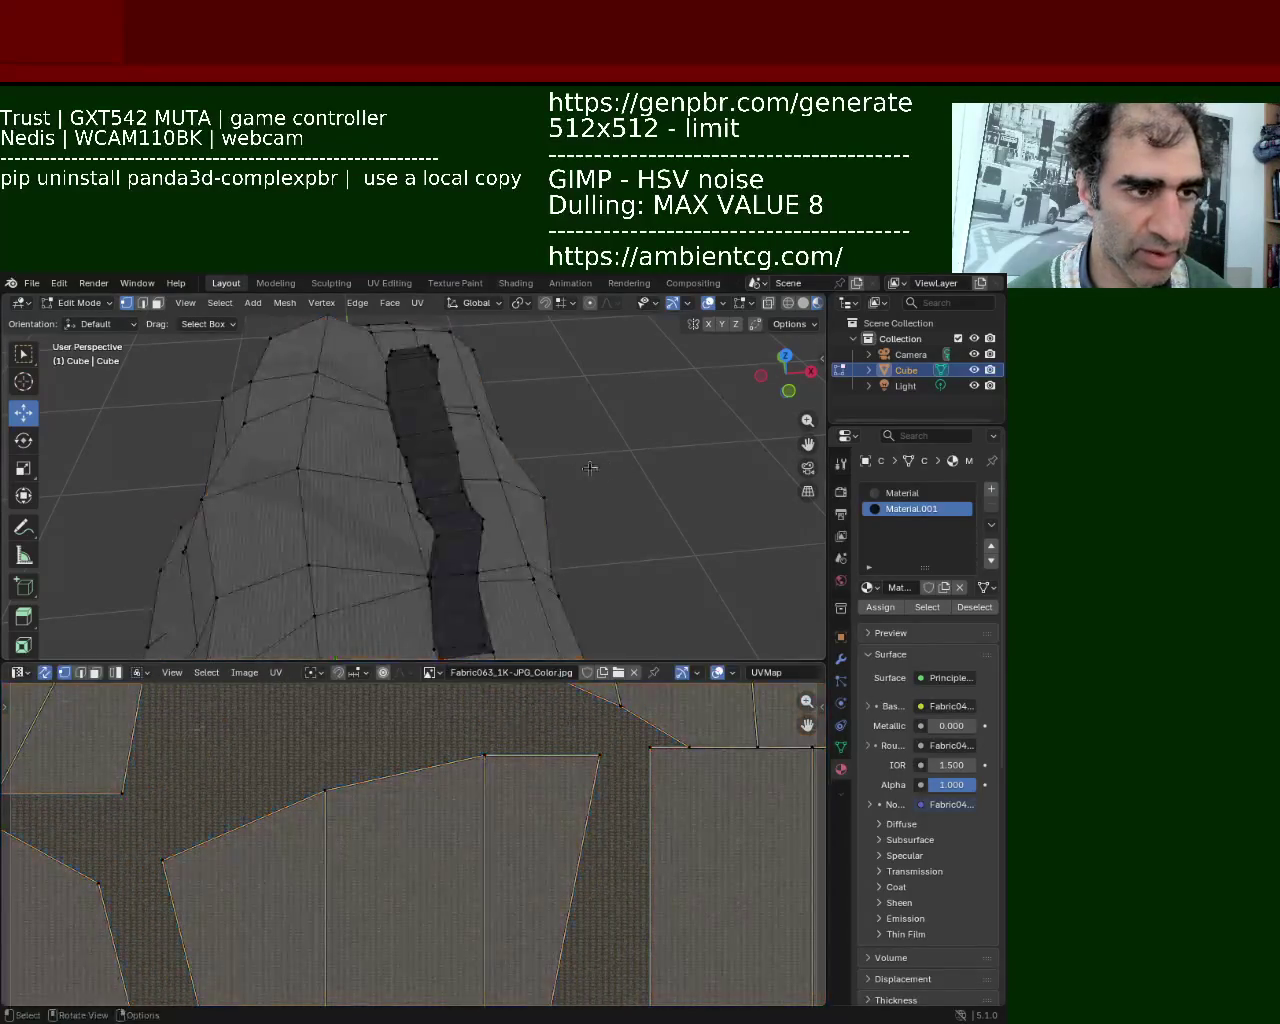
{"action": "middle_click_drag", "start_coordinate": [420, 500], "coordinate": [337, 432]}
{"action": "scroll", "coordinate": [337, 432], "scroll_direction": "down", "scroll_amount": 3}
{"action": "mouse_move", "coordinate": [386, 615]}
{"action": "middle_mouse_down"}
{"action": "mouse_move", "coordinate": [375, 464]}
{"action": "mouse_move", "coordinate": [498, 418]}
{"action": "mouse_move", "coordinate": [423, 458]}
{"action": "middle_mouse_up"}
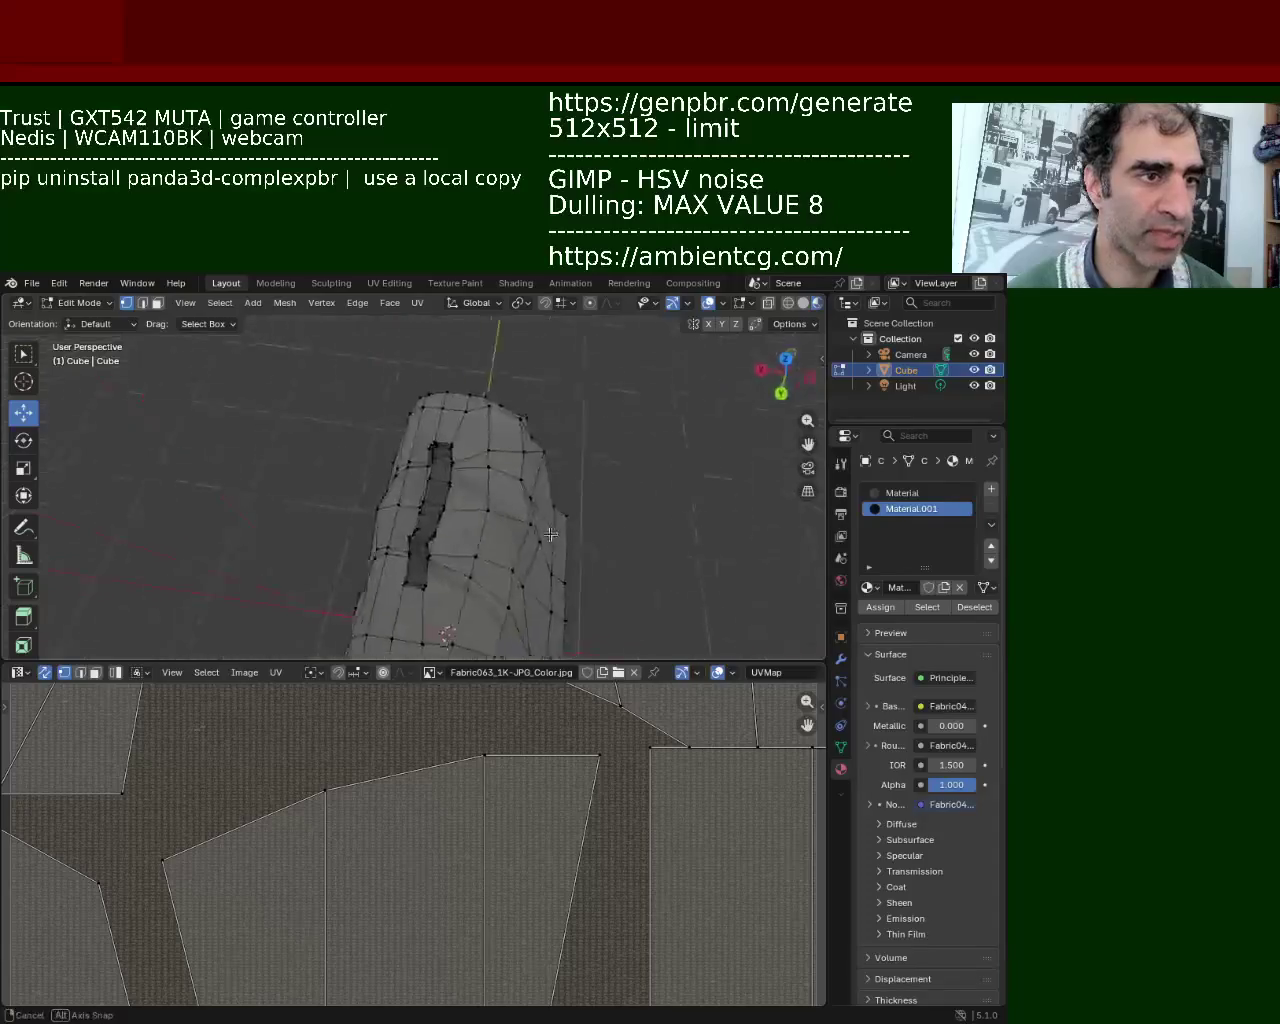
Turn off viewport overlays and view the textured backpack and handle as a solid model.
{"action": "mouse_move", "coordinate": [423, 458]}
{"action": "middle_mouse_down"}
{"action": "mouse_move", "coordinate": [365, 478]}
{"action": "mouse_move", "coordinate": [455, 419]}
{"action": "mouse_move", "coordinate": [314, 425]}
{"action": "mouse_move", "coordinate": [408, 421]}
{"action": "middle_mouse_up"}
{"action": "left_click", "coordinate": [710, 303]}
{"action": "mouse_move", "coordinate": [403, 532]}
{"action": "middle_mouse_down"}
{"action": "mouse_move", "coordinate": [339, 470]}
{"action": "mouse_move", "coordinate": [561, 459]}
{"action": "mouse_move", "coordinate": [383, 474]}
{"action": "middle_mouse_up"}
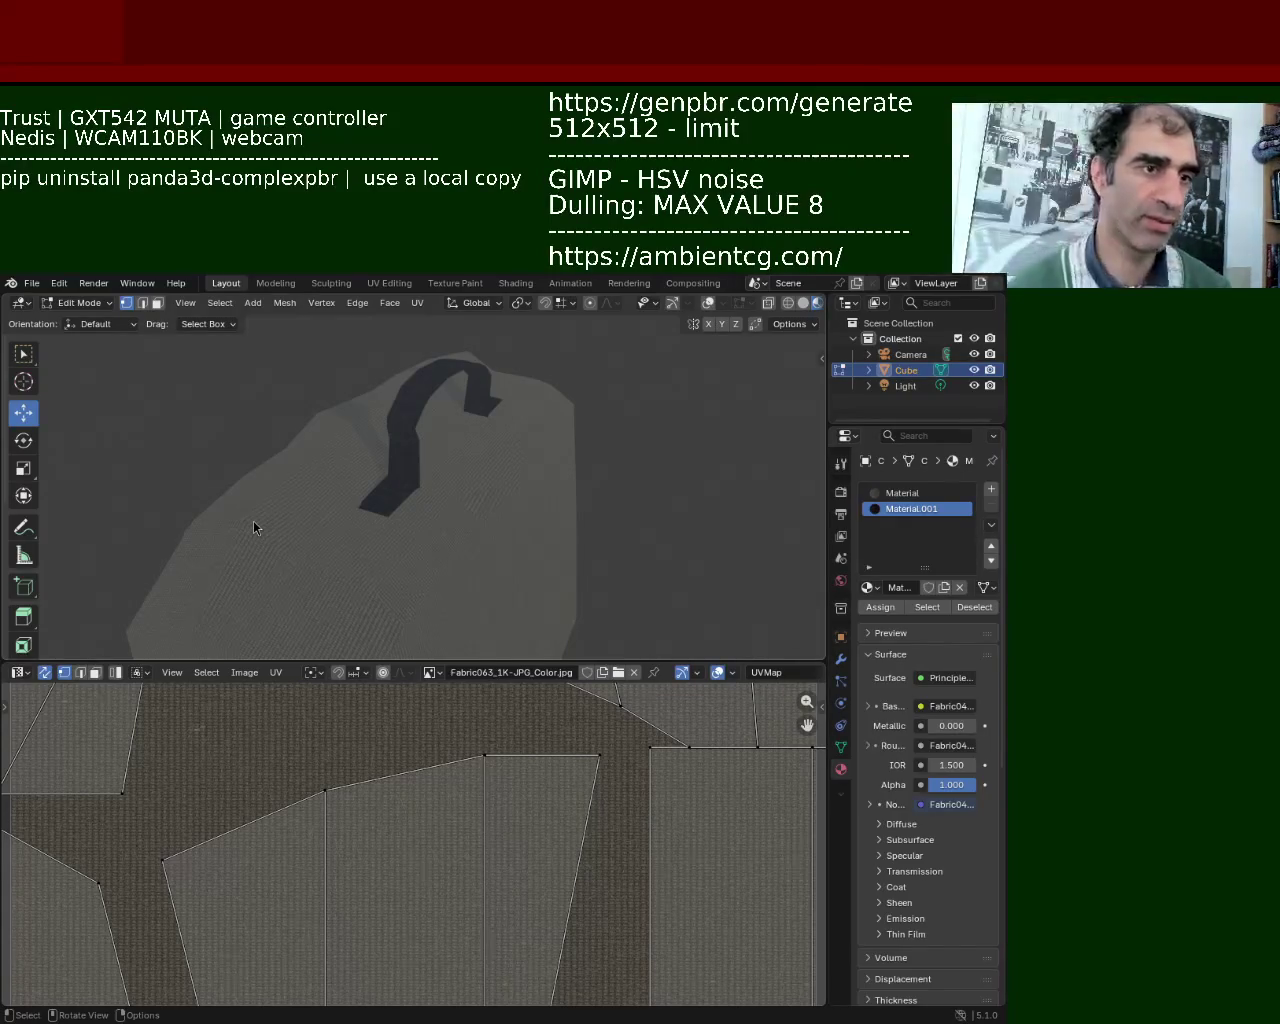
{"action": "mouse_move", "coordinate": [254, 528]}
{"action": "middle_mouse_down"}
{"action": "mouse_move", "coordinate": [497, 417]}
{"action": "mouse_move", "coordinate": [431, 566]}
{"action": "mouse_move", "coordinate": [586, 491]}
{"action": "mouse_move", "coordinate": [641, 592]}
{"action": "mouse_move", "coordinate": [429, 586]}
{"action": "mouse_move", "coordinate": [309, 549]}
{"action": "mouse_move", "coordinate": [386, 443]}
{"action": "mouse_move", "coordinate": [272, 515]}
{"action": "mouse_move", "coordinate": [417, 480]}
{"action": "mouse_move", "coordinate": [400, 509]}
{"action": "mouse_move", "coordinate": [486, 557]}
{"action": "mouse_move", "coordinate": [434, 429]}
{"action": "mouse_move", "coordinate": [454, 506]}
{"action": "mouse_move", "coordinate": [391, 571]}
{"action": "mouse_move", "coordinate": [427, 591]}
{"action": "mouse_move", "coordinate": [430, 468]}
{"action": "middle_mouse_up"}
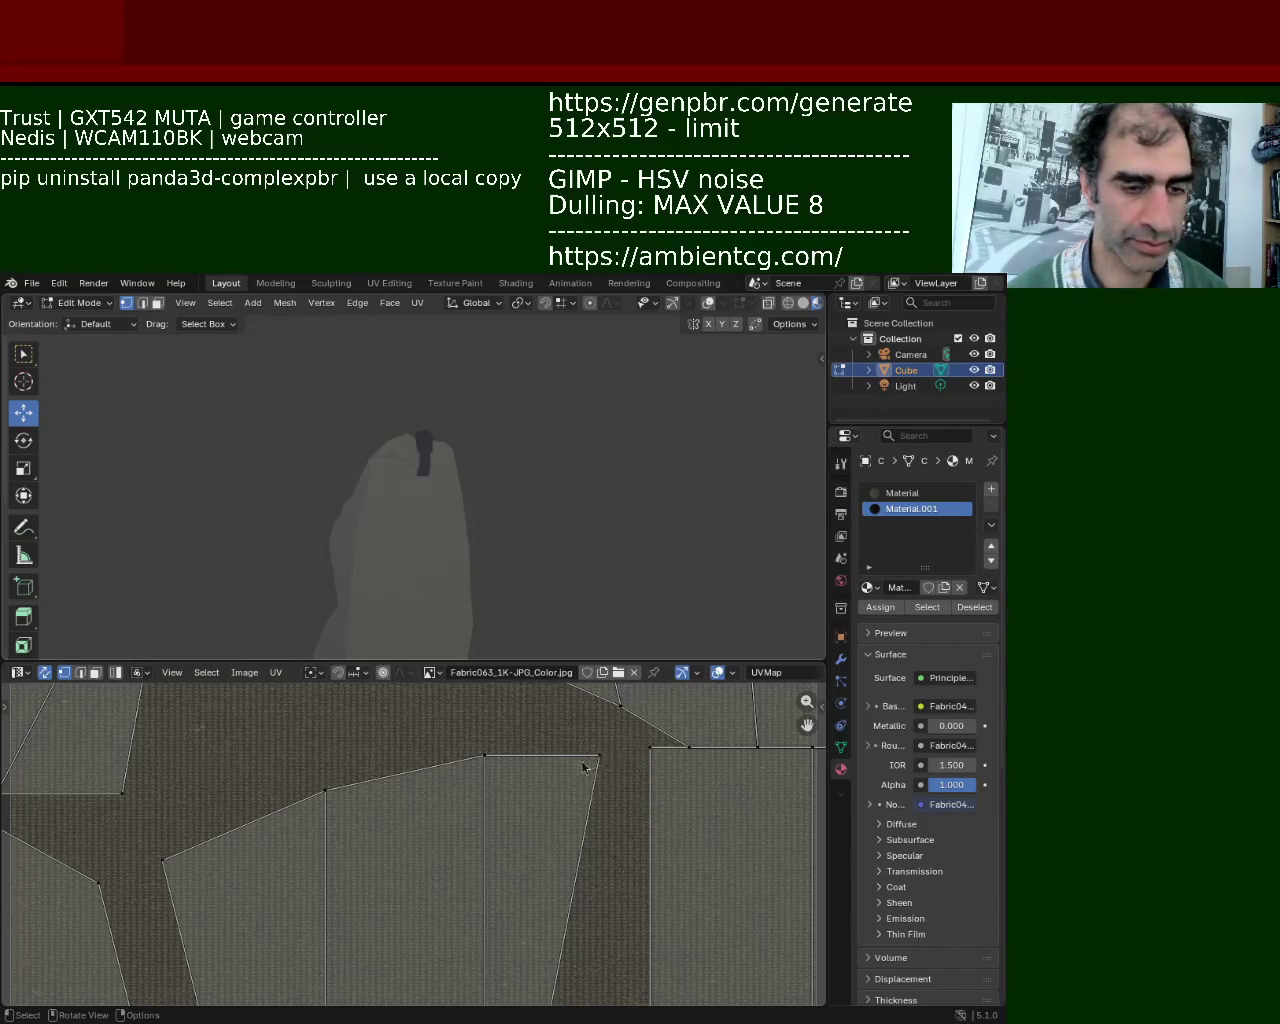
Switch the lower area to the Shader Editor and create Material.002 in a new third slot.
{"action": "left_click_drag", "start_coordinate": [174, 663], "coordinate": [174, 521]}
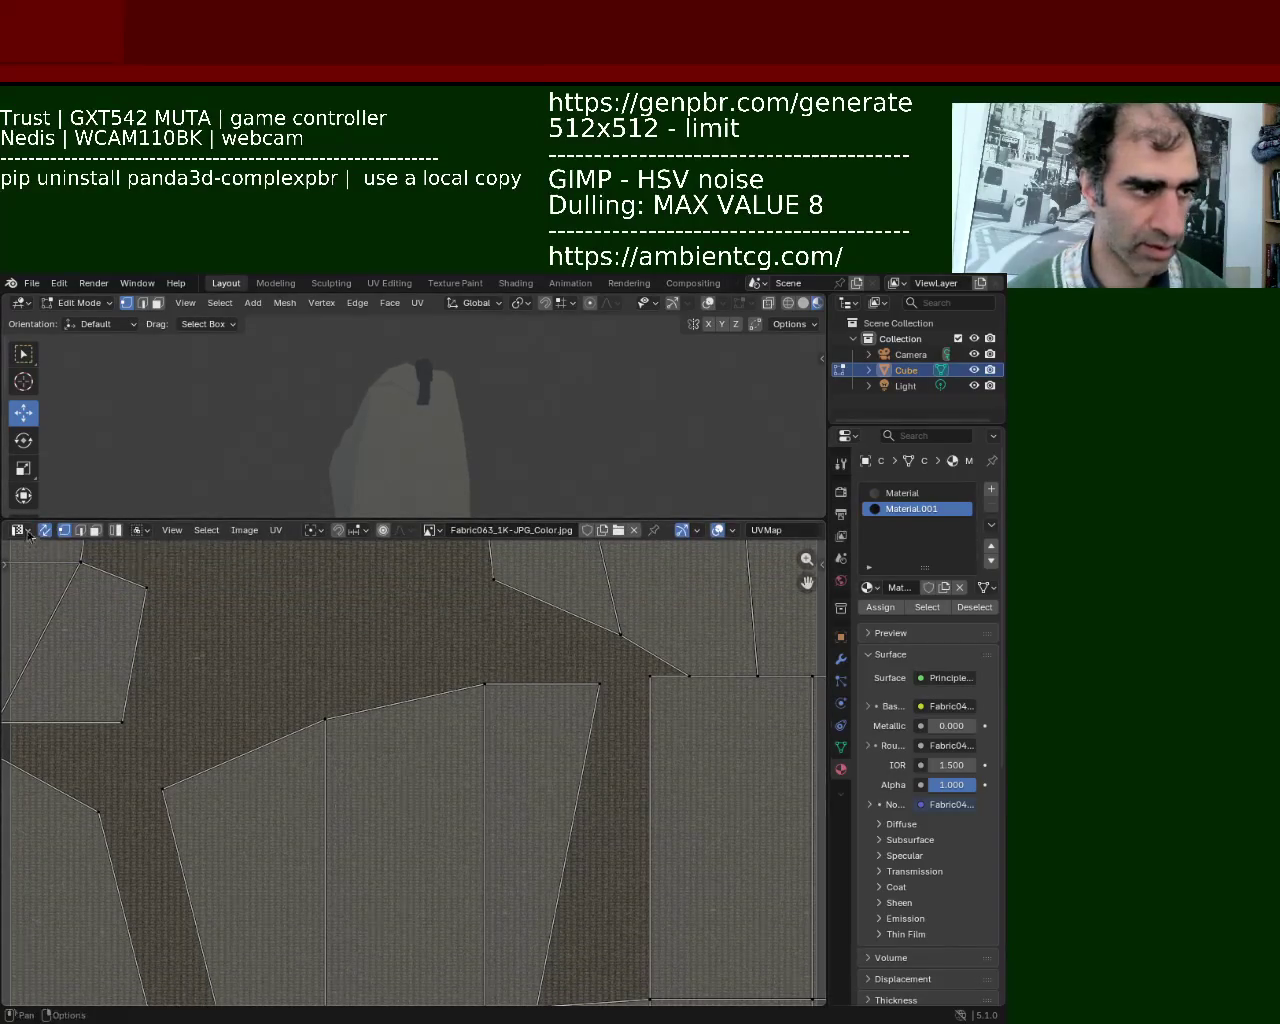
{"action": "left_click", "coordinate": [18, 530]}
{"action": "left_click", "coordinate": [88, 668]}
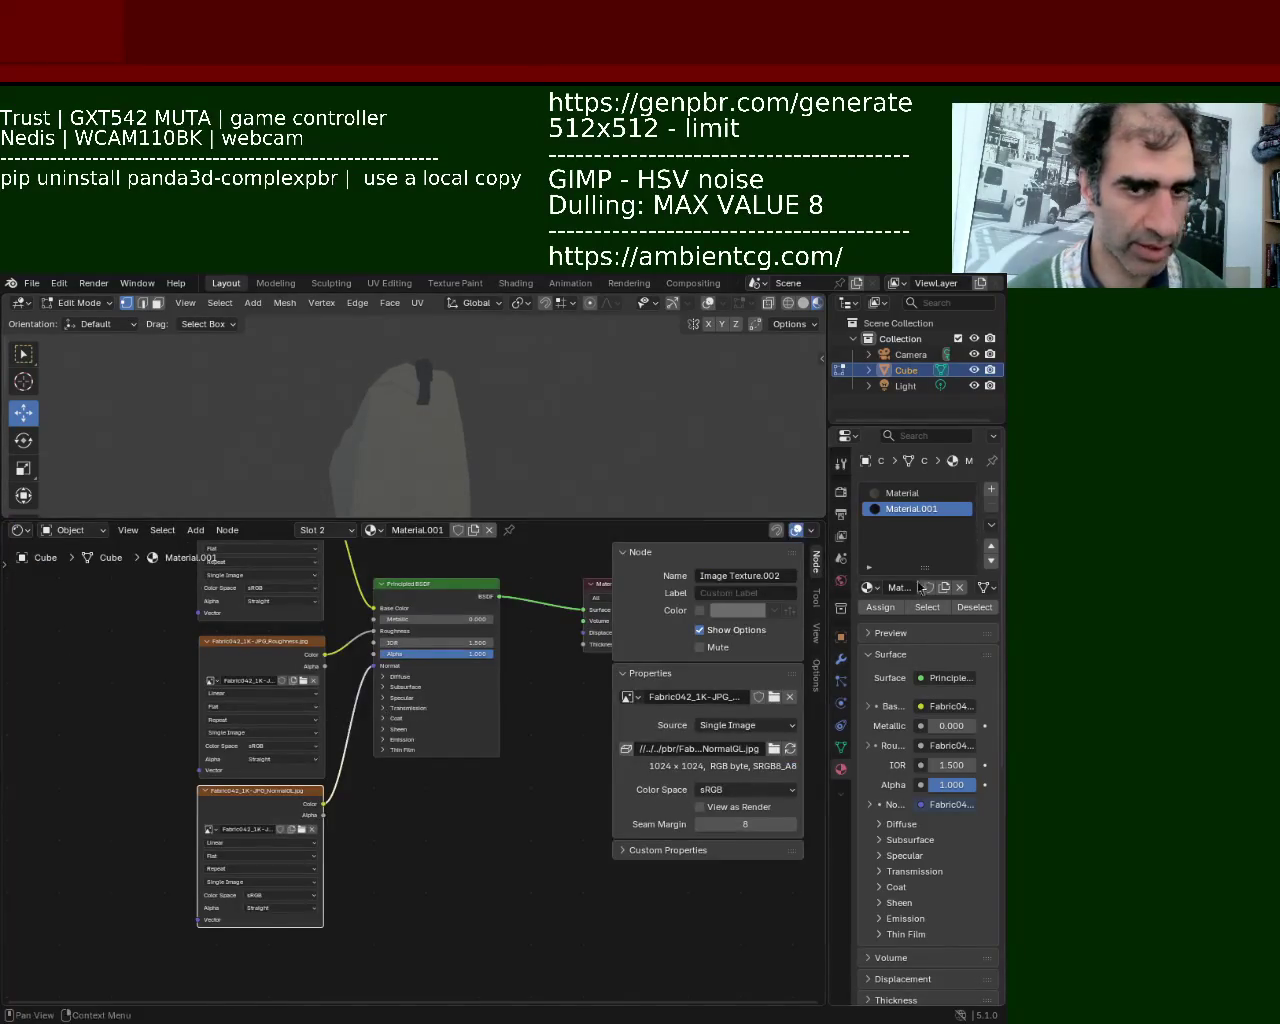
{"action": "left_click", "coordinate": [990, 489]}
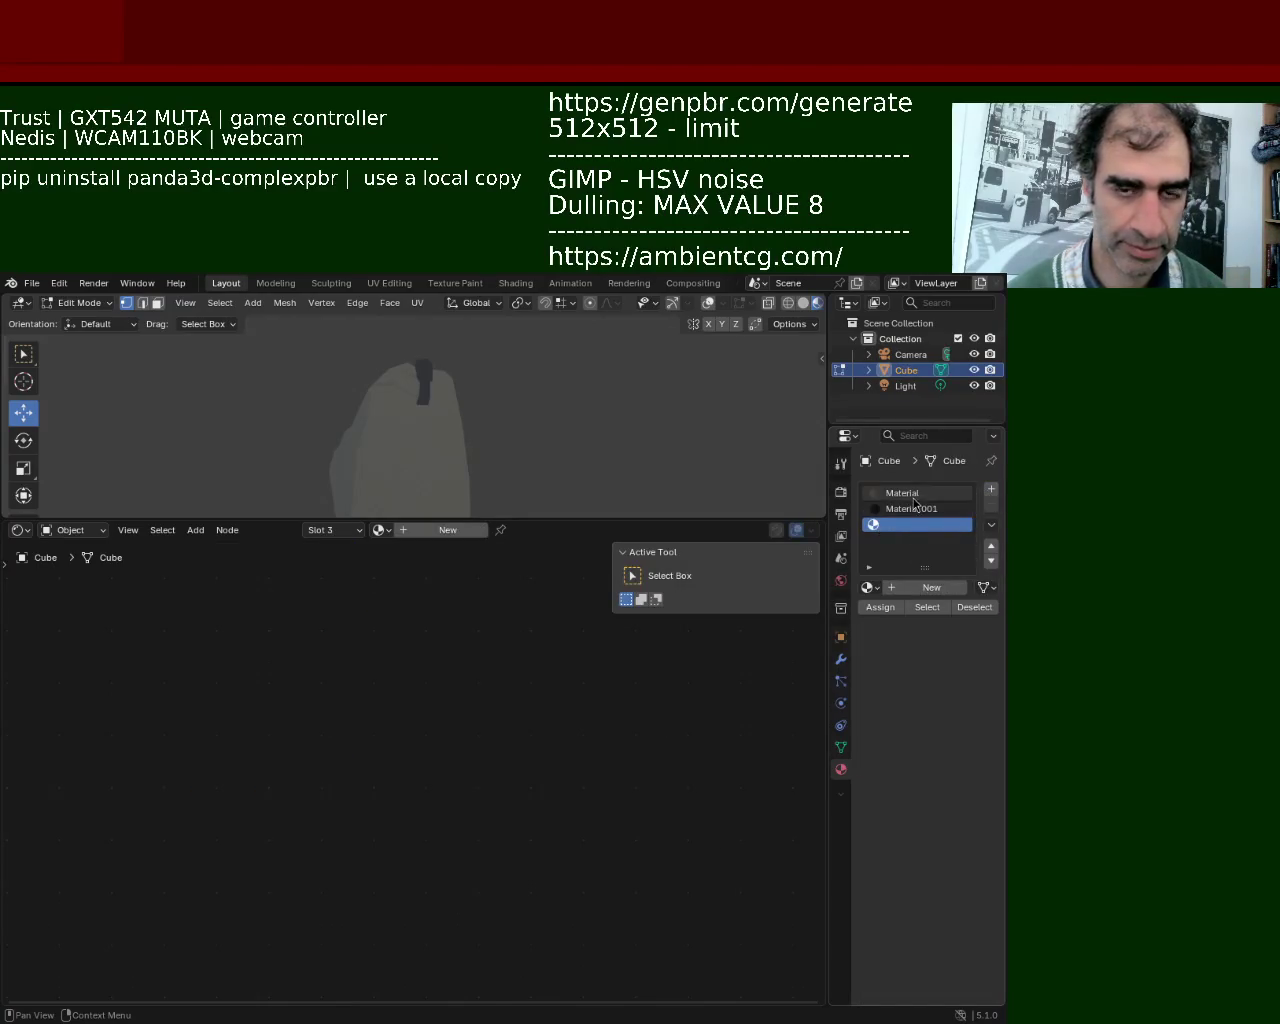
{"action": "left_click", "coordinate": [931, 587]}
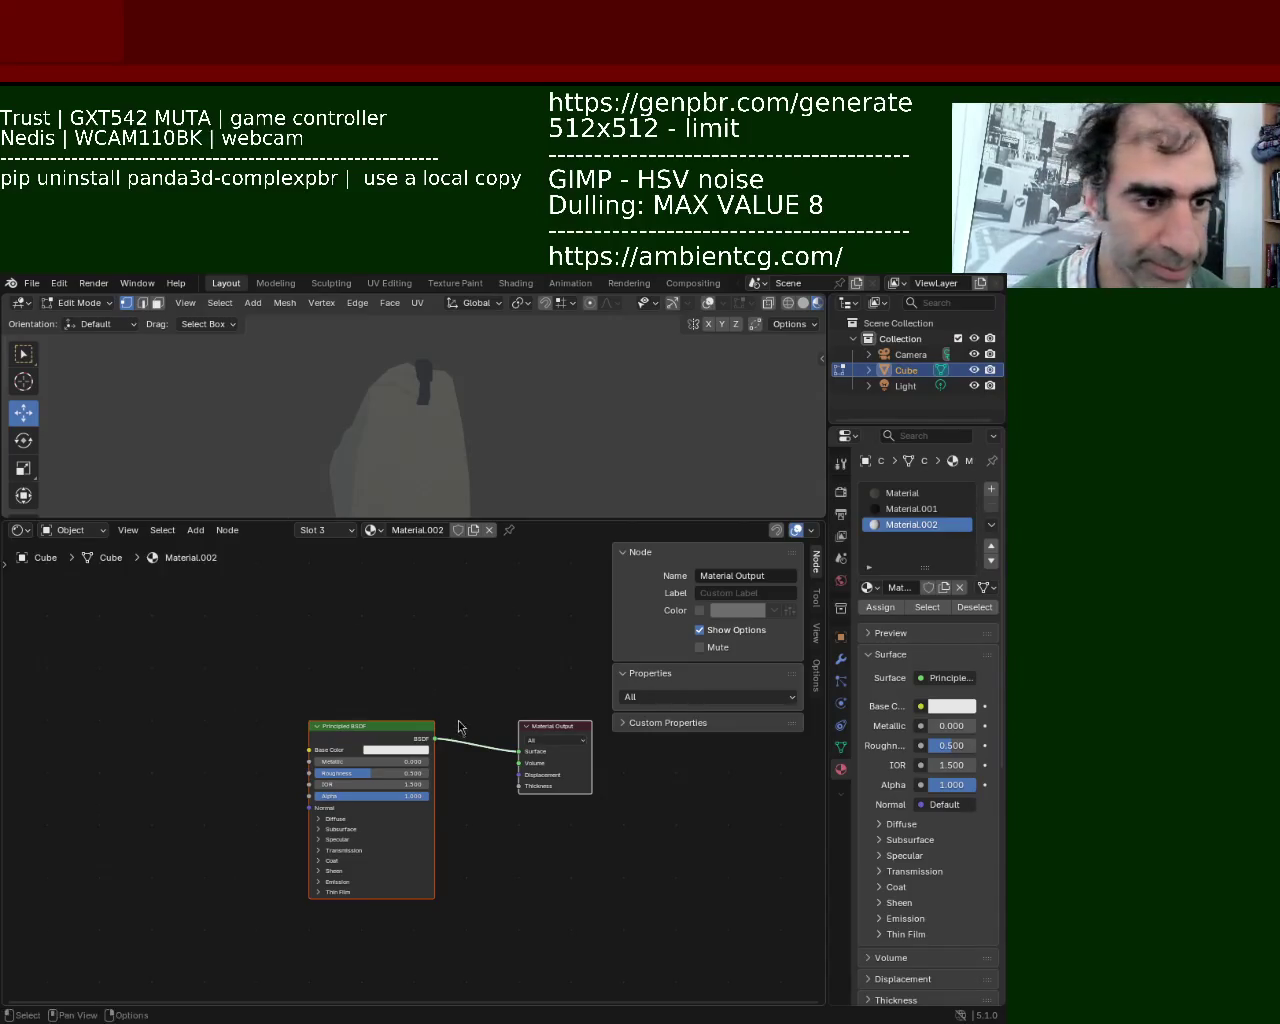
{"action": "key", "text": "shift+a"}
Add an Image Texture node and paste copies for the three Leather032 maps.
{"action": "type", "text": "im"}
{"action": "key", "text": "Return"}
{"action": "left_click", "coordinate": [175, 643]}
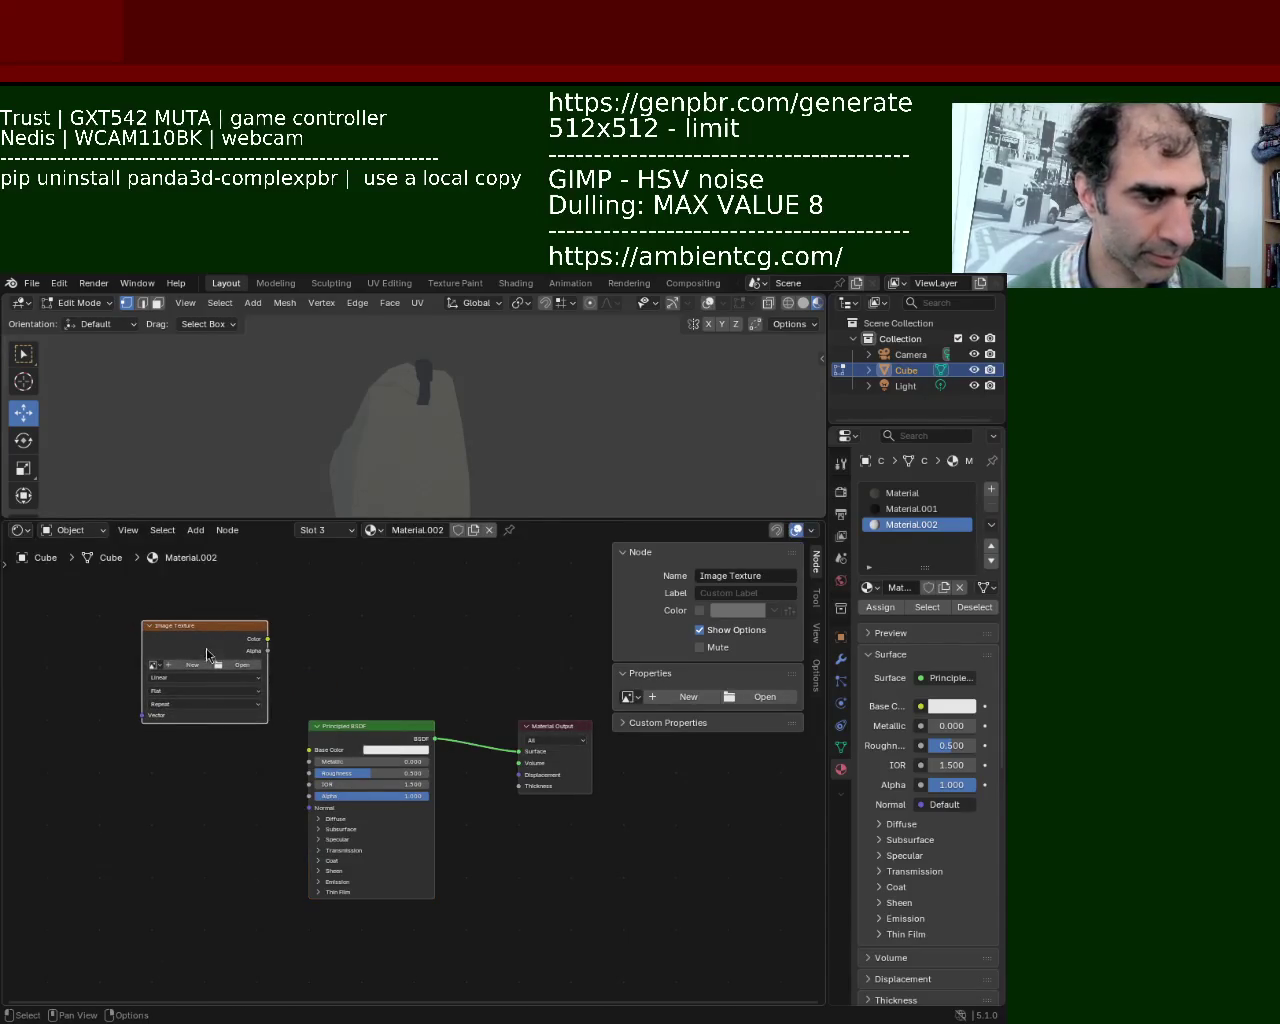
{"action": "key", "text": "ctrl+c"}
{"action": "key", "text": "ctrl+v"}
{"action": "key", "text": "ctrl+v"}
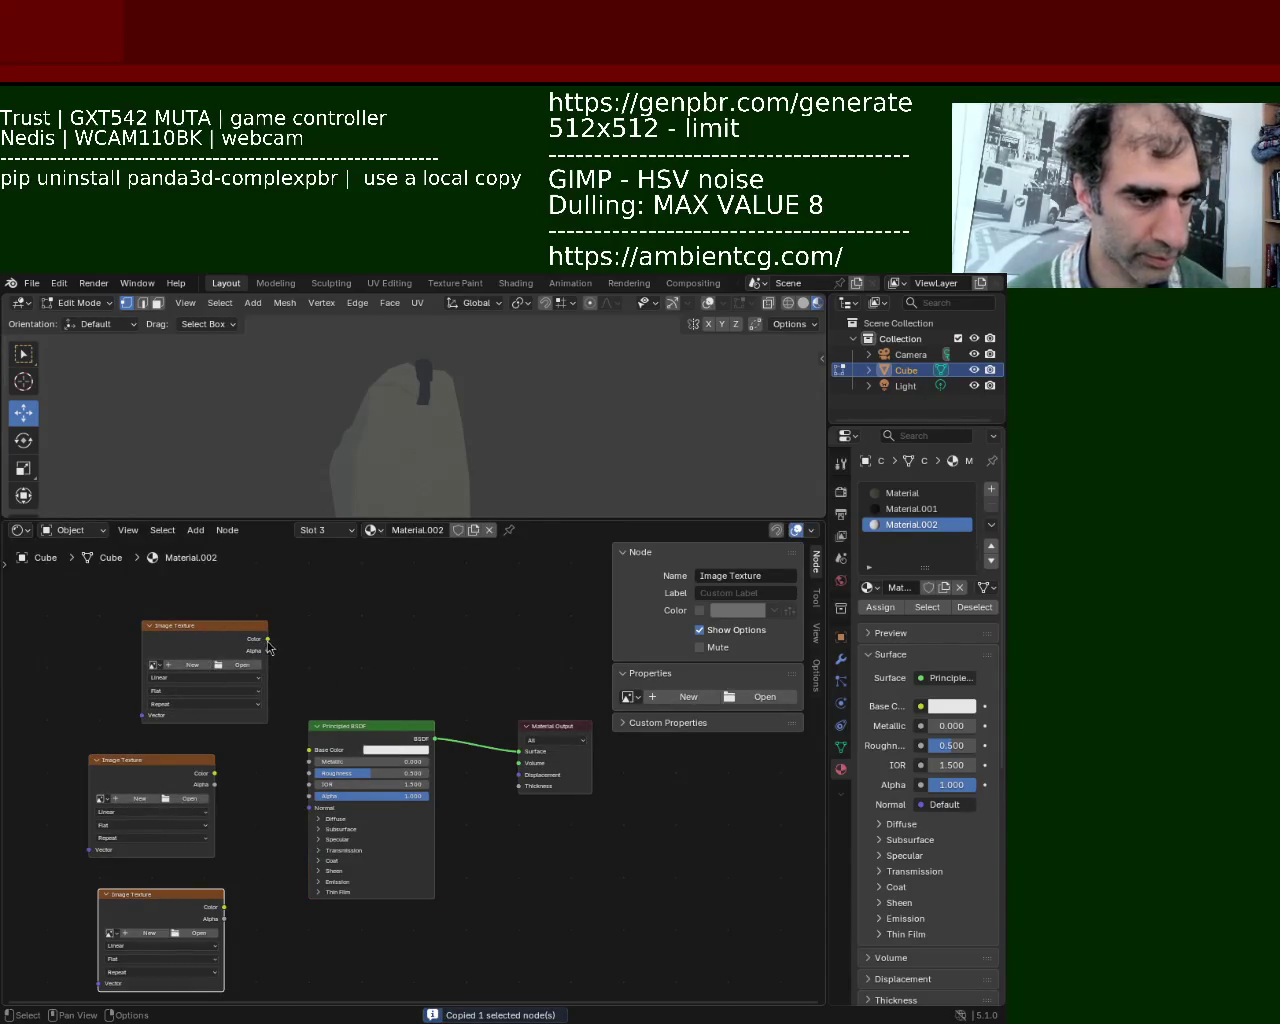
Wire the Leather032 Color, Roughness and NormalGL textures into Base Color, Roughness and Normal.
{"action": "left_click_drag", "start_coordinate": [268, 639], "coordinate": [309, 749]}
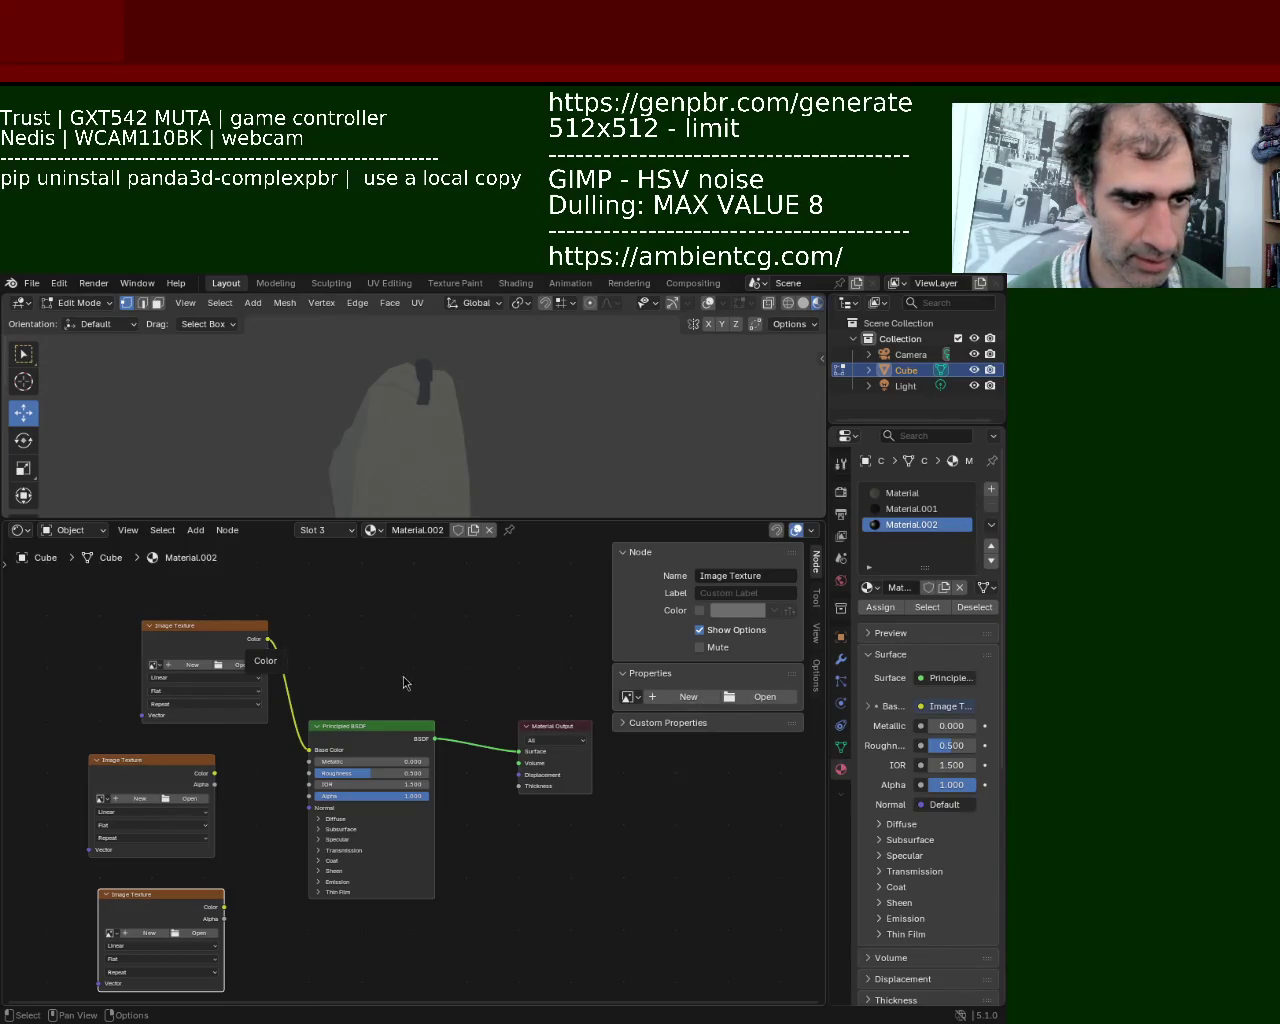
{"action": "mouse_move", "coordinate": [213, 773]}
{"action": "left_mouse_down"}
{"action": "mouse_move", "coordinate": [298, 786]}
{"action": "mouse_move", "coordinate": [310, 774]}
{"action": "left_mouse_up"}
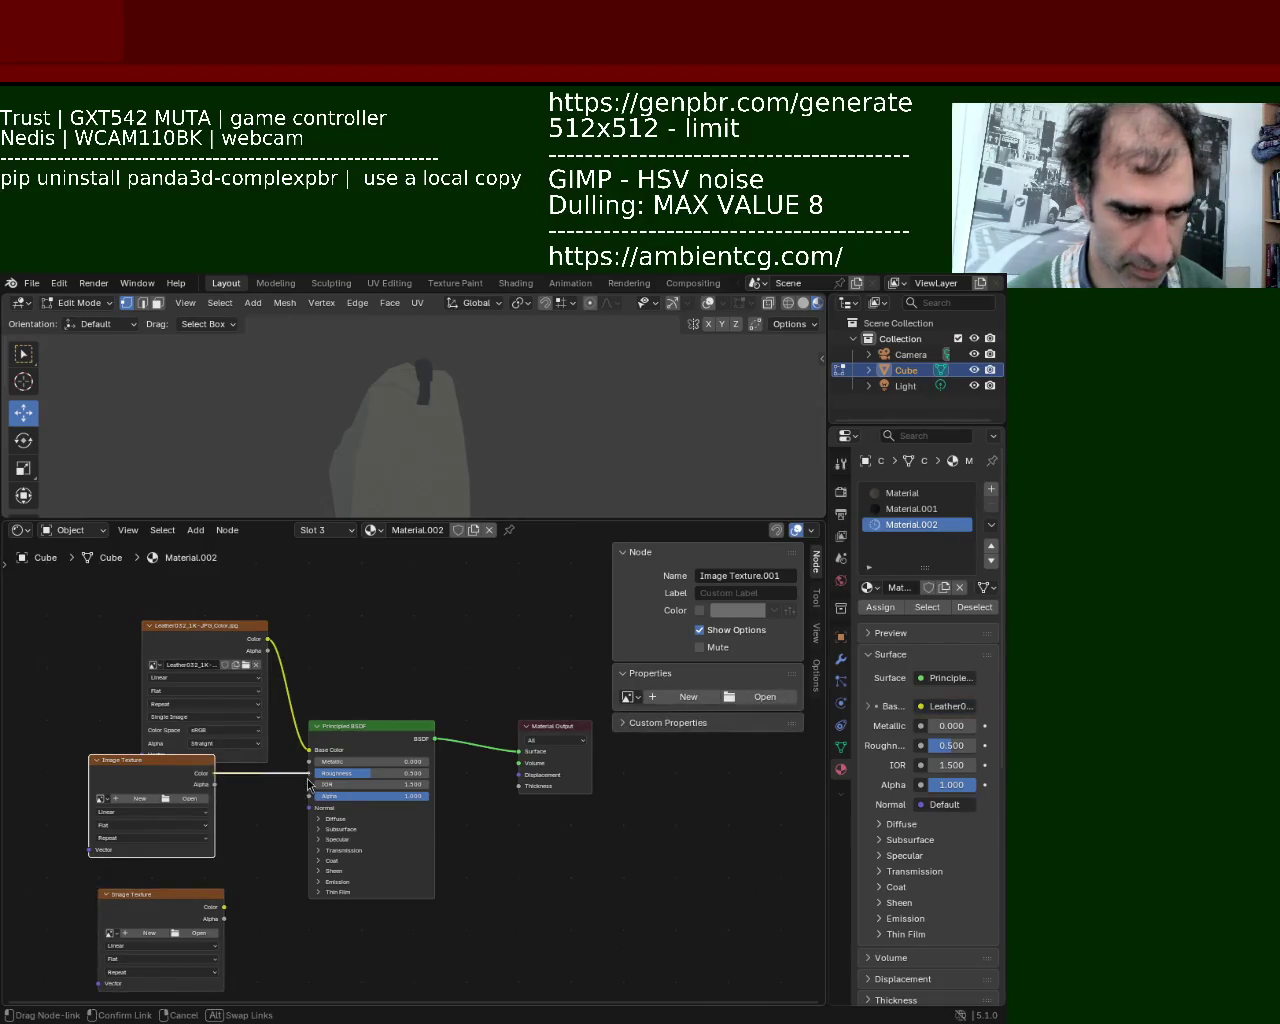
{"action": "left_click_drag", "start_coordinate": [173, 765], "coordinate": [223, 781]}
{"action": "left_click", "coordinate": [144, 757]}
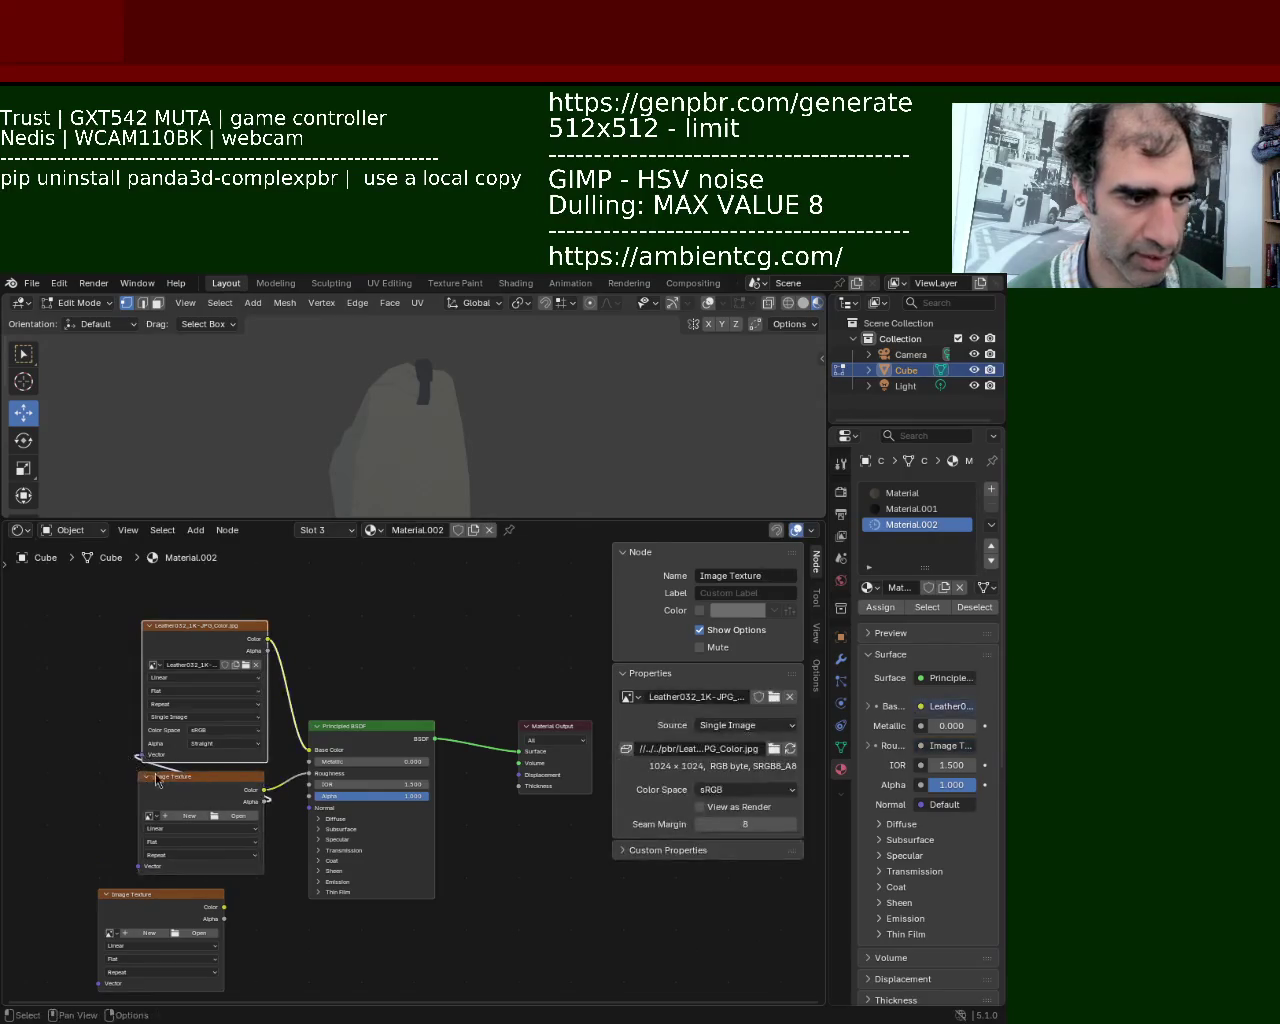
{"action": "left_click_drag", "start_coordinate": [138, 757], "coordinate": [172, 792]}
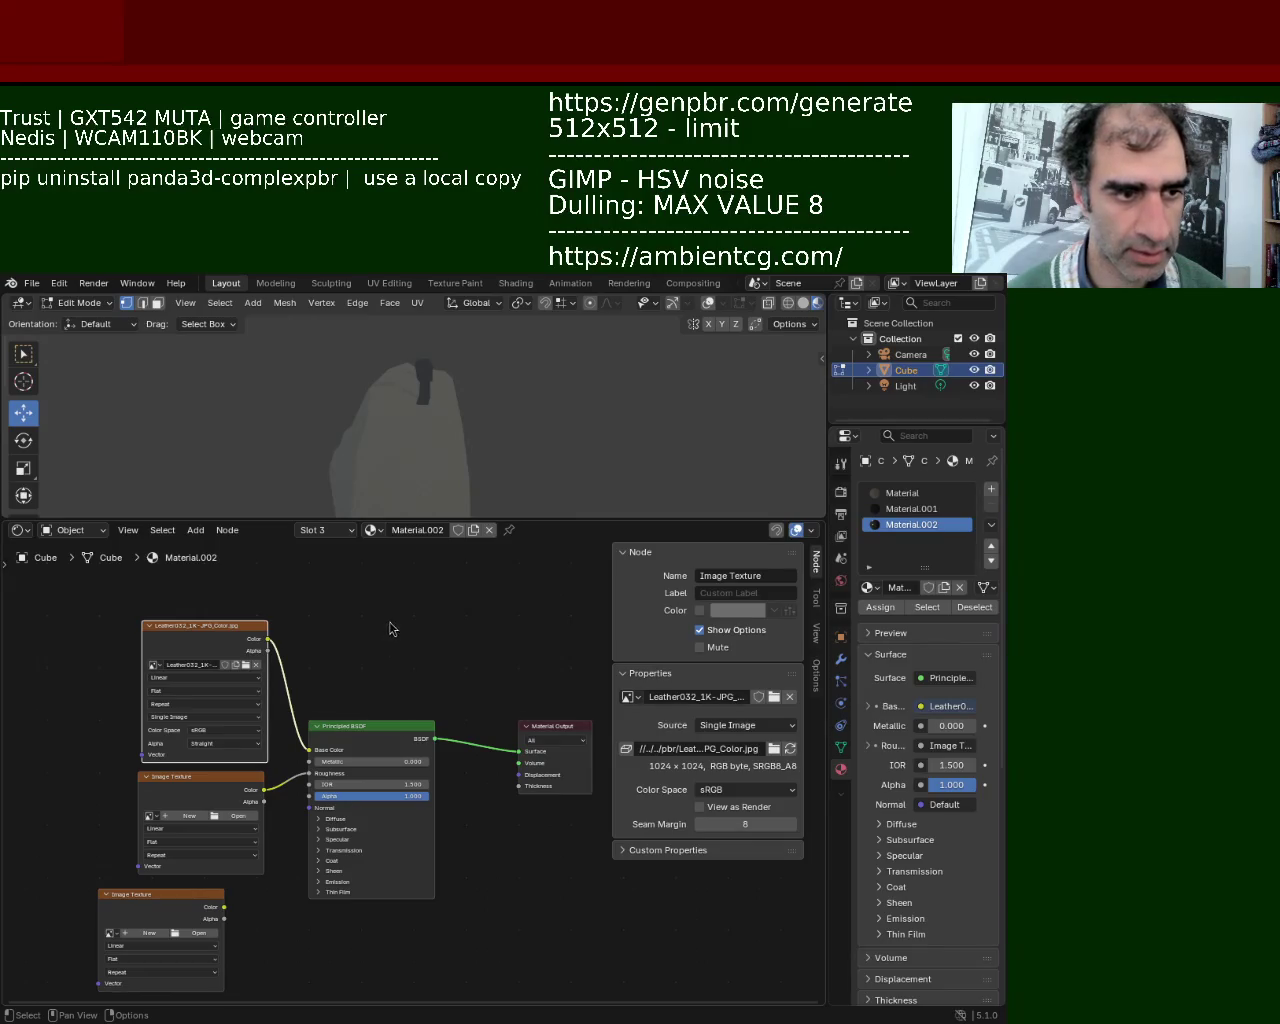
{"action": "mouse_move", "coordinate": [140, 905]}
{"action": "left_mouse_down"}
{"action": "mouse_move", "coordinate": [176, 934]}
{"action": "mouse_move", "coordinate": [170, 945]}
{"action": "left_mouse_up"}
{"action": "left_click_drag", "start_coordinate": [252, 944], "coordinate": [309, 807]}
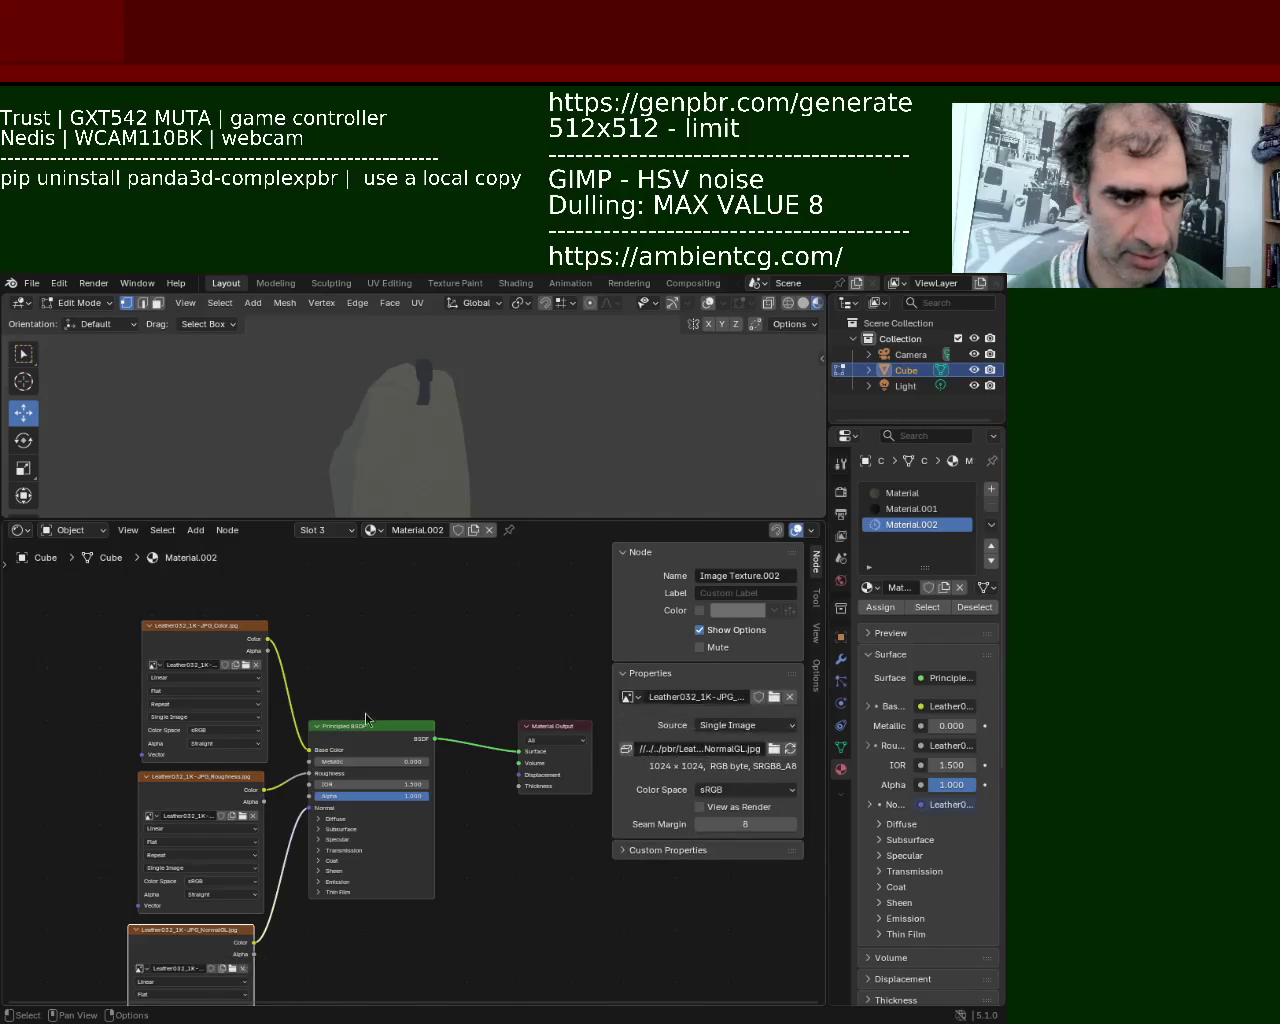
{"action": "left_click_drag", "start_coordinate": [439, 519], "coordinate": [435, 645]}
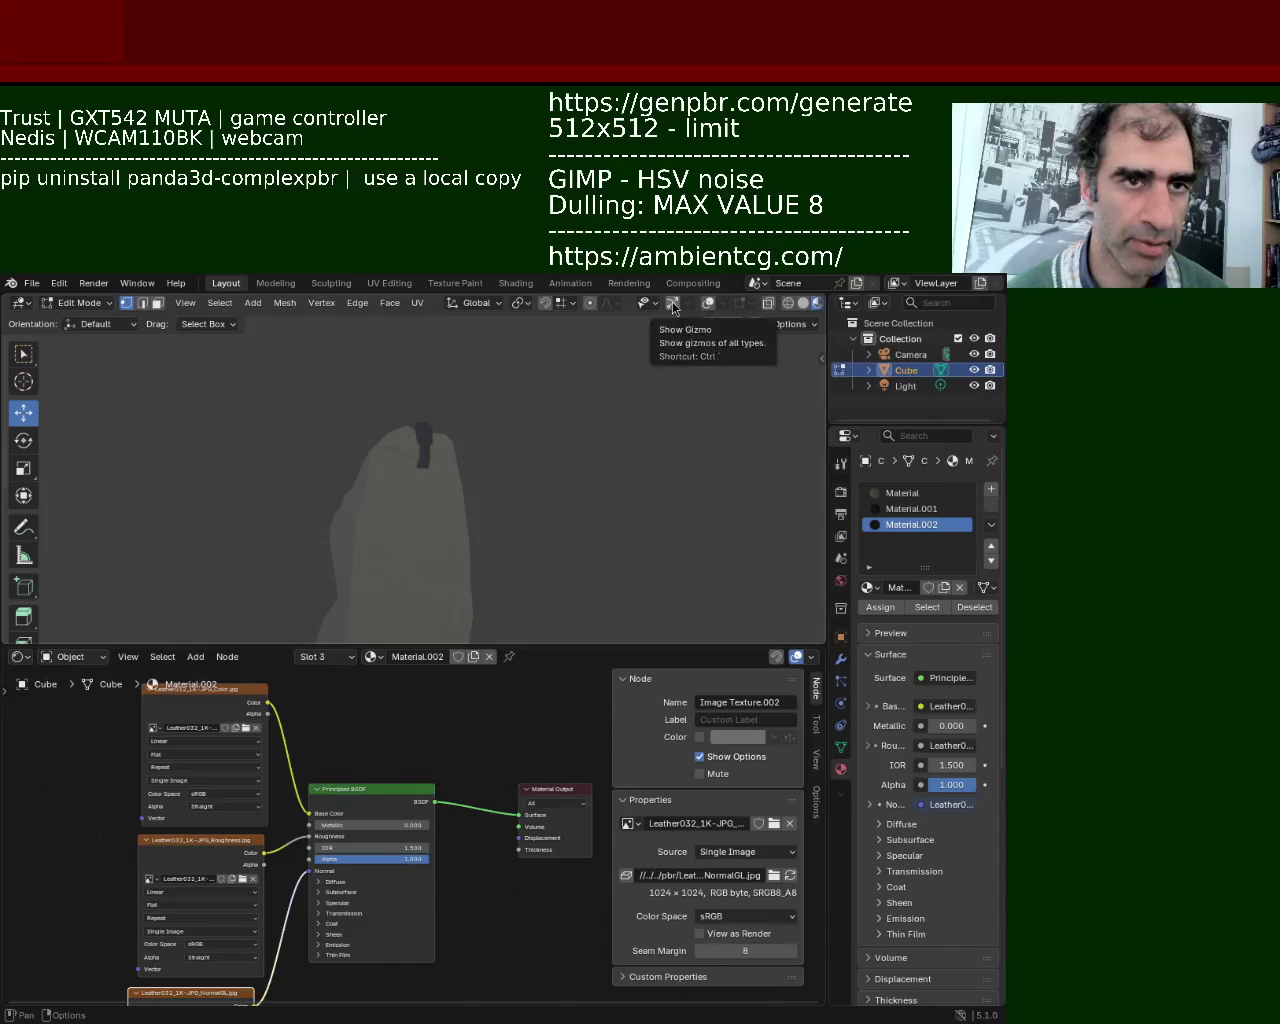
Restore gizmos and overlays, switch to face select, and select two faces on the bag's side.
{"action": "left_click", "coordinate": [672, 302]}
{"action": "left_click", "coordinate": [708, 302]}
{"action": "mouse_move", "coordinate": [683, 338]}
{"action": "middle_mouse_down"}
{"action": "mouse_move", "coordinate": [543, 473]}
{"action": "mouse_move", "coordinate": [502, 427]}
{"action": "mouse_move", "coordinate": [372, 432]}
{"action": "middle_mouse_up"}
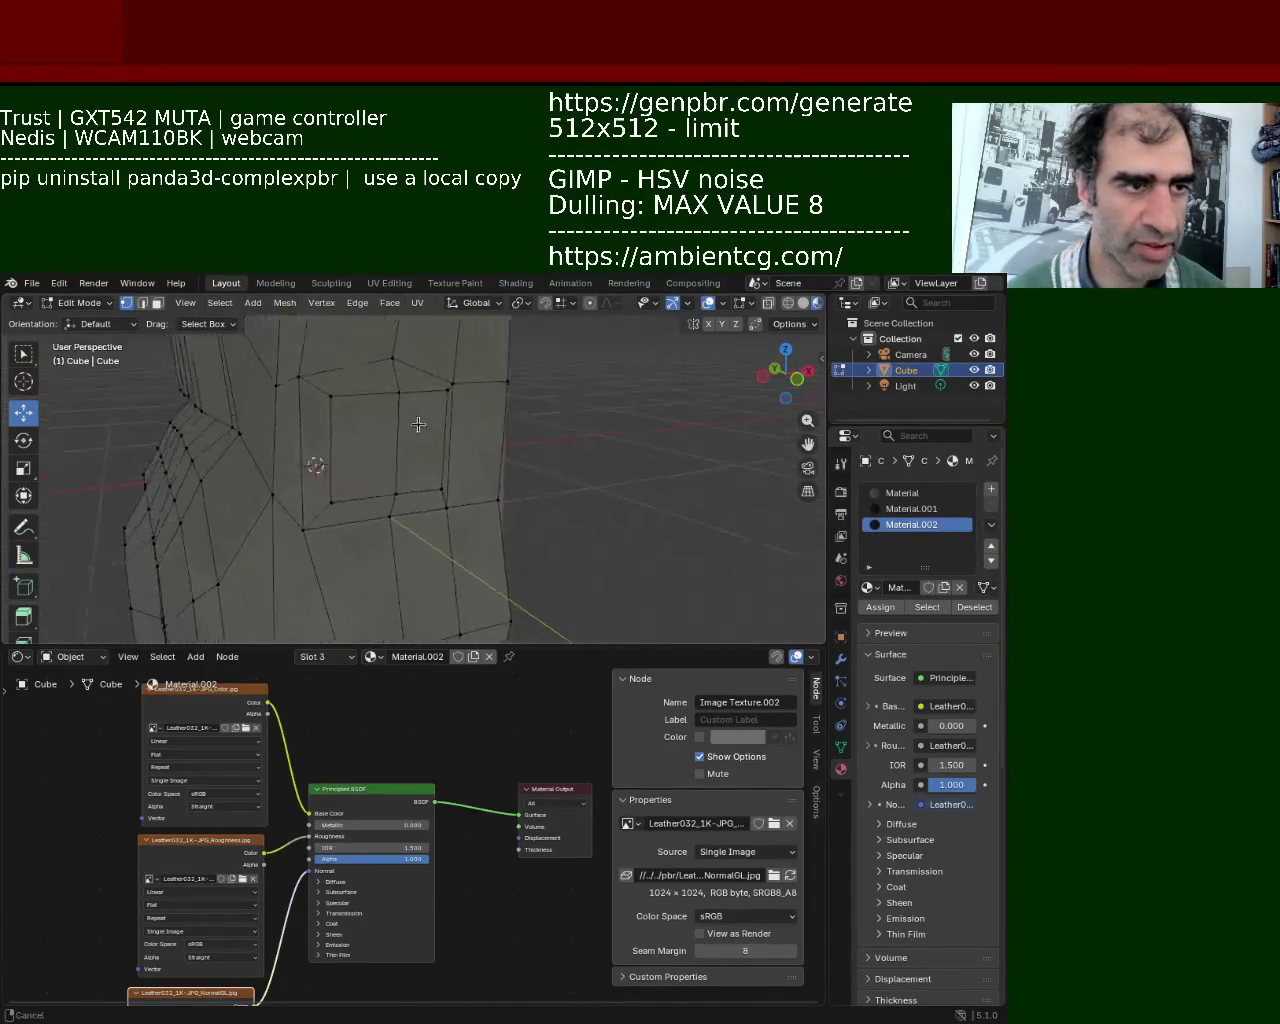
{"action": "middle_click_drag", "start_coordinate": [372, 432], "coordinate": [155, 325]}
{"action": "left_click", "coordinate": [157, 302]}
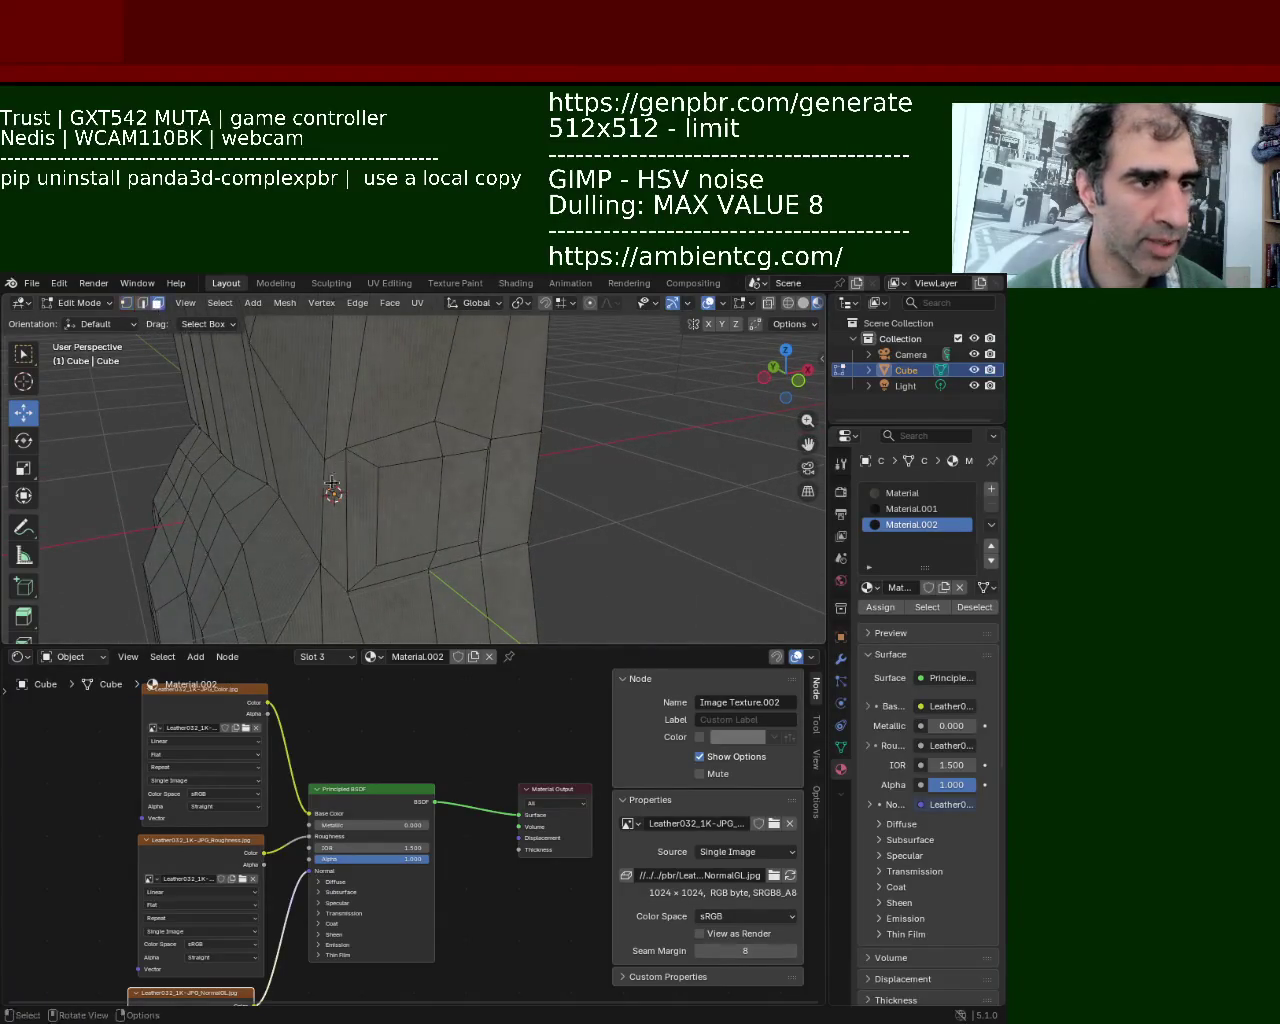
{"action": "left_click", "coordinate": [369, 518]}
{"action": "left_click", "coordinate": [457, 511], "text": "shift"}
Assign the Material.002 leather to the top face.
{"action": "mouse_move", "coordinate": [457, 511]}
{"action": "middle_mouse_down"}
{"action": "mouse_move", "coordinate": [351, 467]}
{"action": "mouse_move", "coordinate": [867, 535]}
{"action": "middle_mouse_up"}
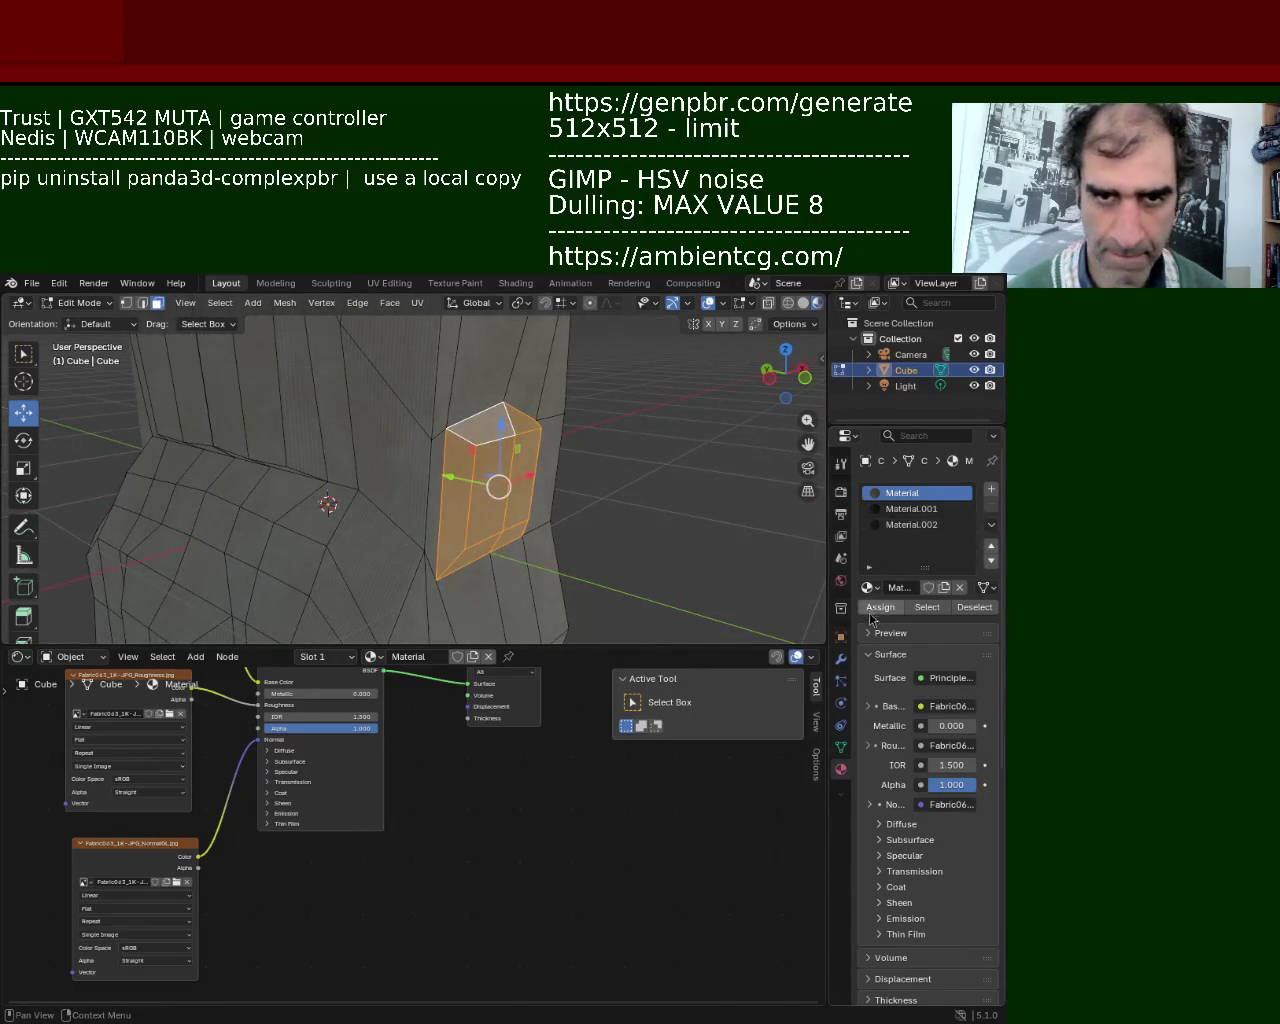
{"action": "left_click", "coordinate": [486, 424]}
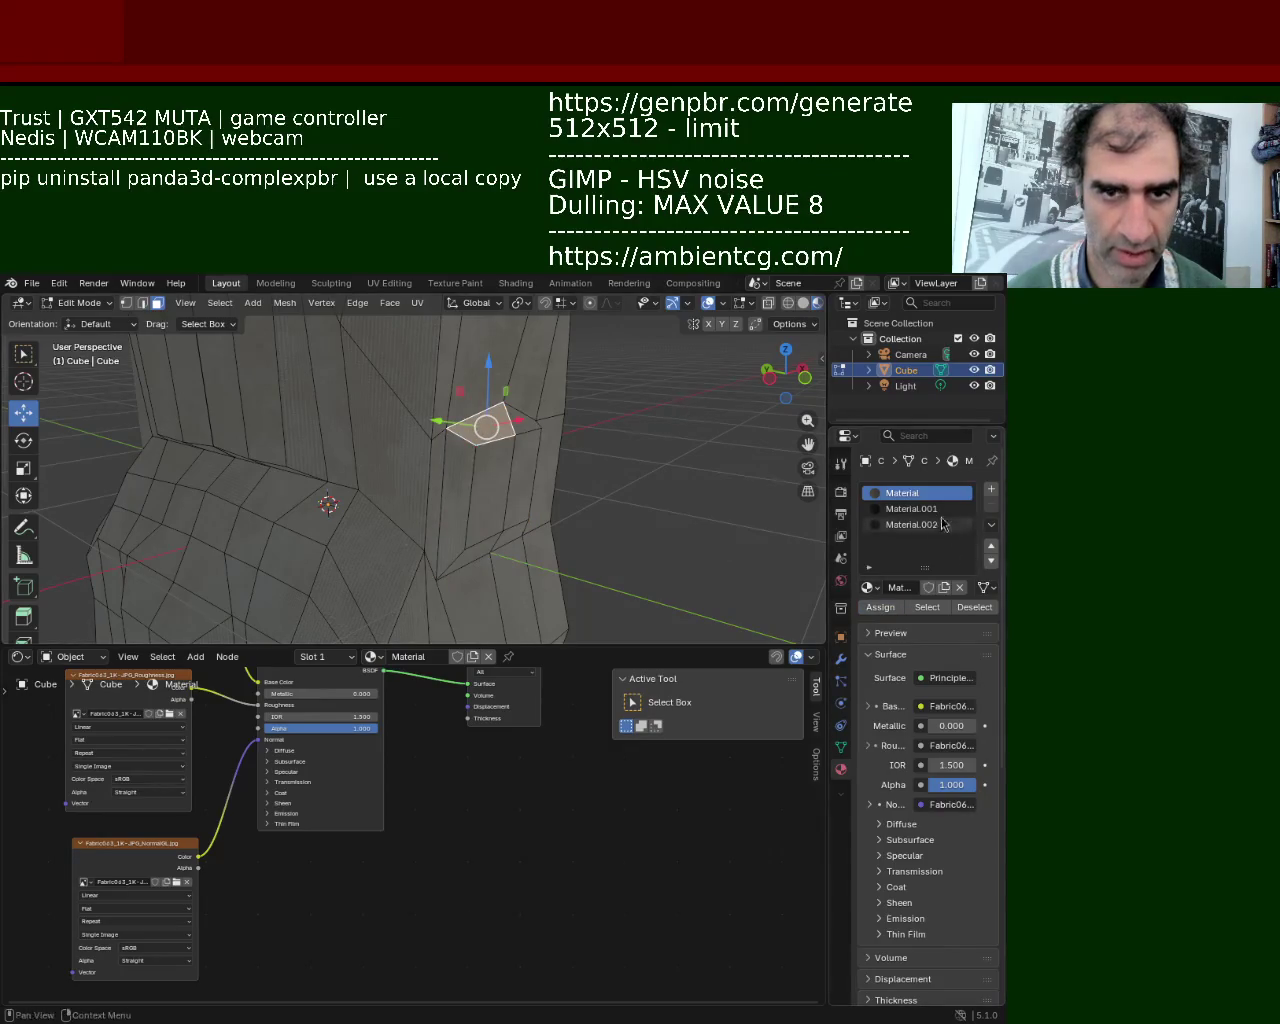
{"action": "left_click", "coordinate": [904, 524]}
{"action": "left_click", "coordinate": [880, 607]}
{"action": "left_click", "coordinate": [687, 496]}
{"action": "scroll", "coordinate": [600, 470], "scroll_direction": "up", "scroll_amount": 4}
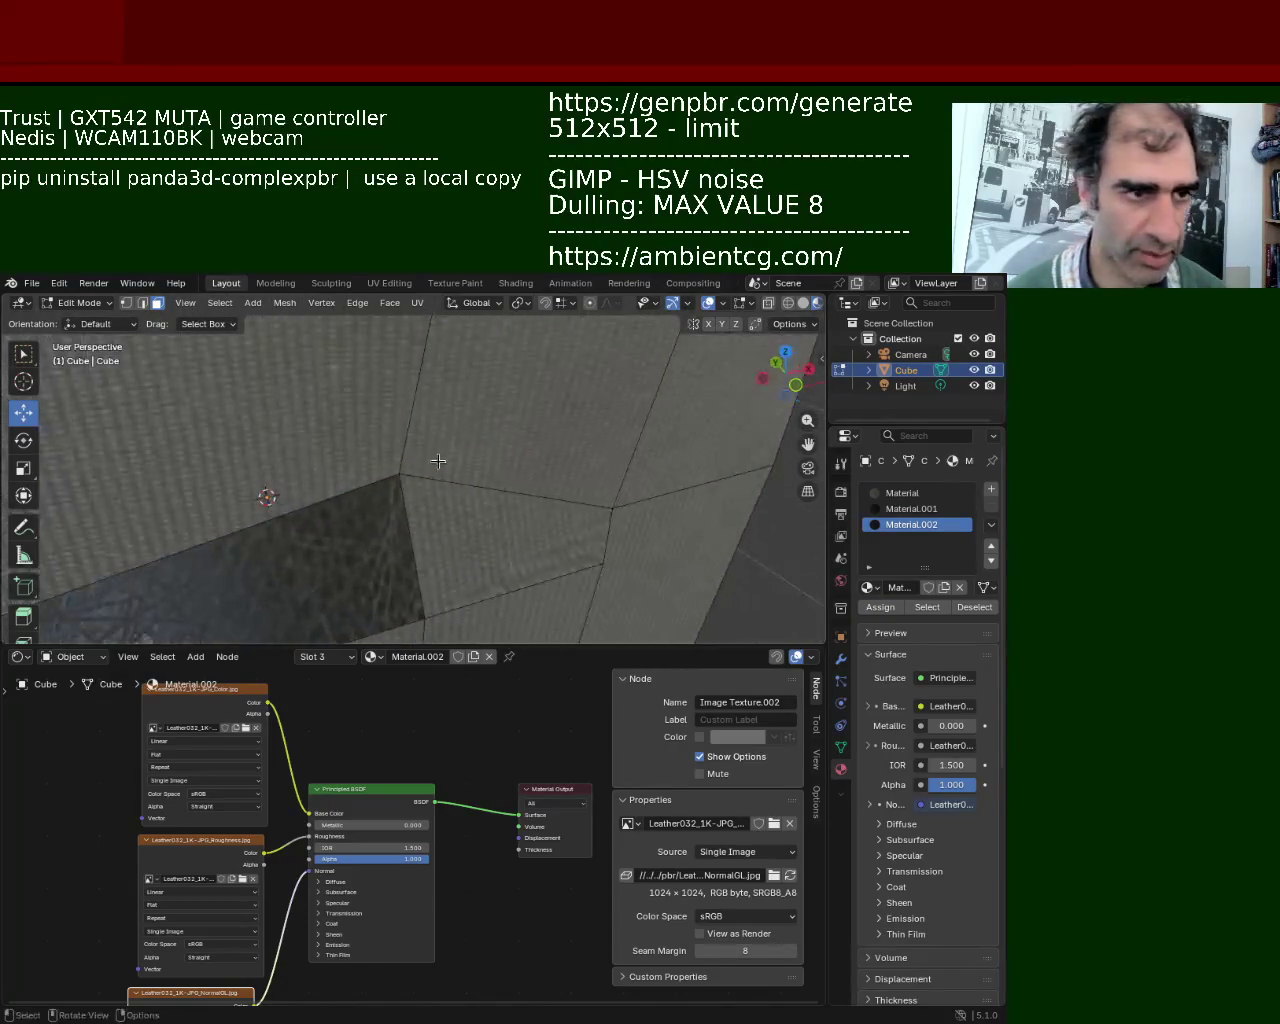
{"action": "scroll", "coordinate": [452, 453], "scroll_direction": "up", "scroll_amount": 2}
{"action": "scroll", "coordinate": [452, 453], "scroll_direction": "down", "scroll_amount": 5}
{"action": "middle_click_drag", "start_coordinate": [452, 453], "coordinate": [491, 423]}
Select the faces beside the leather patch, including the small bottom face.
{"action": "left_click", "coordinate": [491, 423]}
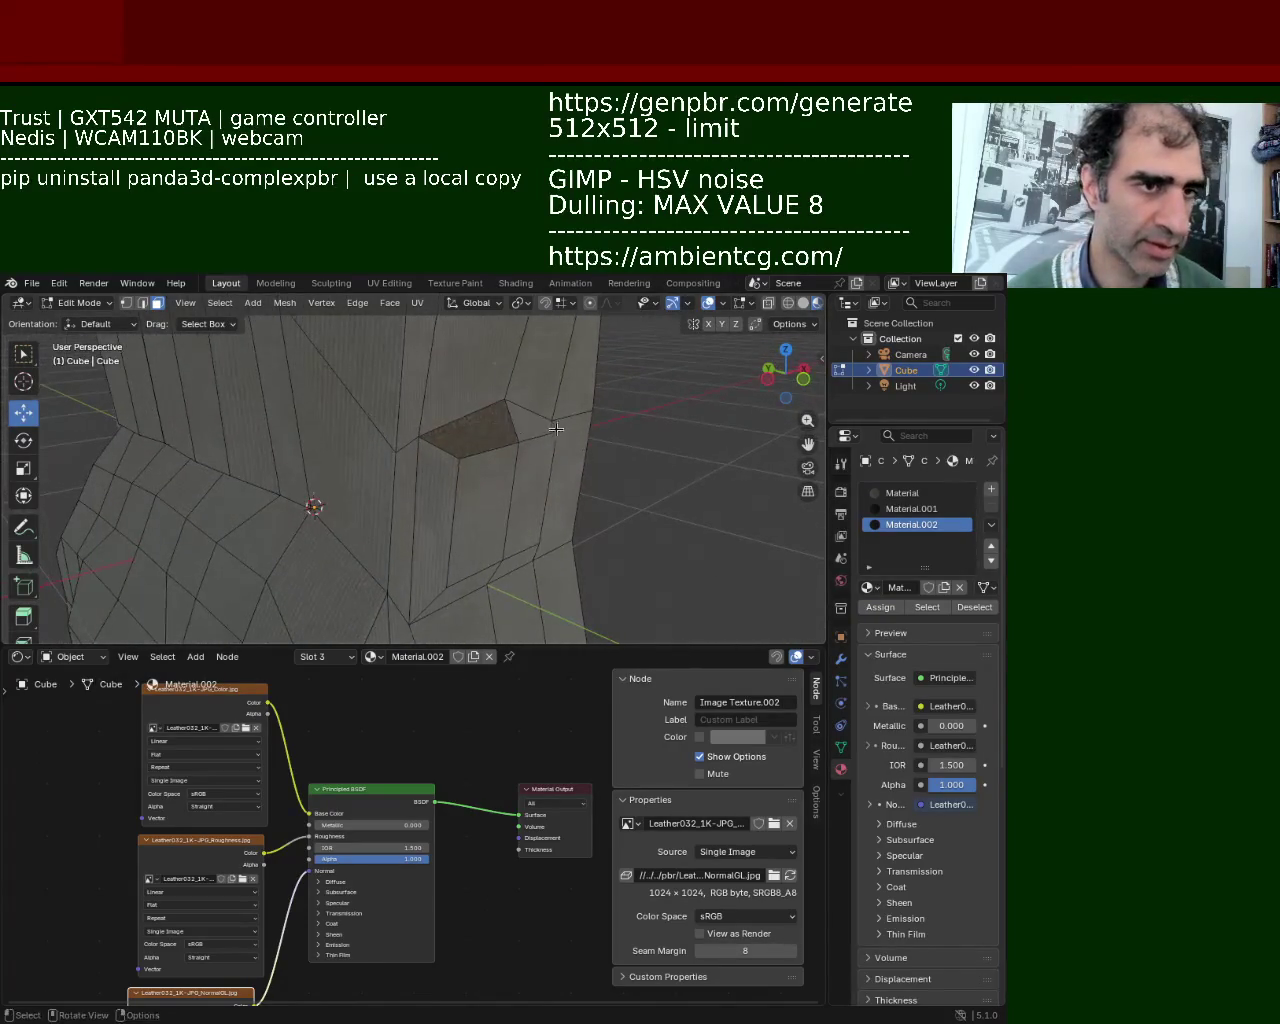
{"action": "left_click", "coordinate": [904, 524]}
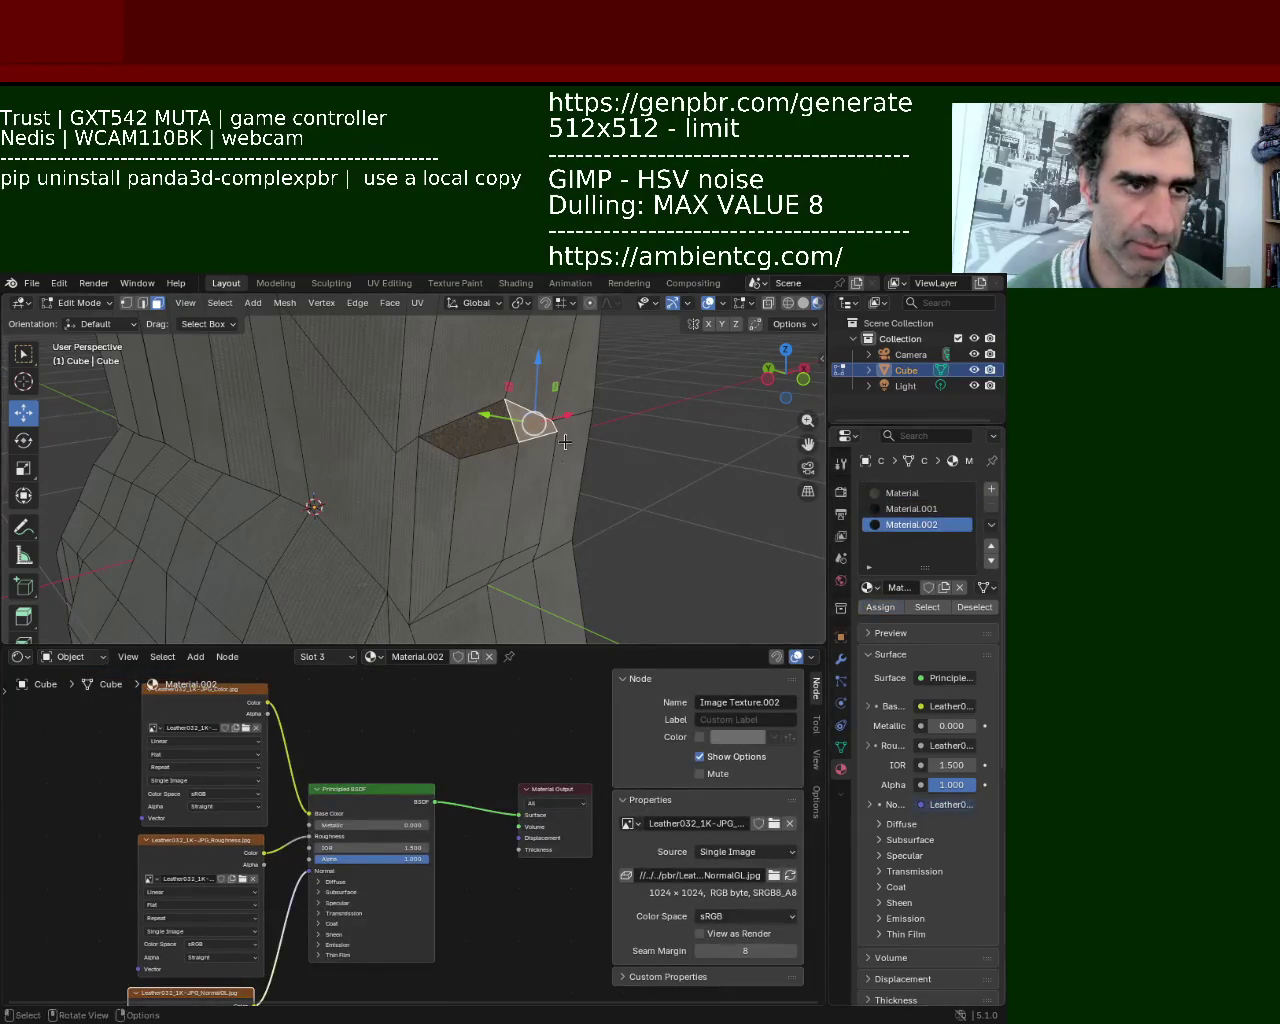
{"action": "left_click", "coordinate": [565, 500]}
{"action": "left_click", "coordinate": [432, 490]}
{"action": "left_click", "coordinate": [480, 490], "text": "shift"}
{"action": "left_click", "coordinate": [526, 480], "text": "shift"}
{"action": "left_click", "coordinate": [487, 579], "text": "shift"}
{"action": "left_click", "coordinate": [880, 607]}
Make the fabric Material slot active and select a face on the bag's side.
{"action": "left_click", "coordinate": [700, 425]}
{"action": "mouse_move", "coordinate": [596, 438]}
{"action": "middle_mouse_down"}
{"action": "mouse_move", "coordinate": [515, 475]}
{"action": "mouse_move", "coordinate": [795, 528]}
{"action": "middle_mouse_up"}
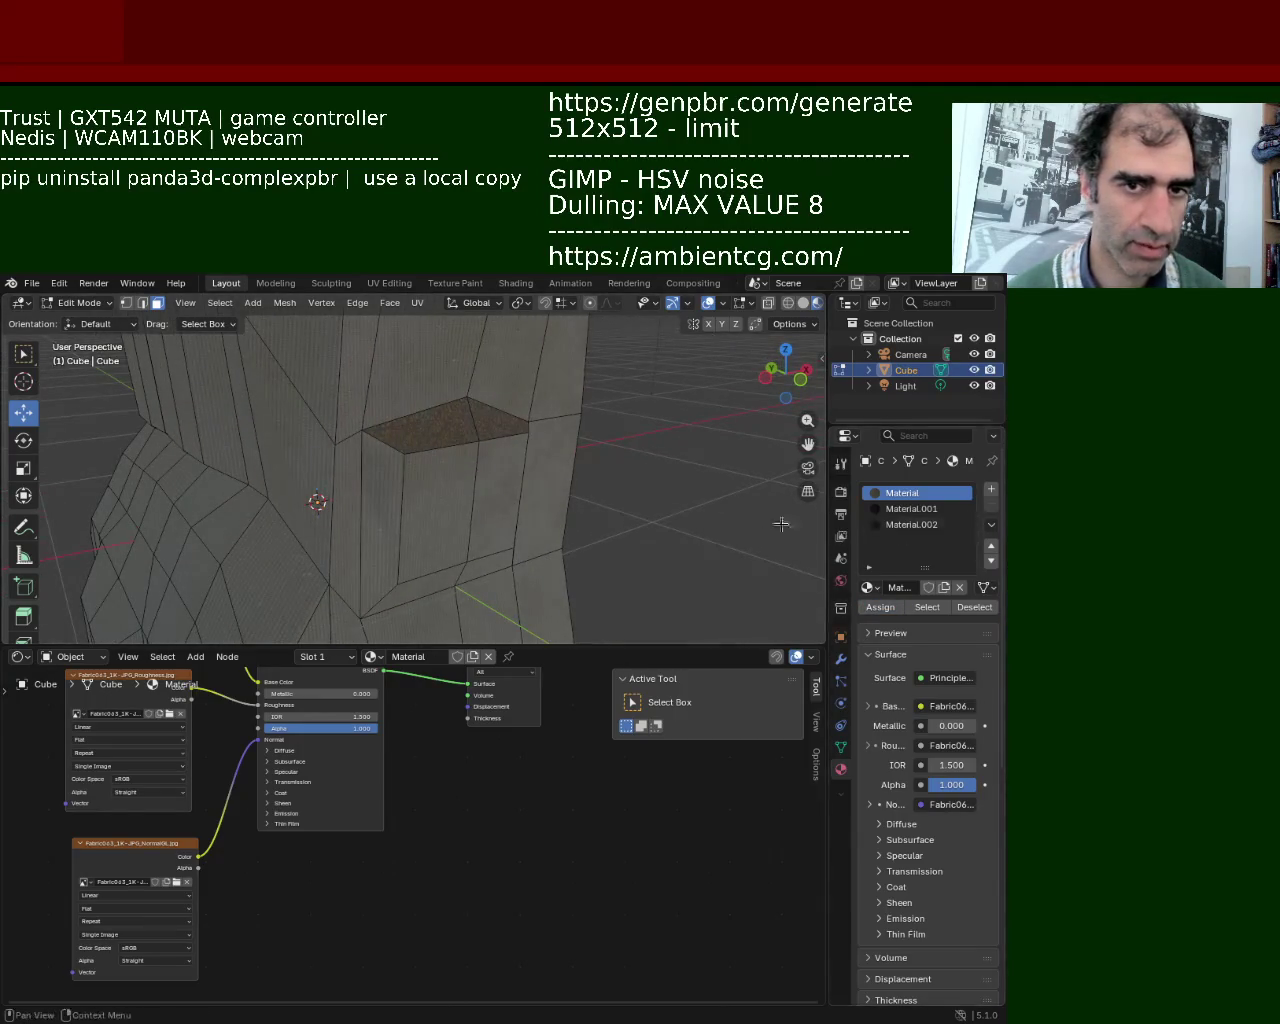
{"action": "left_click", "coordinate": [382, 512]}
{"action": "middle_click_drag", "start_coordinate": [382, 512], "coordinate": [198, 413]}
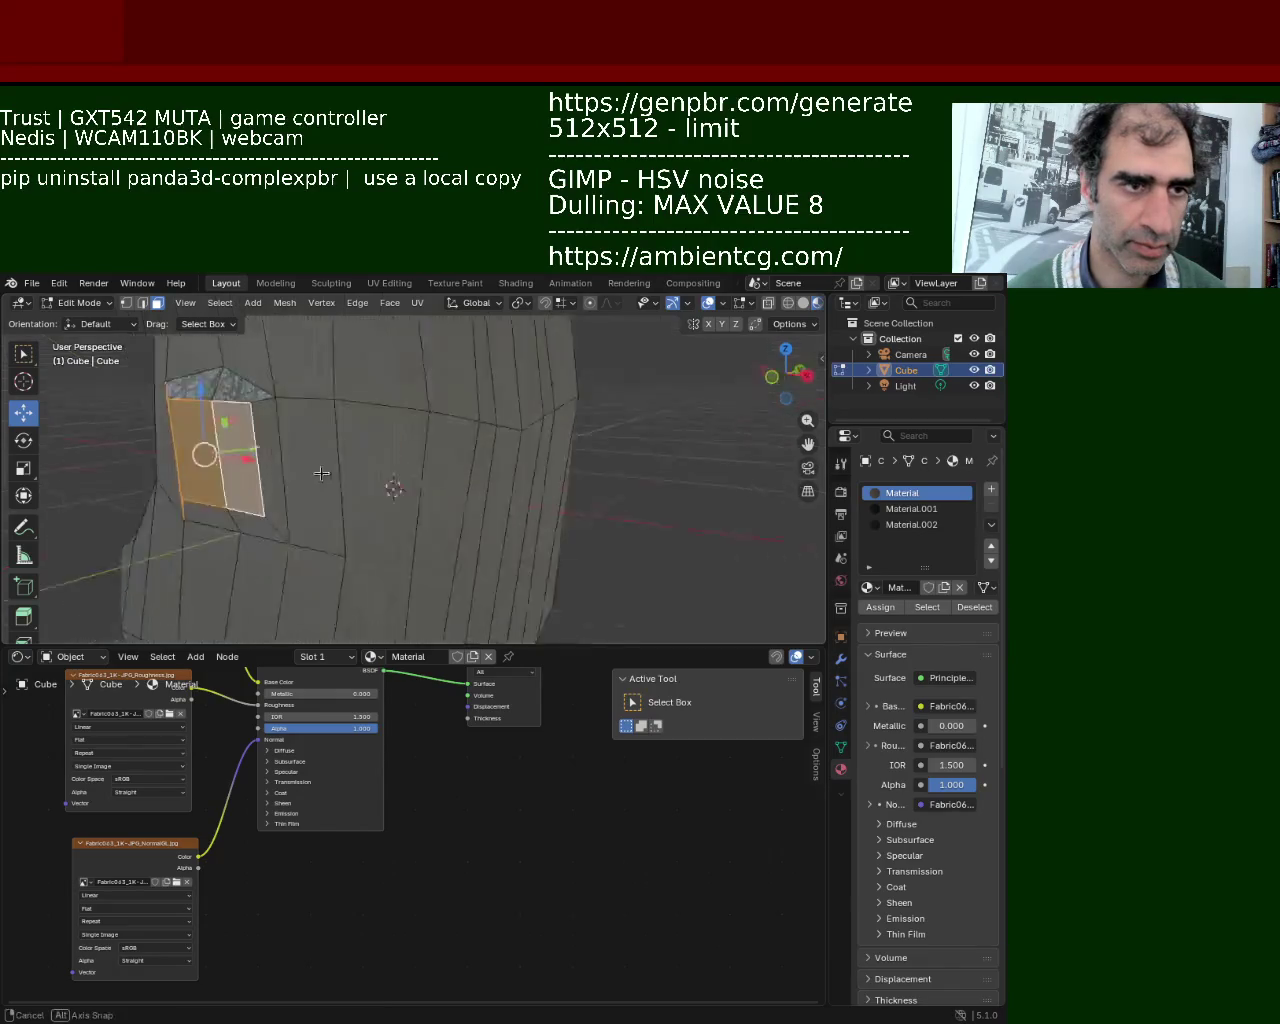
{"action": "mouse_move", "coordinate": [198, 413]}
{"action": "middle_mouse_down"}
{"action": "mouse_move", "coordinate": [466, 514]}
{"action": "mouse_move", "coordinate": [393, 370]}
{"action": "mouse_move", "coordinate": [403, 440]}
{"action": "mouse_move", "coordinate": [406, 428]}
{"action": "mouse_move", "coordinate": [631, 484]}
{"action": "mouse_move", "coordinate": [640, 521]}
{"action": "middle_mouse_up"}
Zoom and orbit around the top strip of faces beside the handle.
{"action": "scroll", "coordinate": [393, 370], "scroll_direction": "up", "scroll_amount": 5}
{"action": "scroll", "coordinate": [393, 370], "scroll_direction": "down", "scroll_amount": 5}
{"action": "scroll", "coordinate": [396, 396], "scroll_direction": "down", "scroll_amount": 3}
{"action": "scroll", "coordinate": [403, 440], "scroll_direction": "up", "scroll_amount": 5}
{"action": "middle_click_drag", "start_coordinate": [581, 464], "coordinate": [412, 462]}
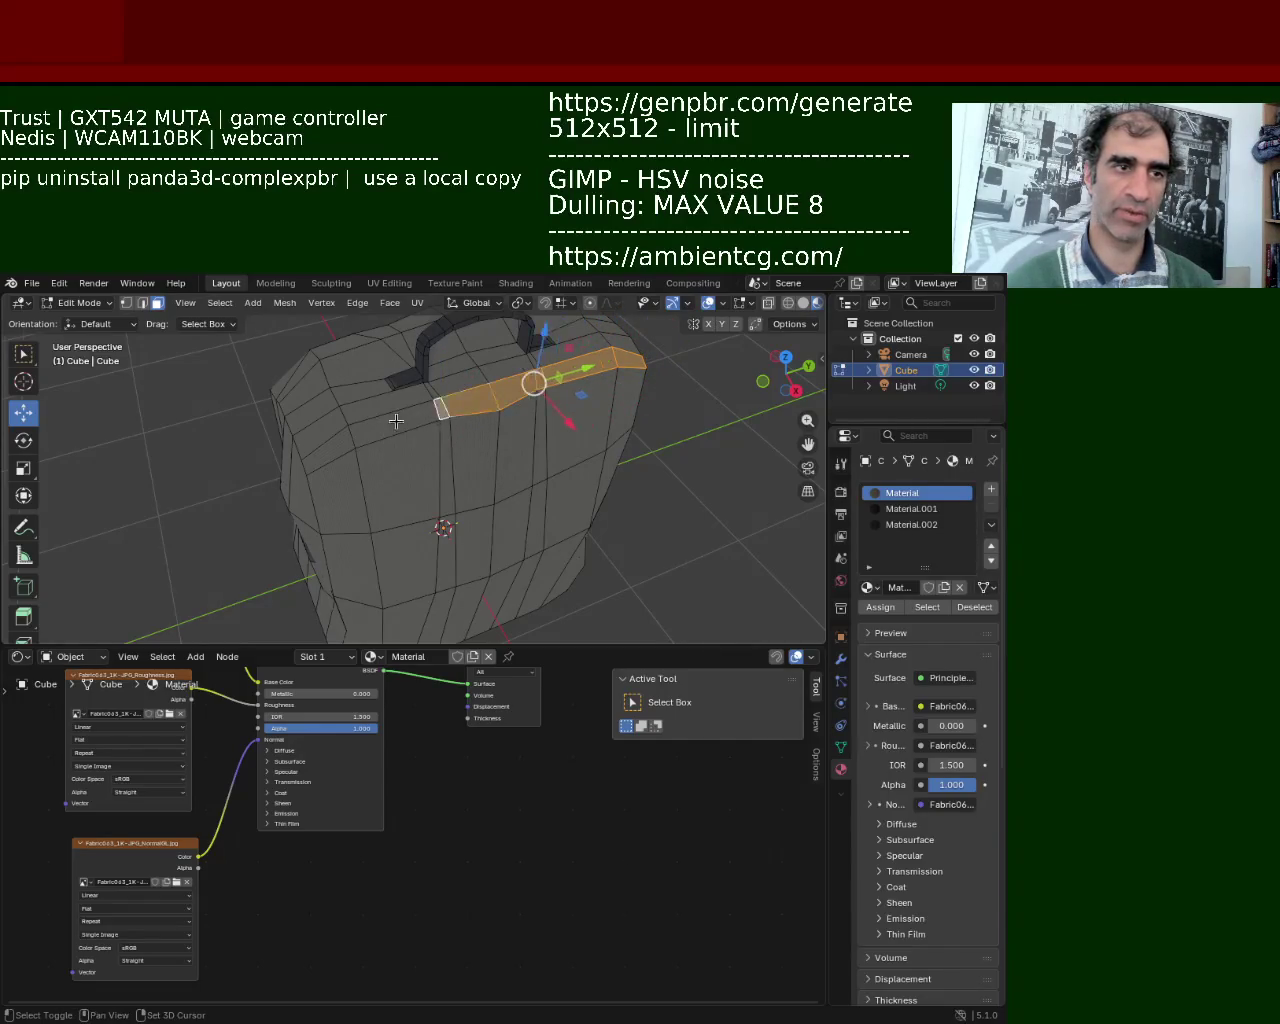
Assign Material.002 leather to the selected top strip.
{"action": "left_click", "coordinate": [916, 525]}
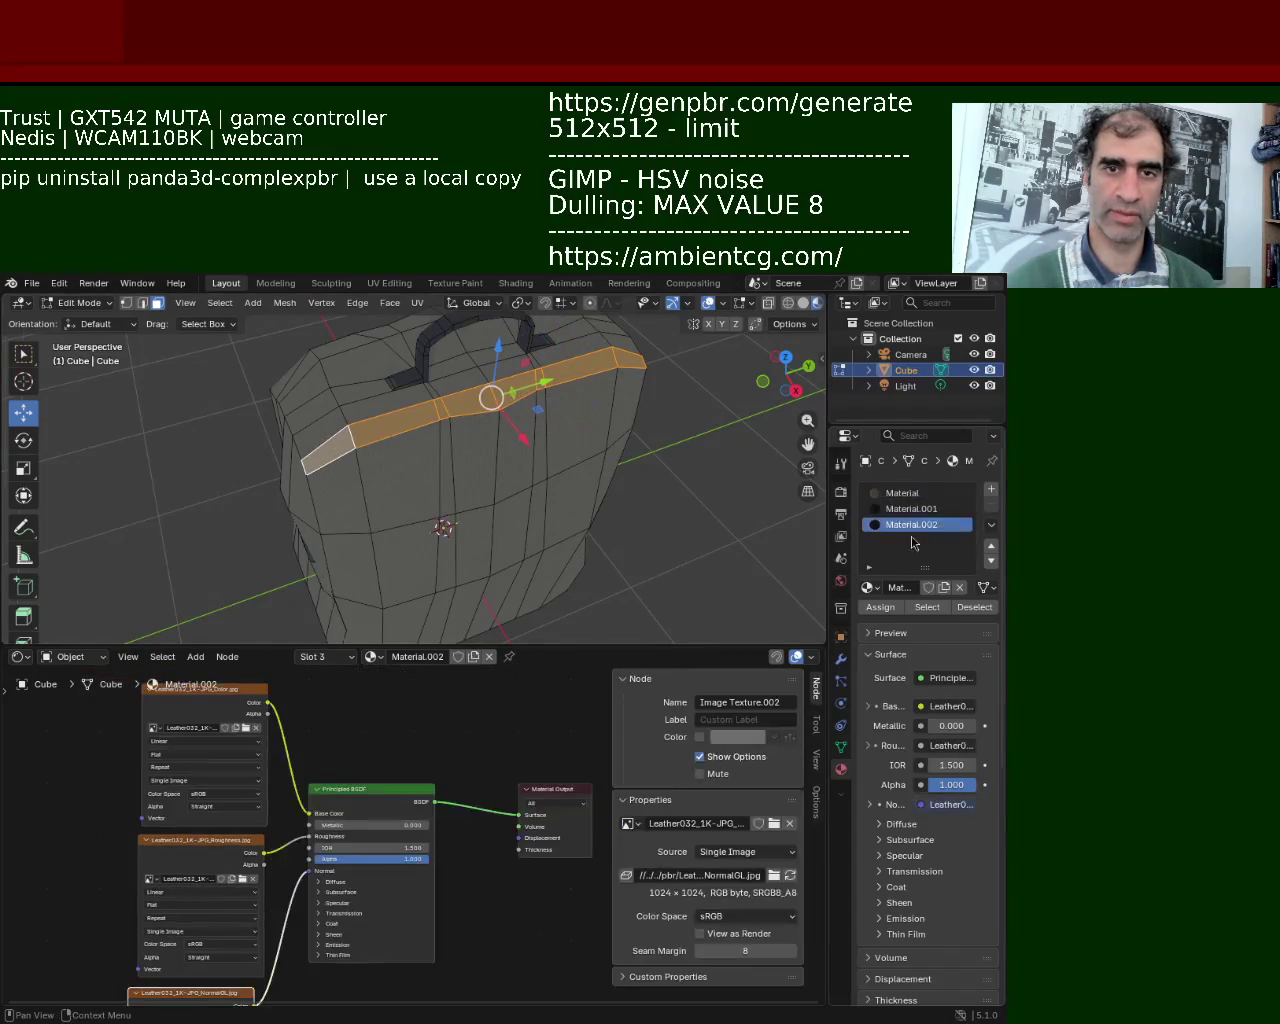
{"action": "left_click", "coordinate": [881, 607]}
{"action": "key", "text": "alt+a"}
{"action": "mouse_move", "coordinate": [643, 523]}
{"action": "middle_mouse_down"}
{"action": "mouse_move", "coordinate": [537, 400]}
{"action": "mouse_move", "coordinate": [239, 424]}
{"action": "mouse_move", "coordinate": [543, 482]}
{"action": "mouse_move", "coordinate": [457, 453]}
{"action": "mouse_move", "coordinate": [424, 394]}
{"action": "middle_mouse_up"}
Select side faces on both sides of the bag with Material.002 as the active slot.
{"action": "left_click", "coordinate": [432, 420]}
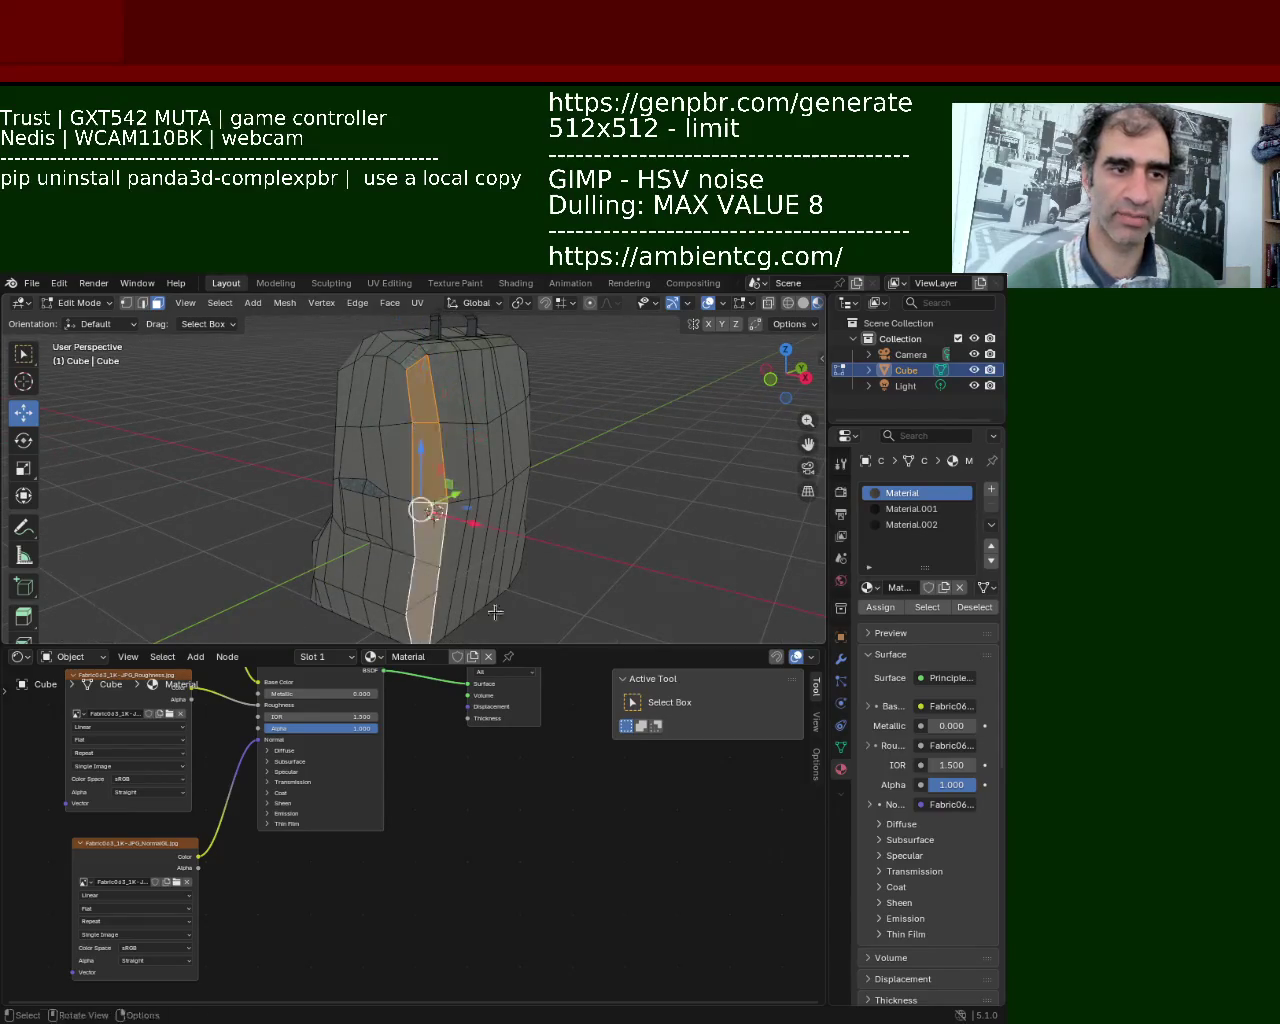
{"action": "left_click", "coordinate": [902, 528]}
{"action": "mouse_move", "coordinate": [575, 563]}
{"action": "middle_mouse_down"}
{"action": "mouse_move", "coordinate": [372, 563]}
{"action": "mouse_move", "coordinate": [482, 608]}
{"action": "mouse_move", "coordinate": [528, 395]}
{"action": "middle_mouse_up"}
{"action": "left_click", "coordinate": [528, 395]}
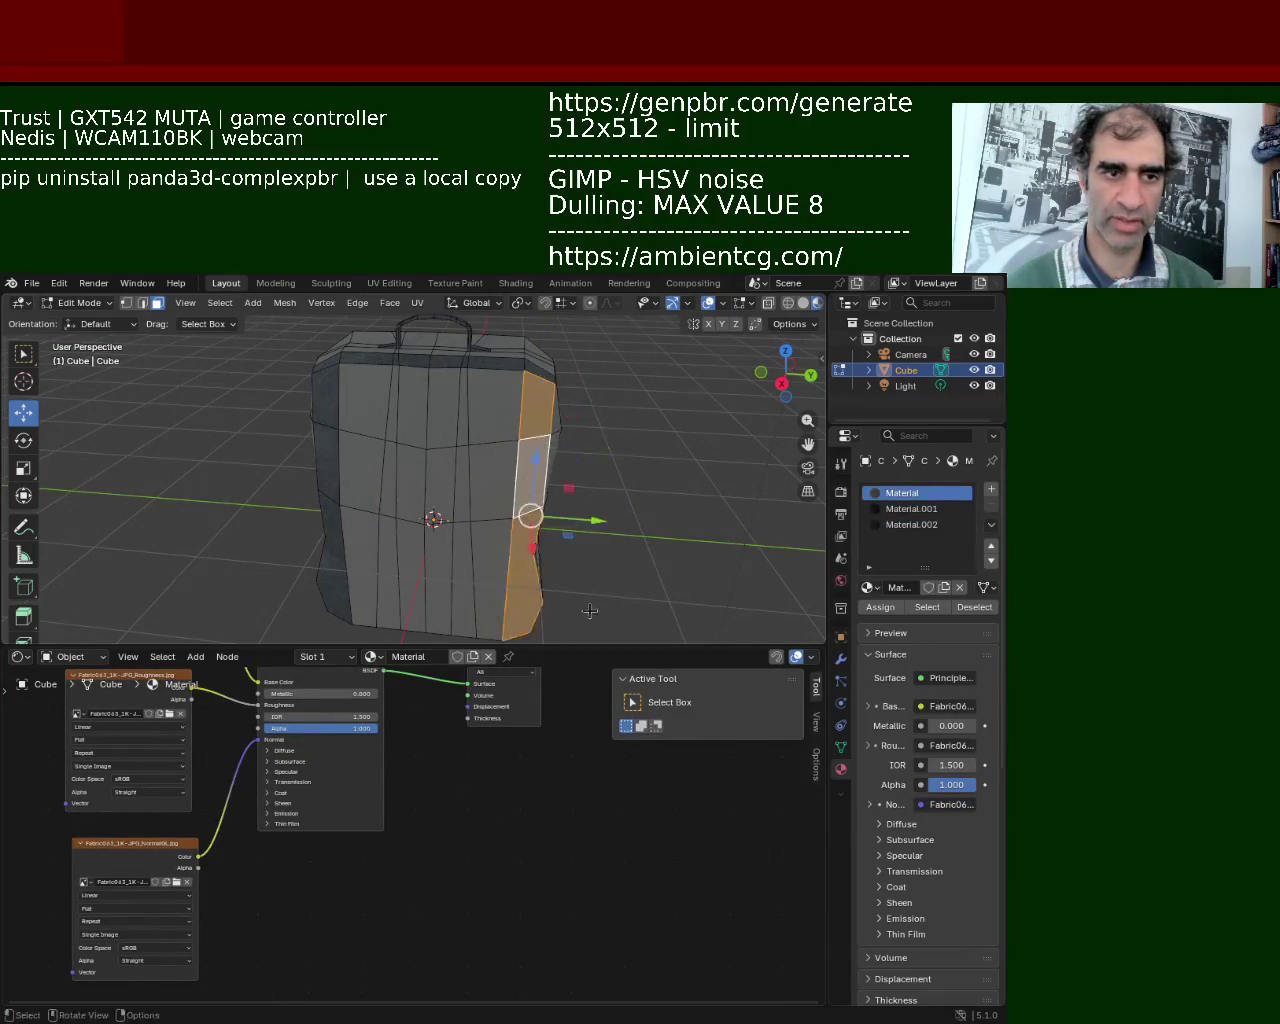
{"action": "left_click", "coordinate": [885, 525]}
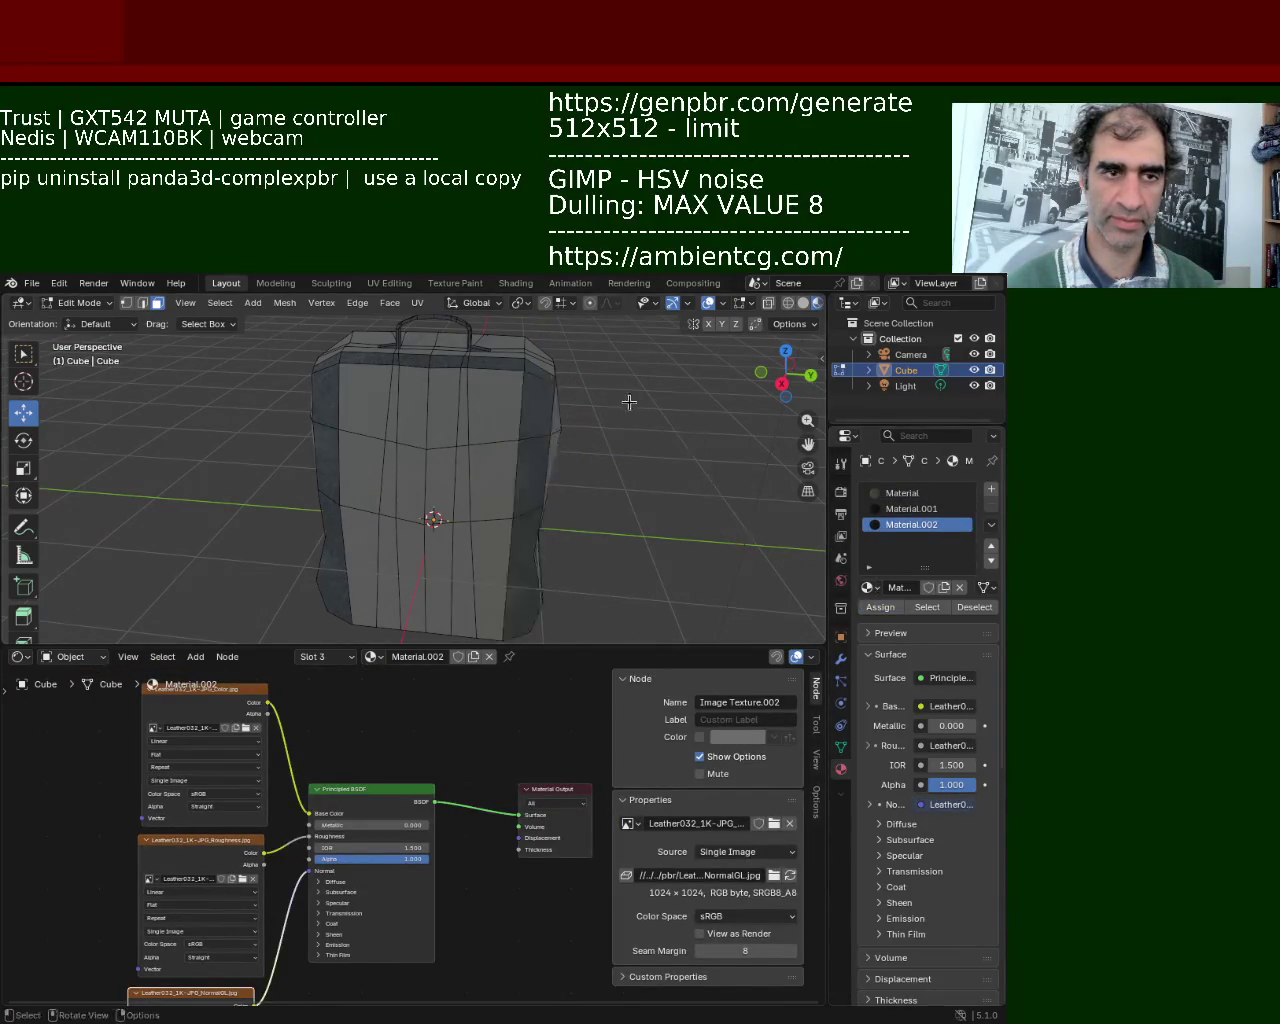
{"action": "middle_click_drag", "start_coordinate": [629, 402], "coordinate": [545, 422]}
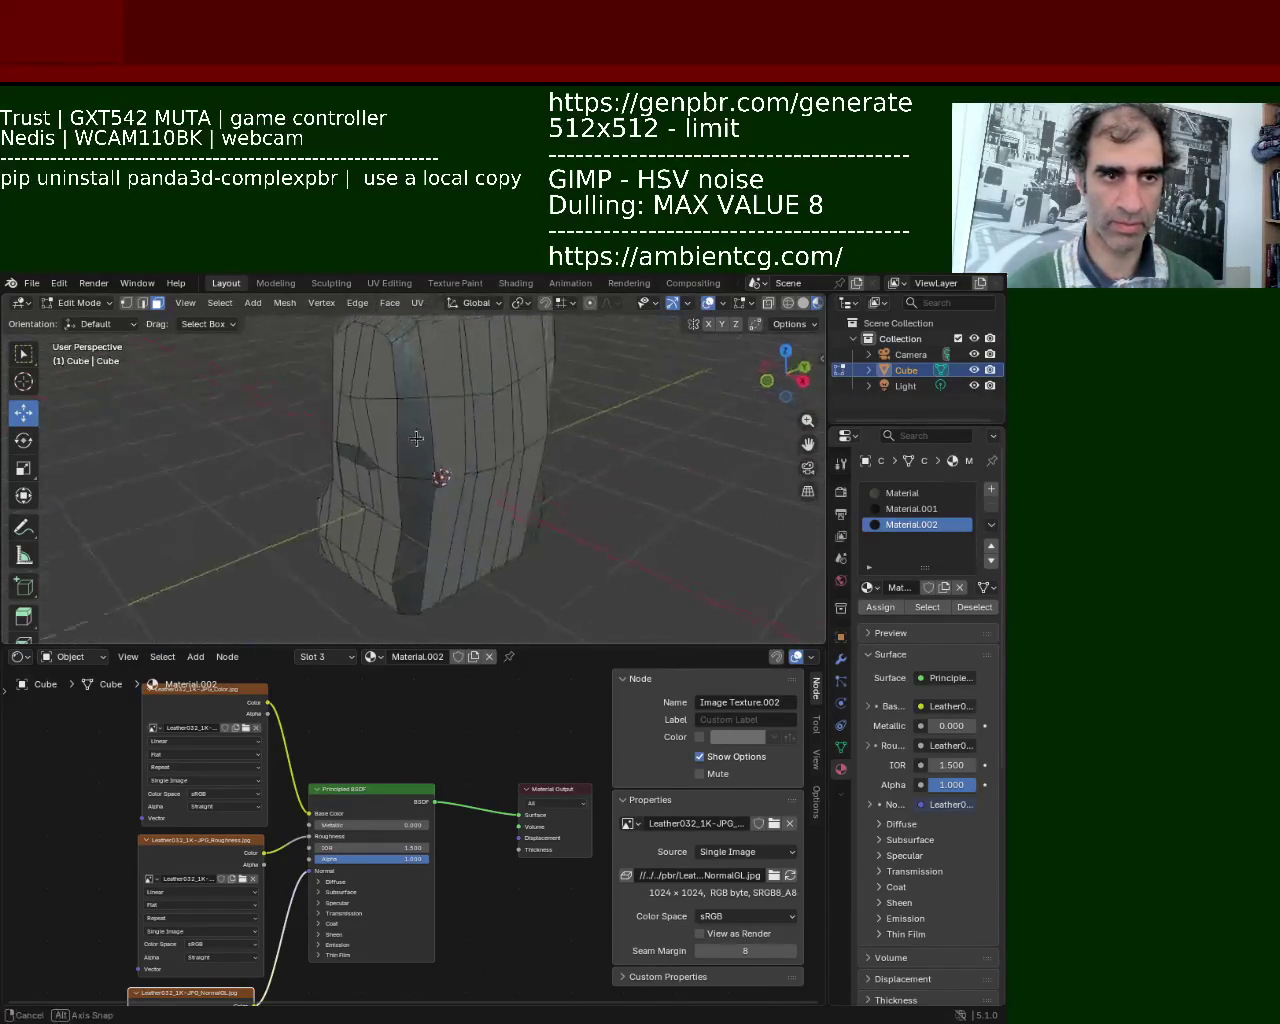
{"action": "middle_click_drag", "start_coordinate": [428, 497], "coordinate": [455, 495]}
{"action": "left_click", "coordinate": [460, 500]}
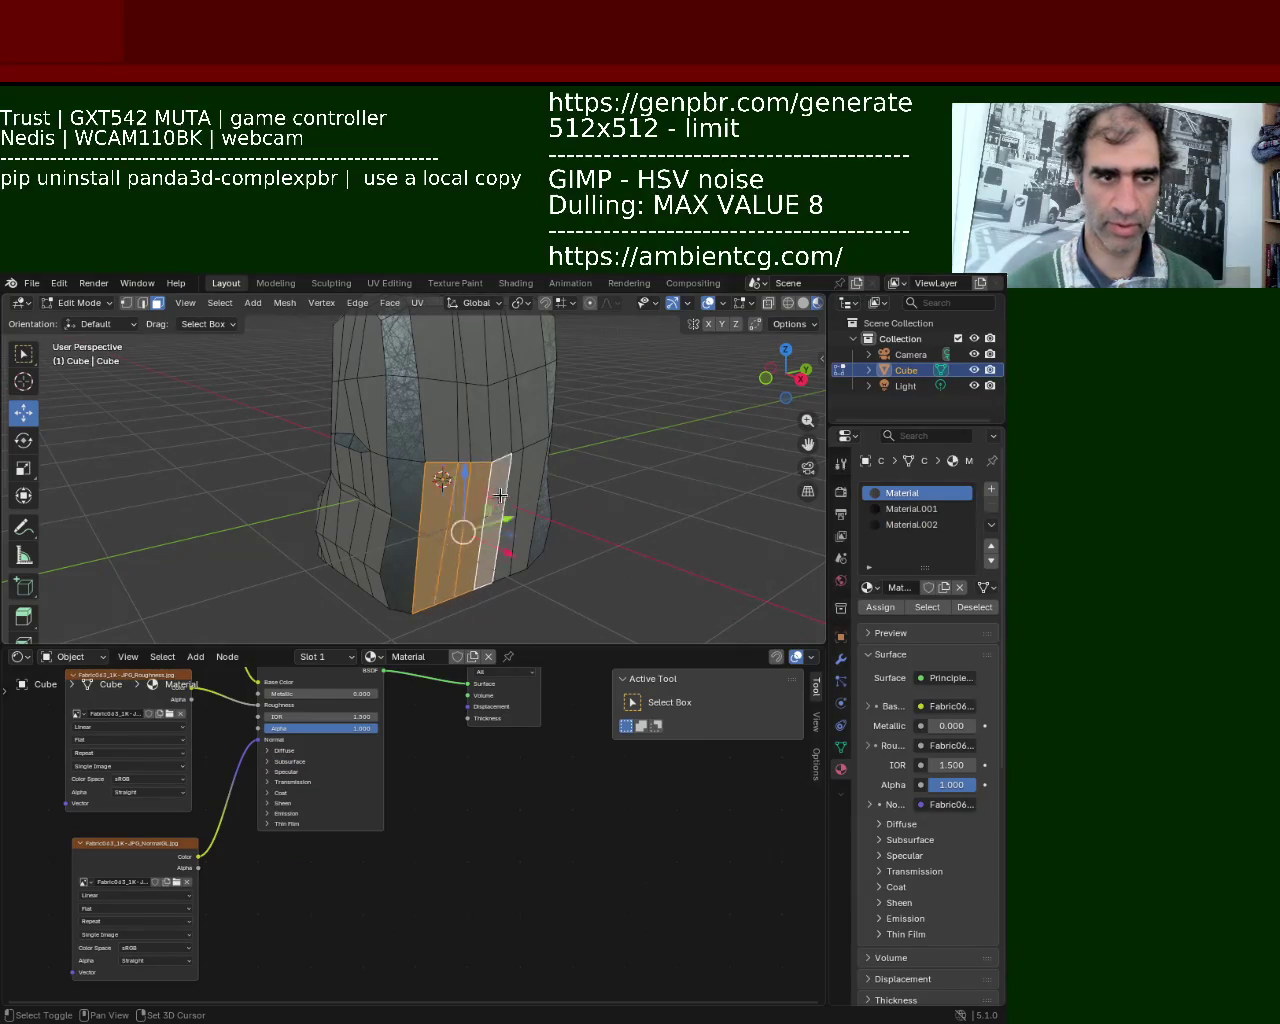
{"action": "left_click", "coordinate": [918, 526]}
Select a loop of faces around the bag and a face on its lower side.
{"action": "middle_click_drag", "start_coordinate": [709, 498], "coordinate": [597, 405]}
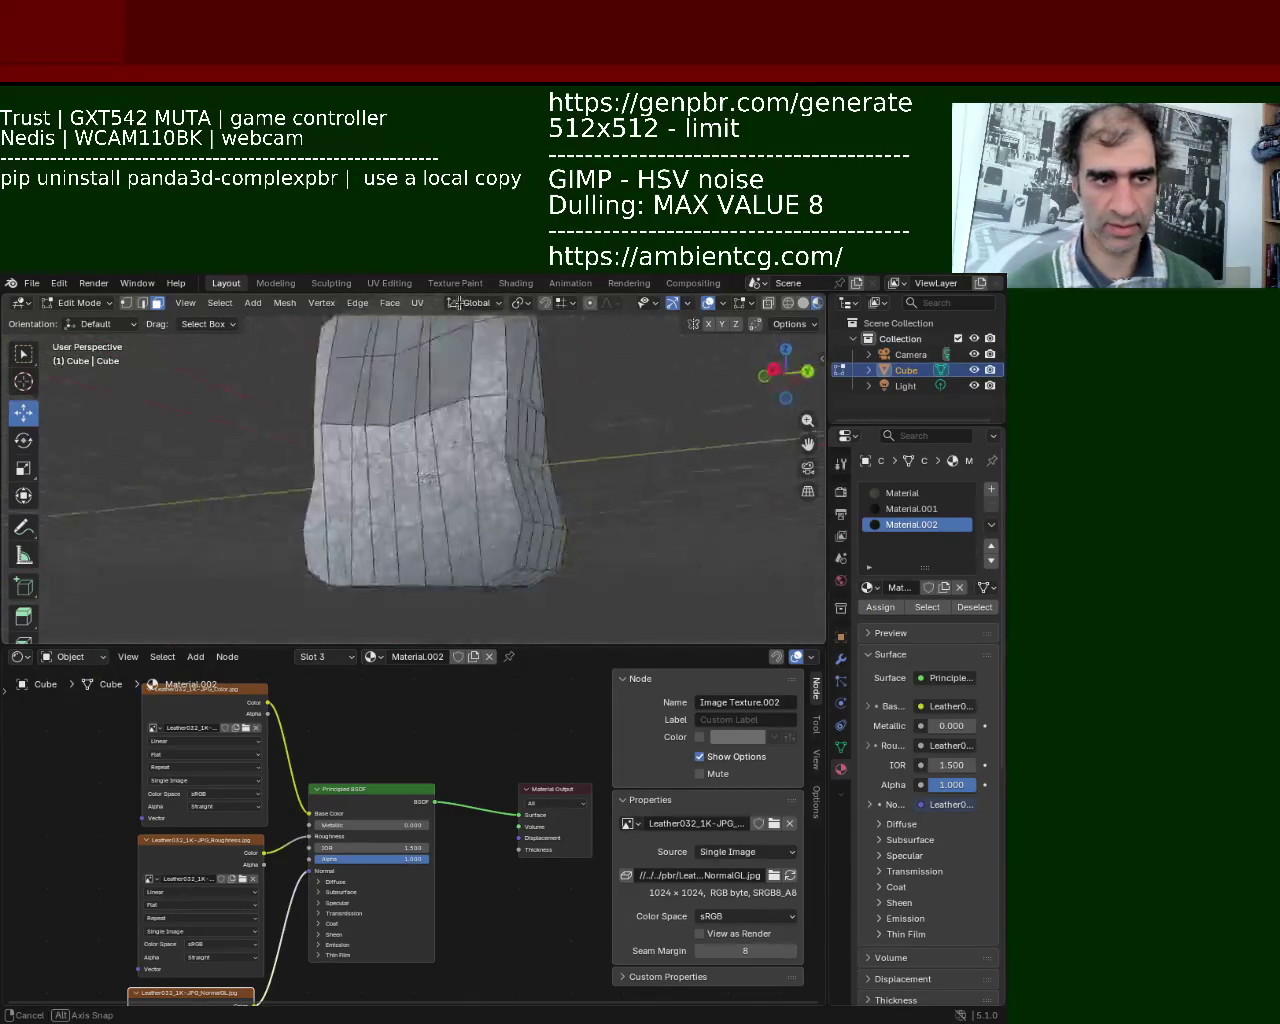
{"action": "mouse_move", "coordinate": [597, 405]}
{"action": "middle_mouse_down"}
{"action": "mouse_move", "coordinate": [501, 505]}
{"action": "mouse_move", "coordinate": [474, 477]}
{"action": "mouse_move", "coordinate": [580, 480]}
{"action": "mouse_move", "coordinate": [597, 459]}
{"action": "mouse_move", "coordinate": [450, 418]}
{"action": "middle_mouse_up"}
{"action": "scroll", "coordinate": [501, 505], "scroll_direction": "up", "scroll_amount": 3}
{"action": "scroll", "coordinate": [474, 477], "scroll_direction": "down", "scroll_amount": 2}
{"action": "left_click", "coordinate": [595, 470], "text": "alt"}
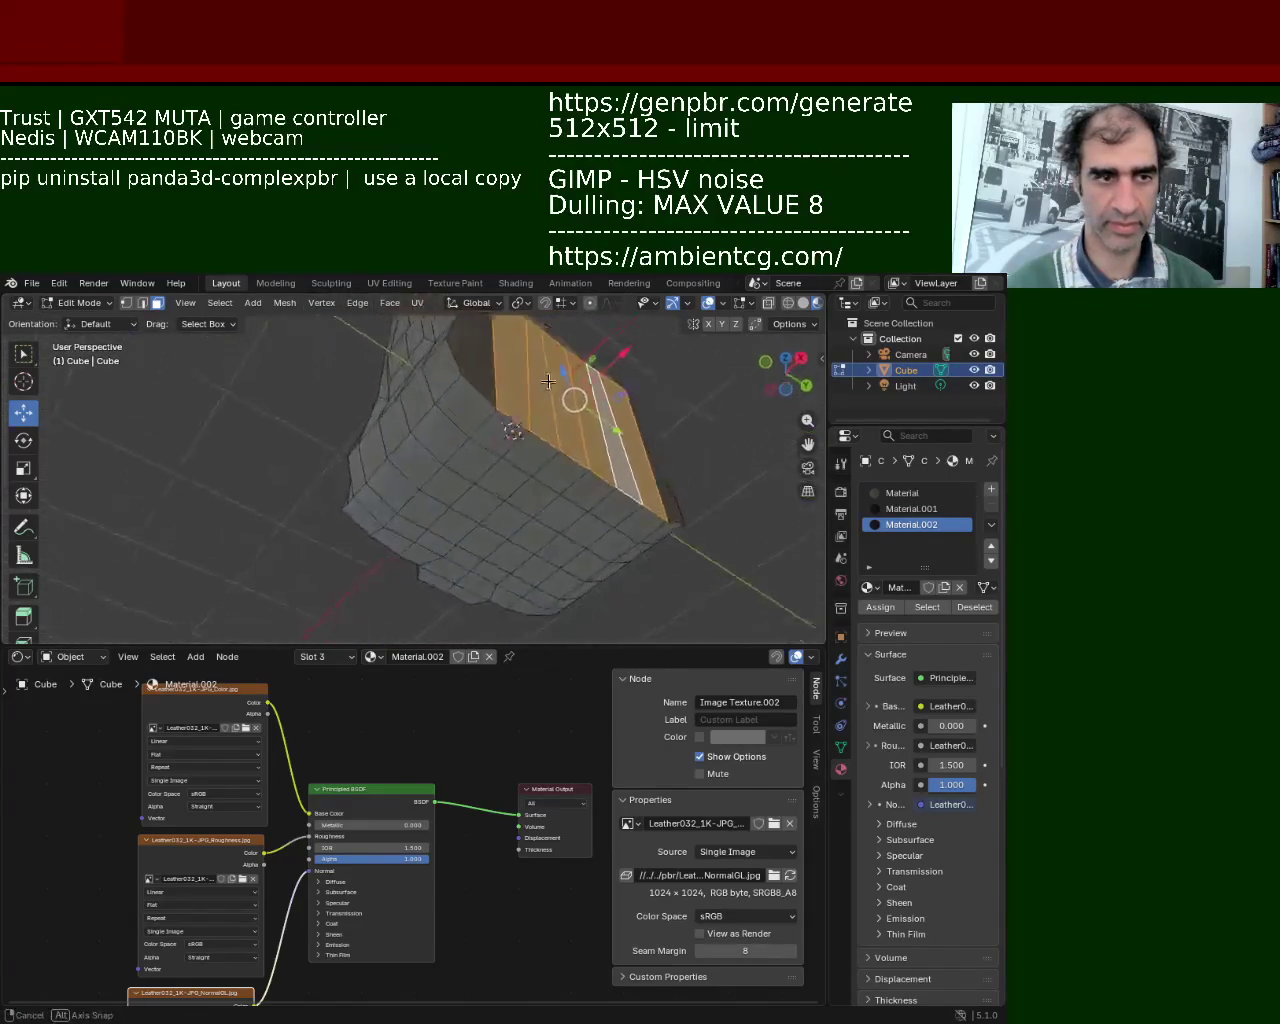
{"action": "left_click", "coordinate": [447, 420]}
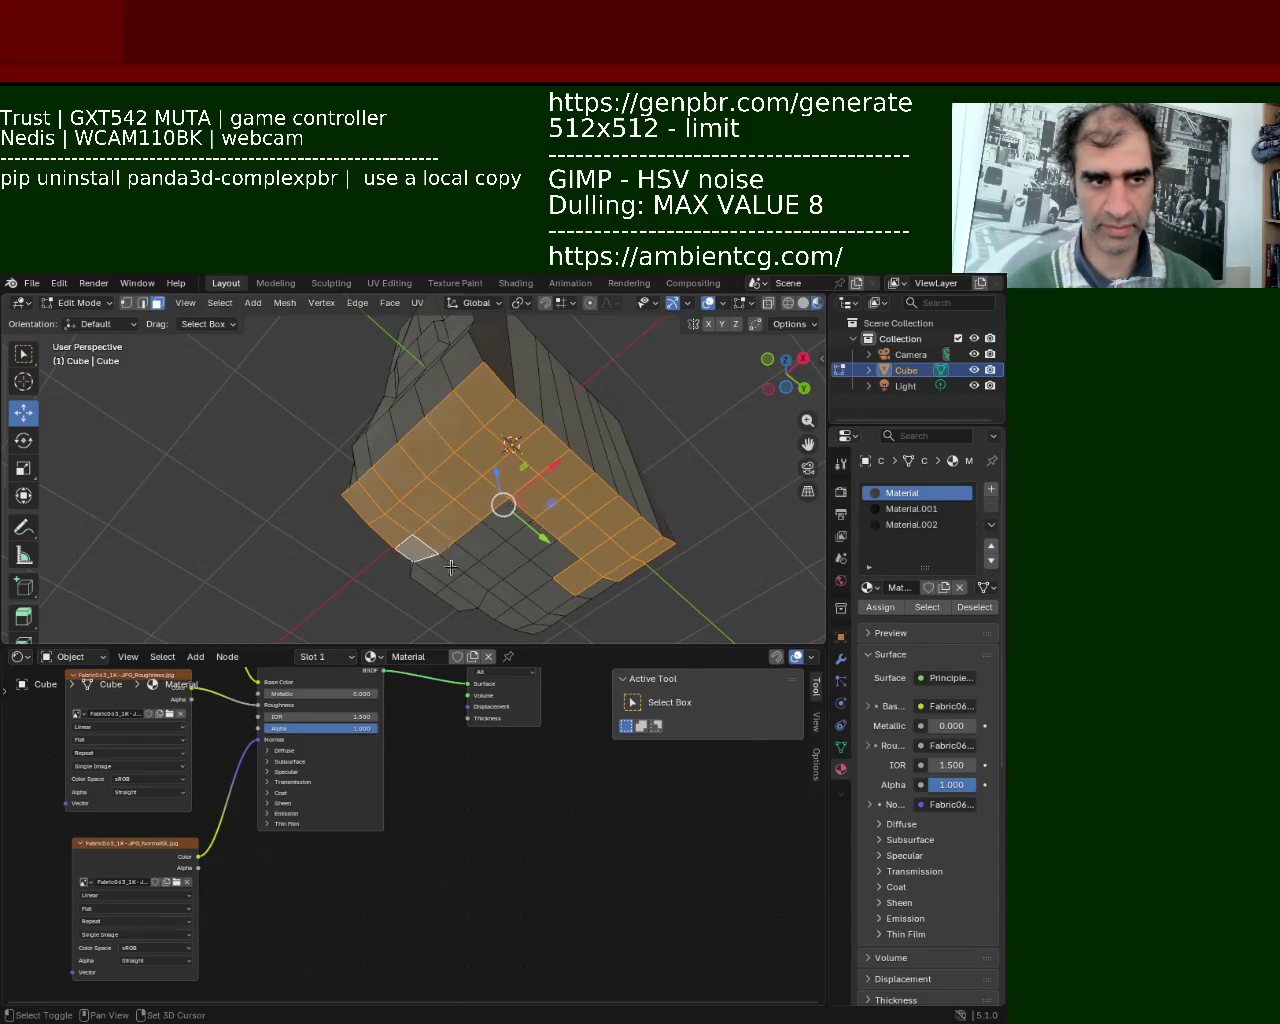
Box-select the bag's bottom faces and assign them Material.002 leather.
{"action": "middle_click_drag", "start_coordinate": [451, 567], "coordinate": [435, 535]}
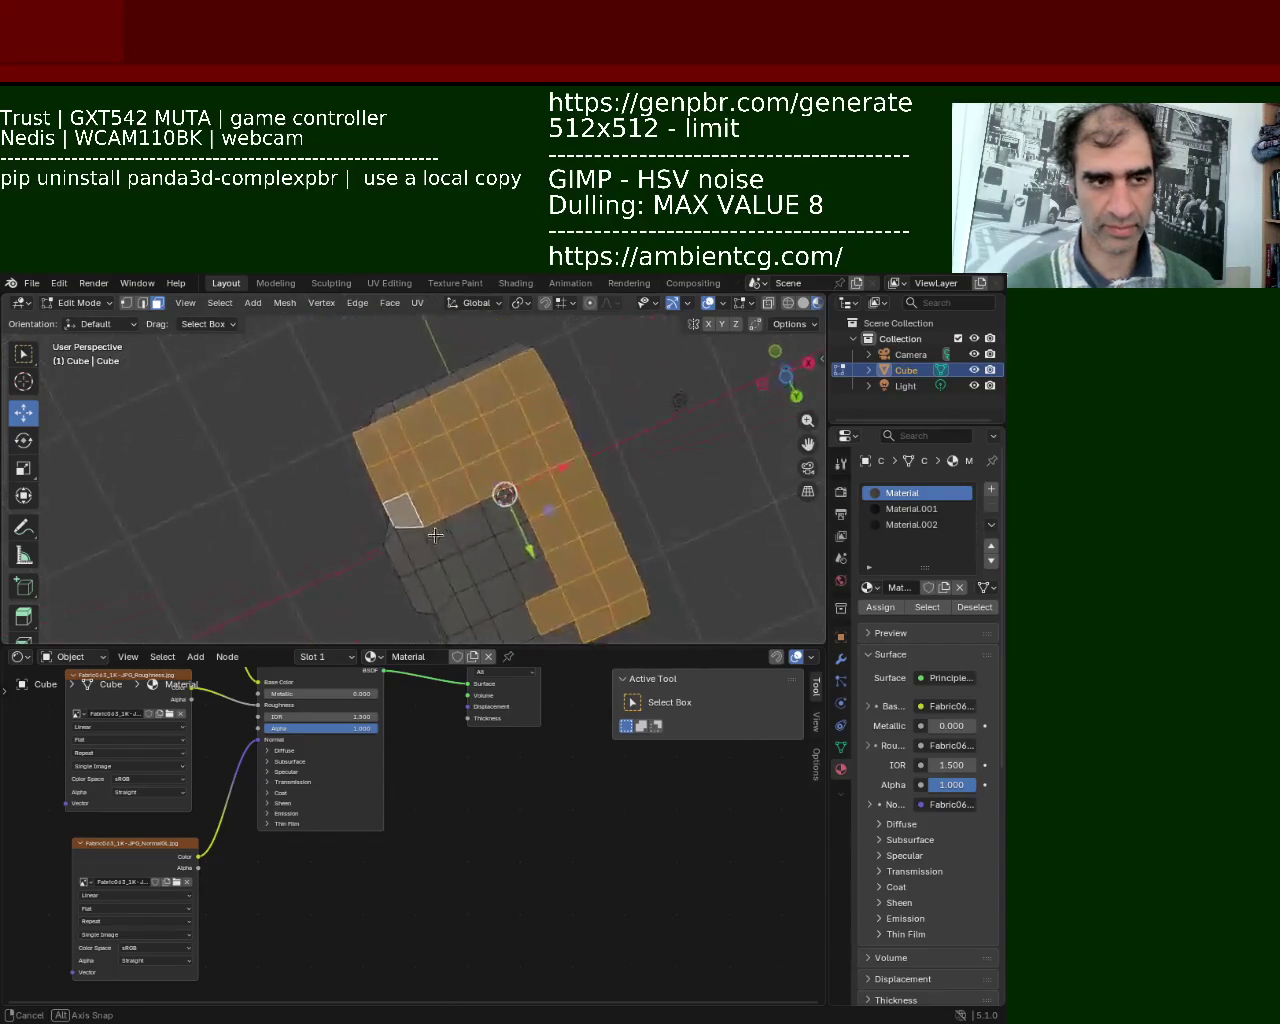
{"action": "middle_click_drag", "start_coordinate": [435, 535], "coordinate": [442, 443]}
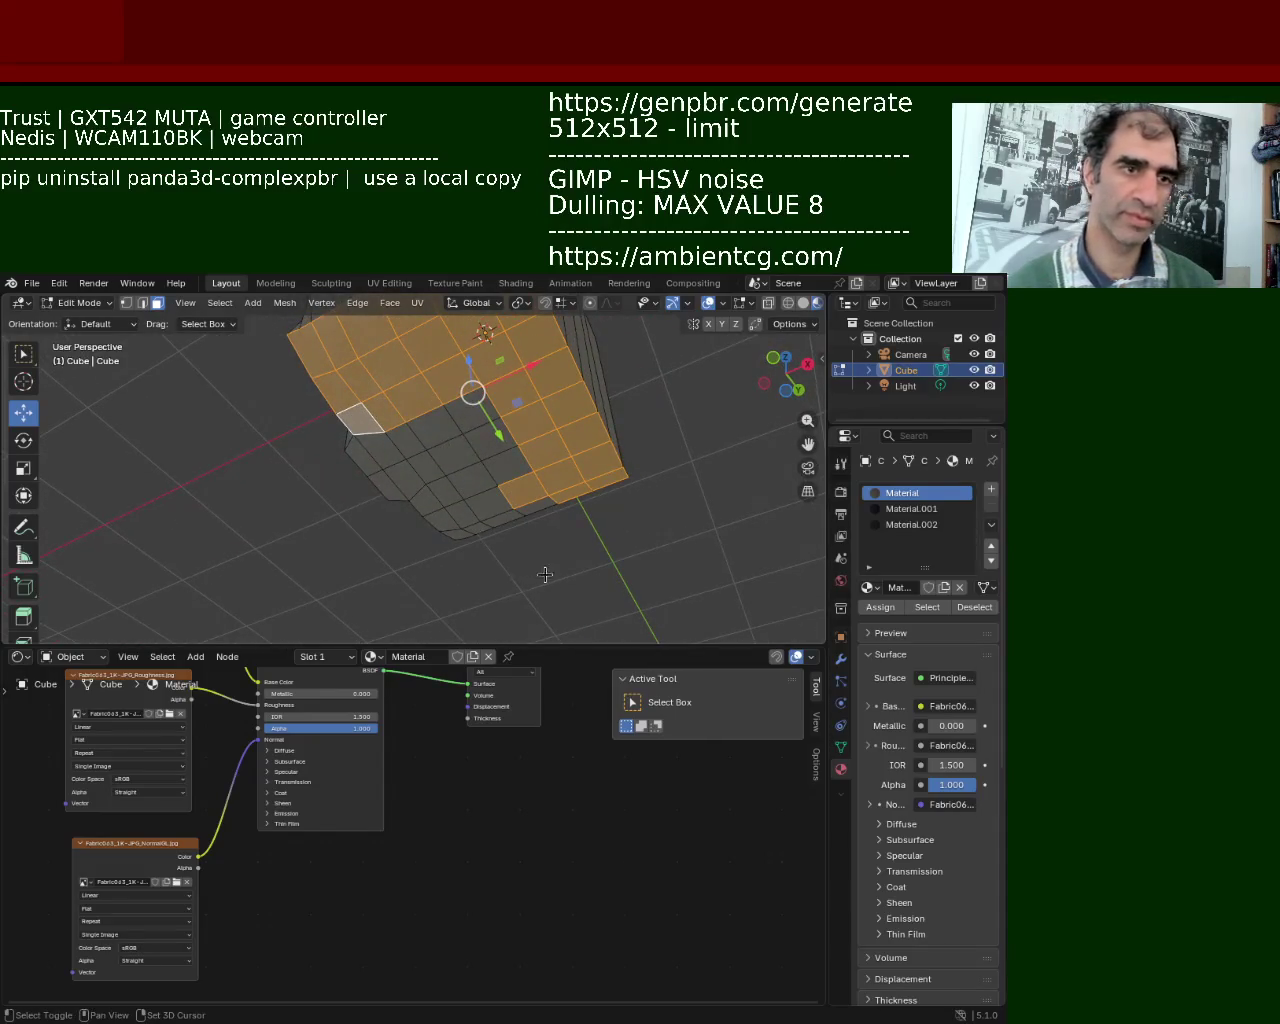
{"action": "left_click_drag", "start_coordinate": [545, 574], "coordinate": [423, 501], "text": "shift"}
{"action": "middle_click_drag", "start_coordinate": [385, 465], "coordinate": [519, 464]}
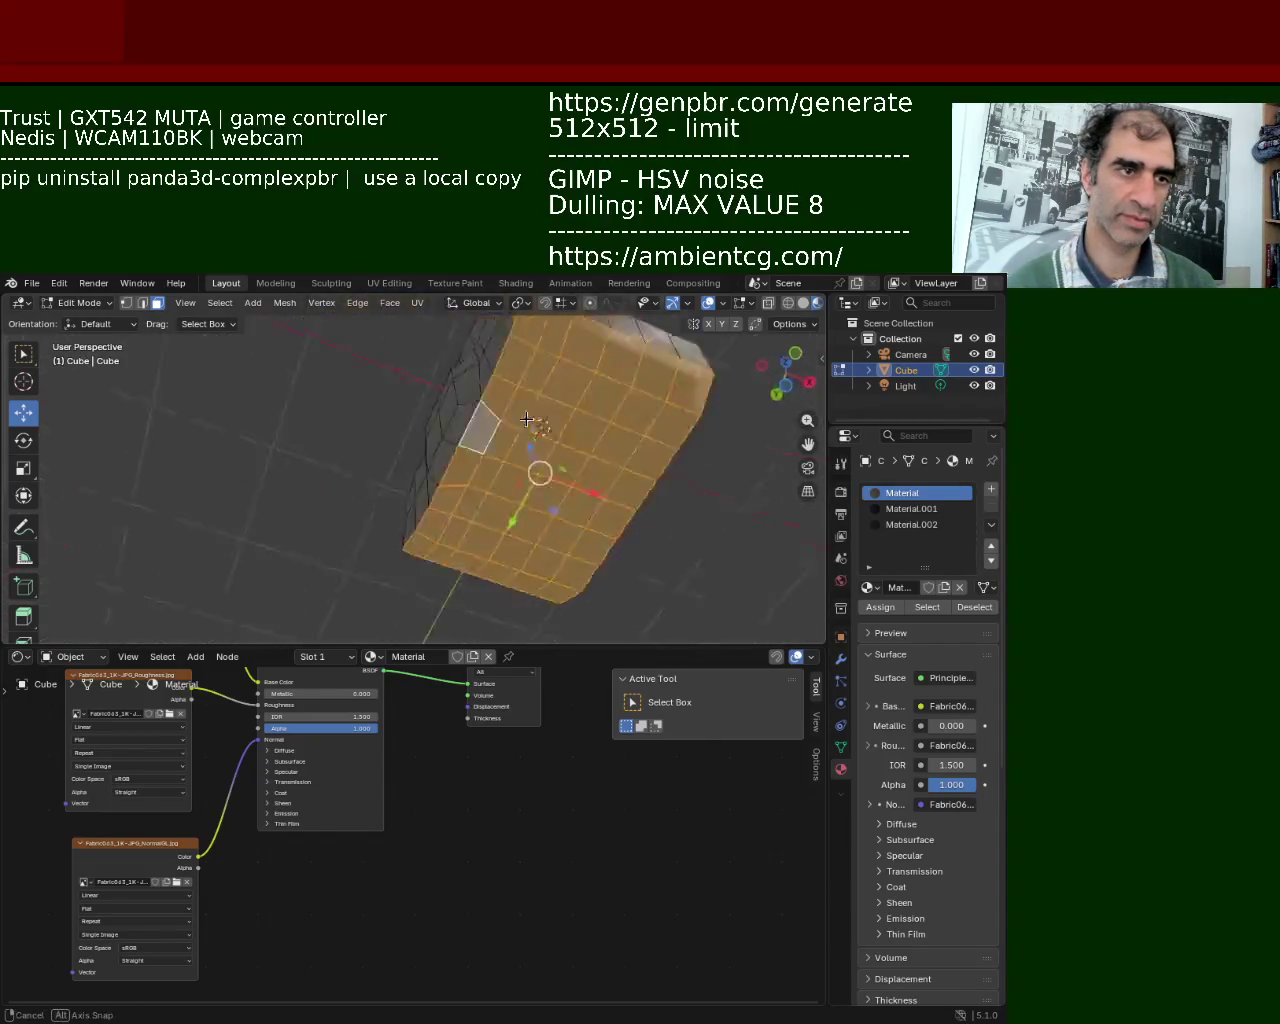
{"action": "left_click", "coordinate": [920, 525]}
{"action": "left_click", "coordinate": [872, 607]}
Select the band of faces around the lower front pocket and assign it Material.002.
{"action": "mouse_move", "coordinate": [560, 480]}
{"action": "middle_mouse_down"}
{"action": "mouse_move", "coordinate": [597, 516]}
{"action": "mouse_move", "coordinate": [575, 524]}
{"action": "middle_mouse_up"}
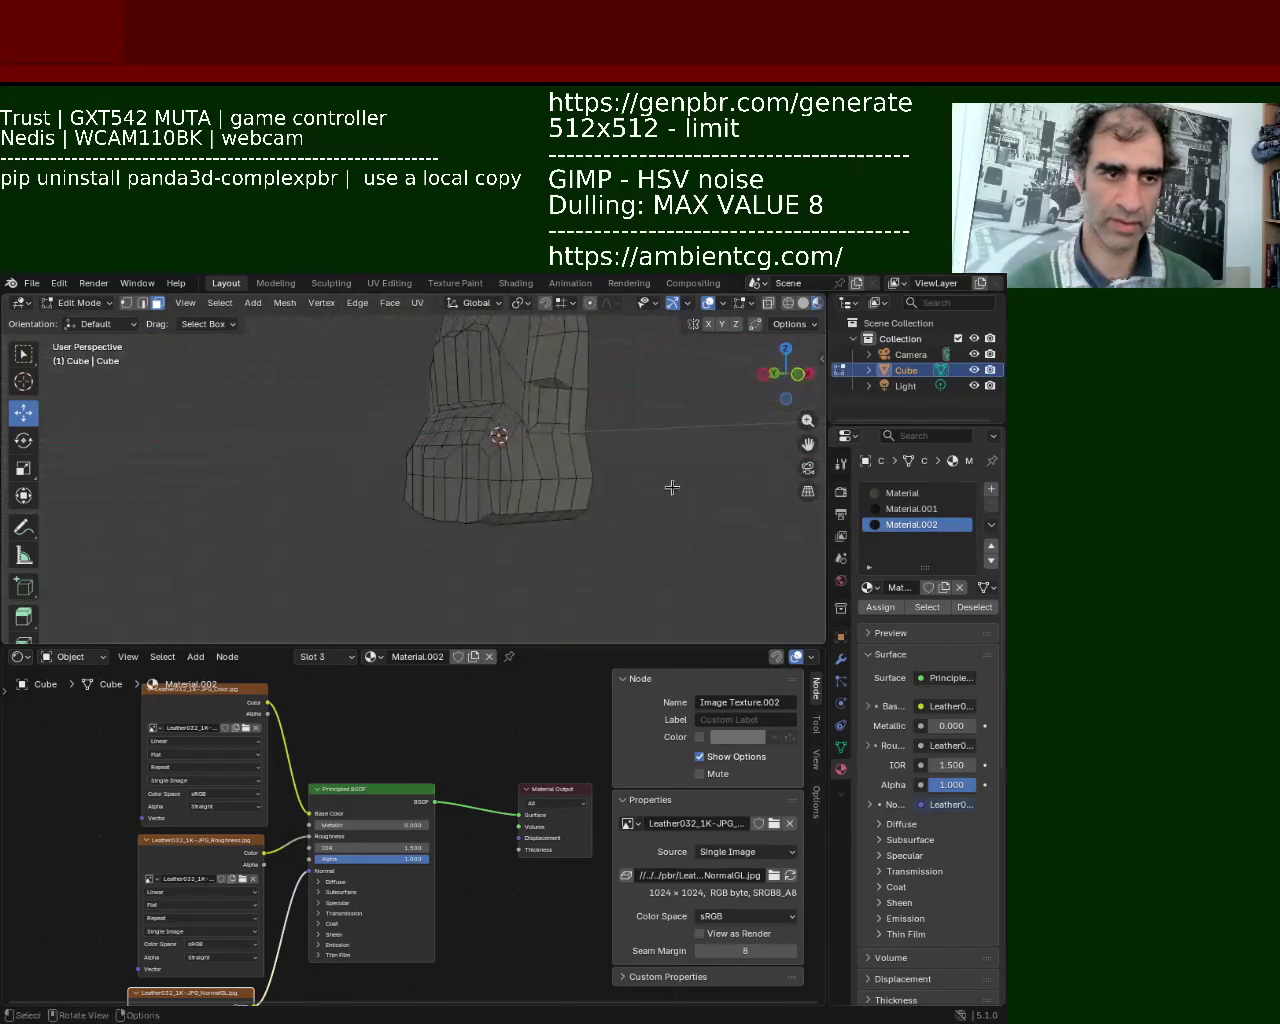
{"action": "scroll", "coordinate": [575, 524], "scroll_direction": "up", "scroll_amount": 3}
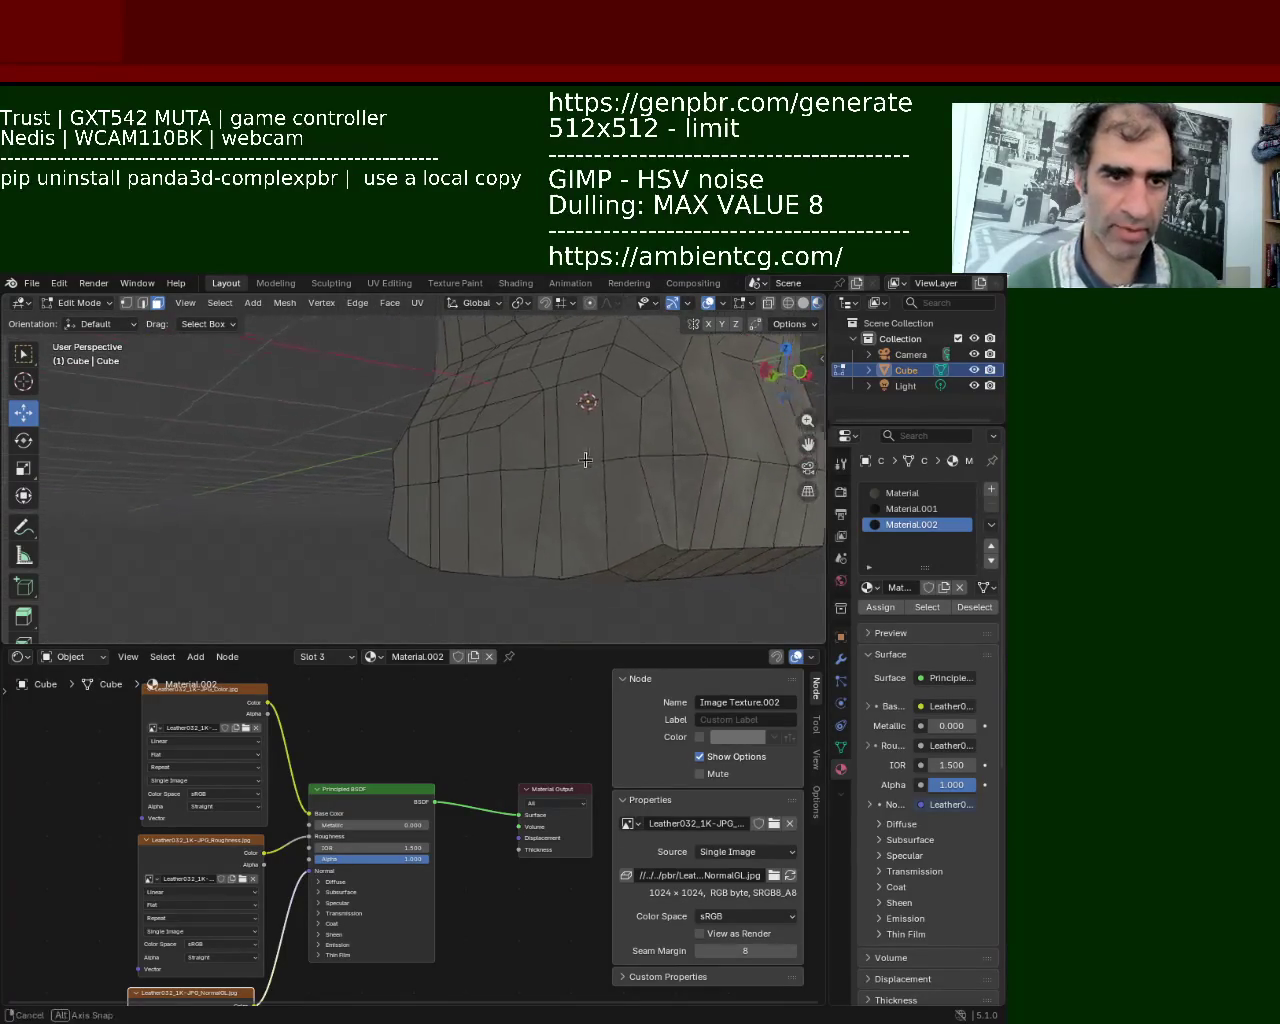
{"action": "middle_click_drag", "start_coordinate": [575, 524], "coordinate": [522, 471]}
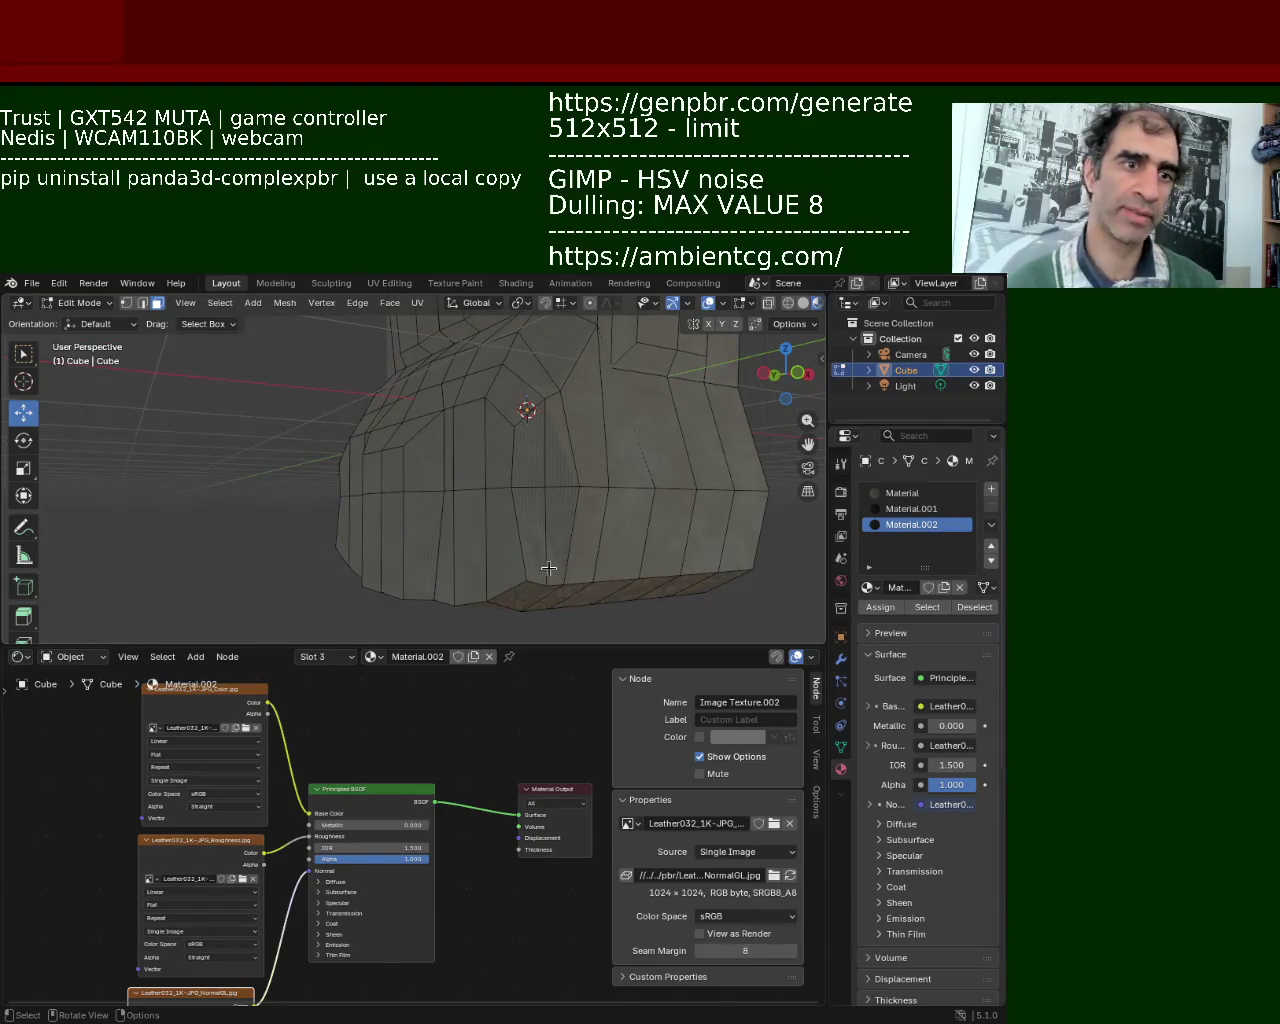
{"action": "left_click", "coordinate": [536, 562]}
{"action": "left_click", "coordinate": [512, 400], "text": "ctrl"}
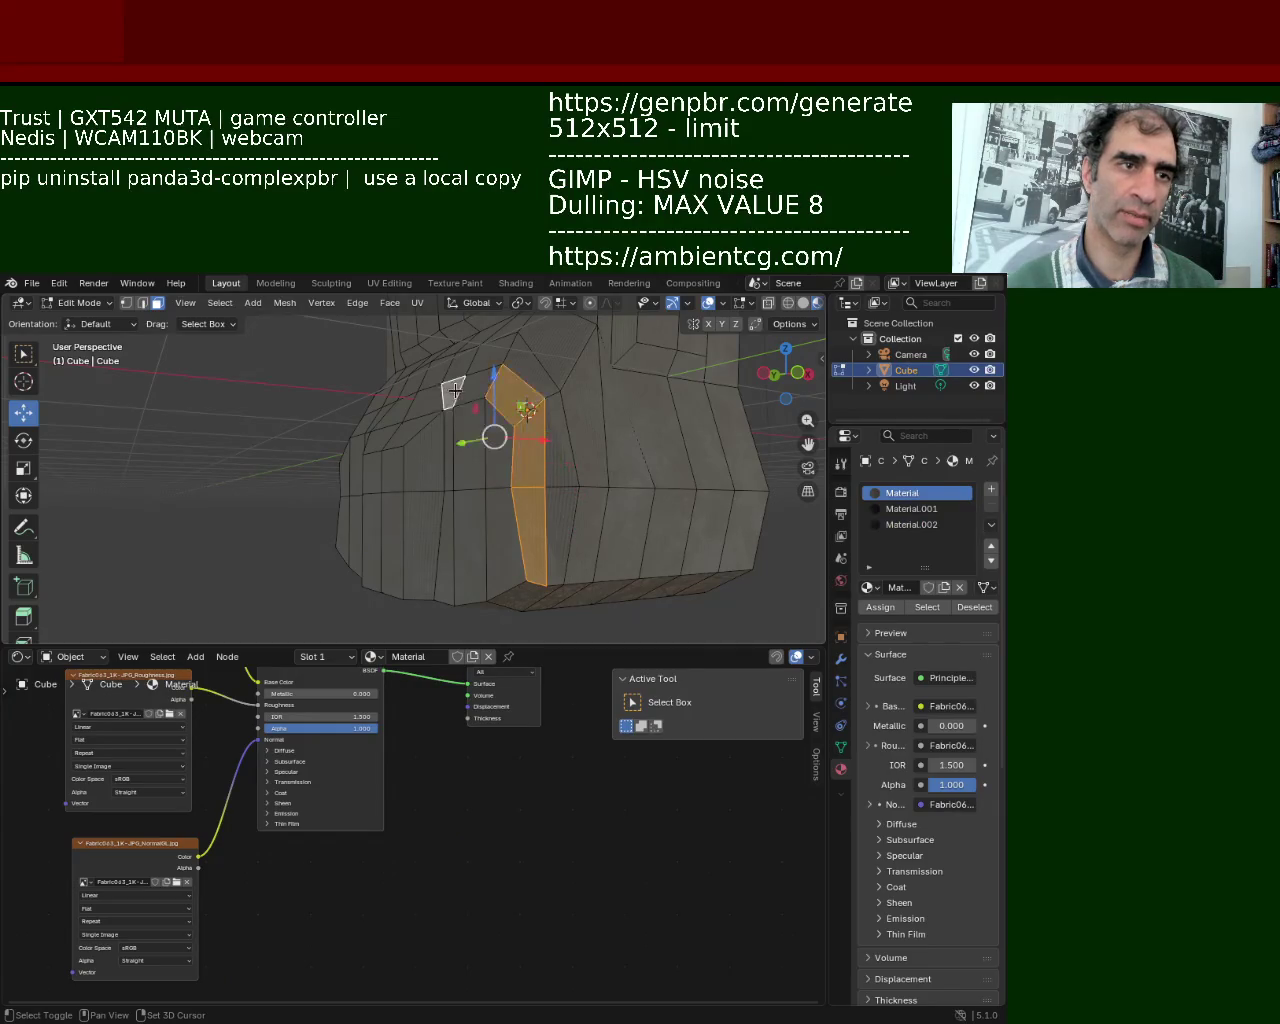
{"action": "middle_click_drag", "start_coordinate": [437, 395], "coordinate": [591, 428]}
{"action": "left_click", "coordinate": [491, 421], "text": "ctrl"}
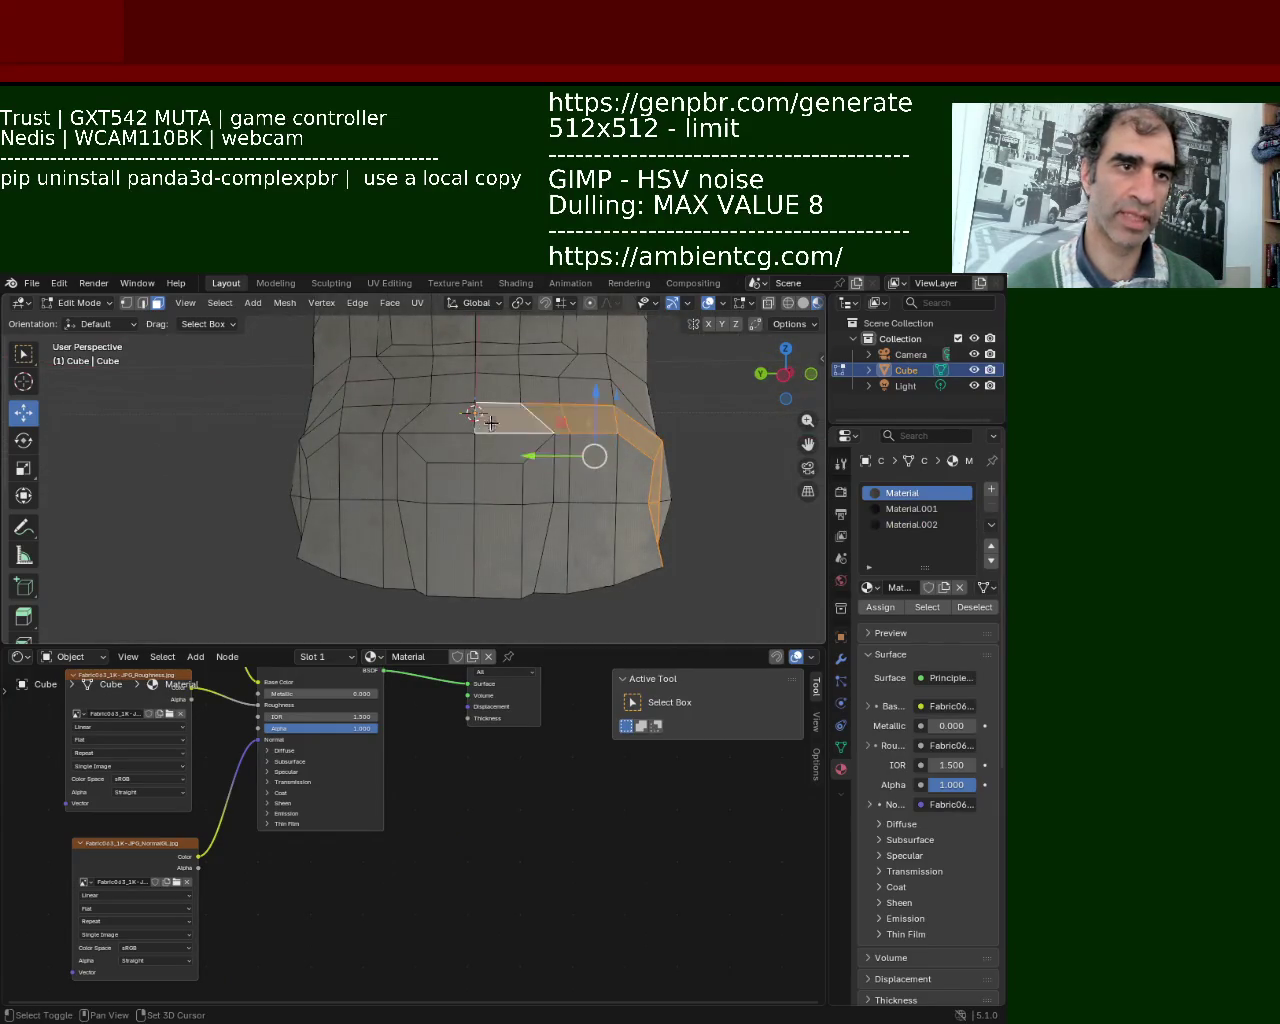
{"action": "left_click", "coordinate": [329, 427], "text": "ctrl"}
{"action": "middle_click_drag", "start_coordinate": [329, 427], "coordinate": [503, 420]}
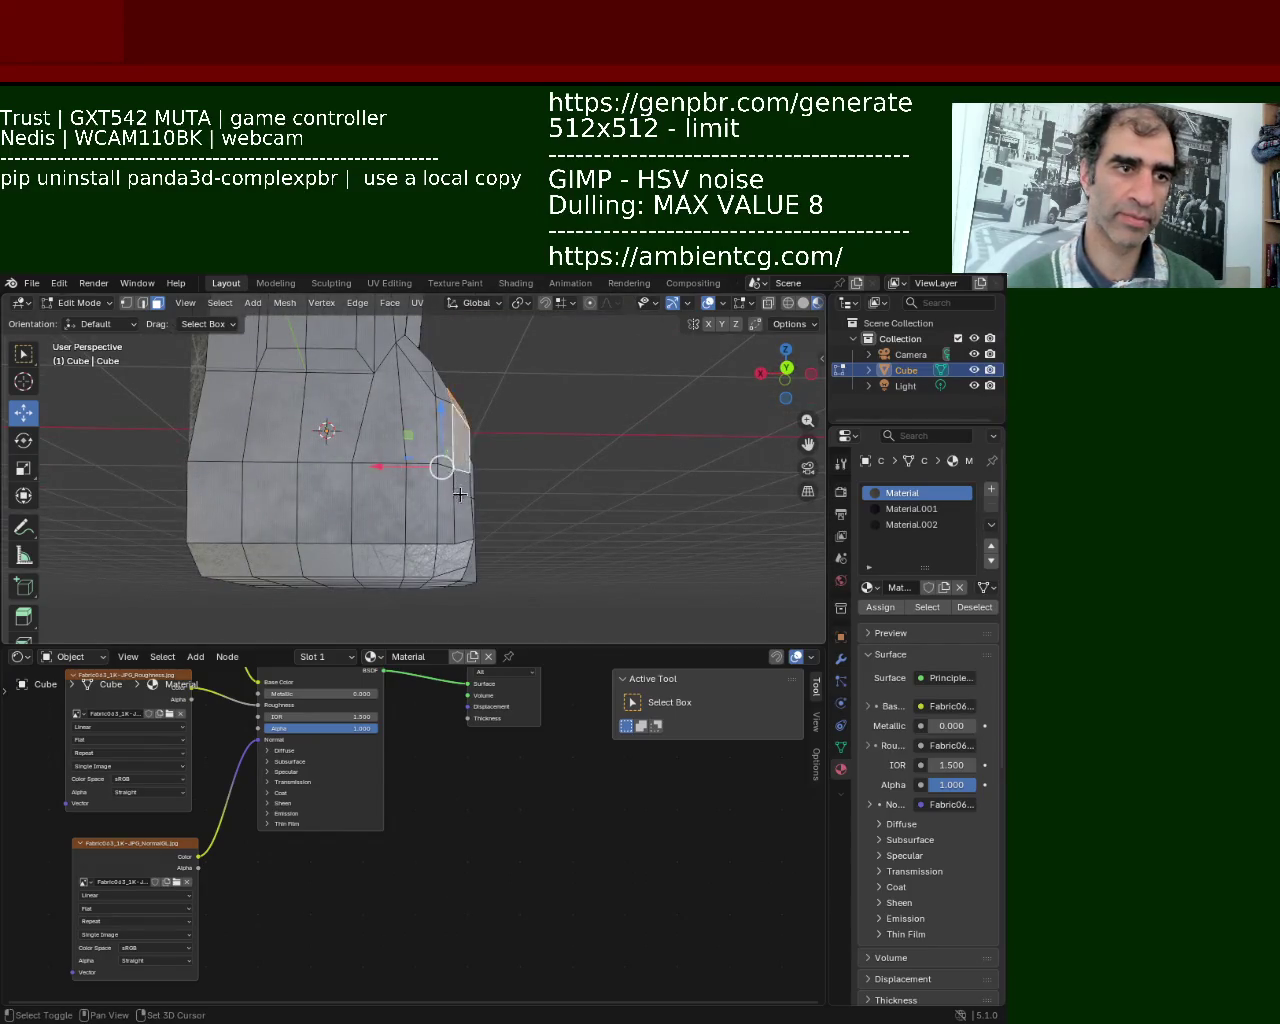
{"action": "middle_click_drag", "start_coordinate": [604, 435], "coordinate": [781, 517]}
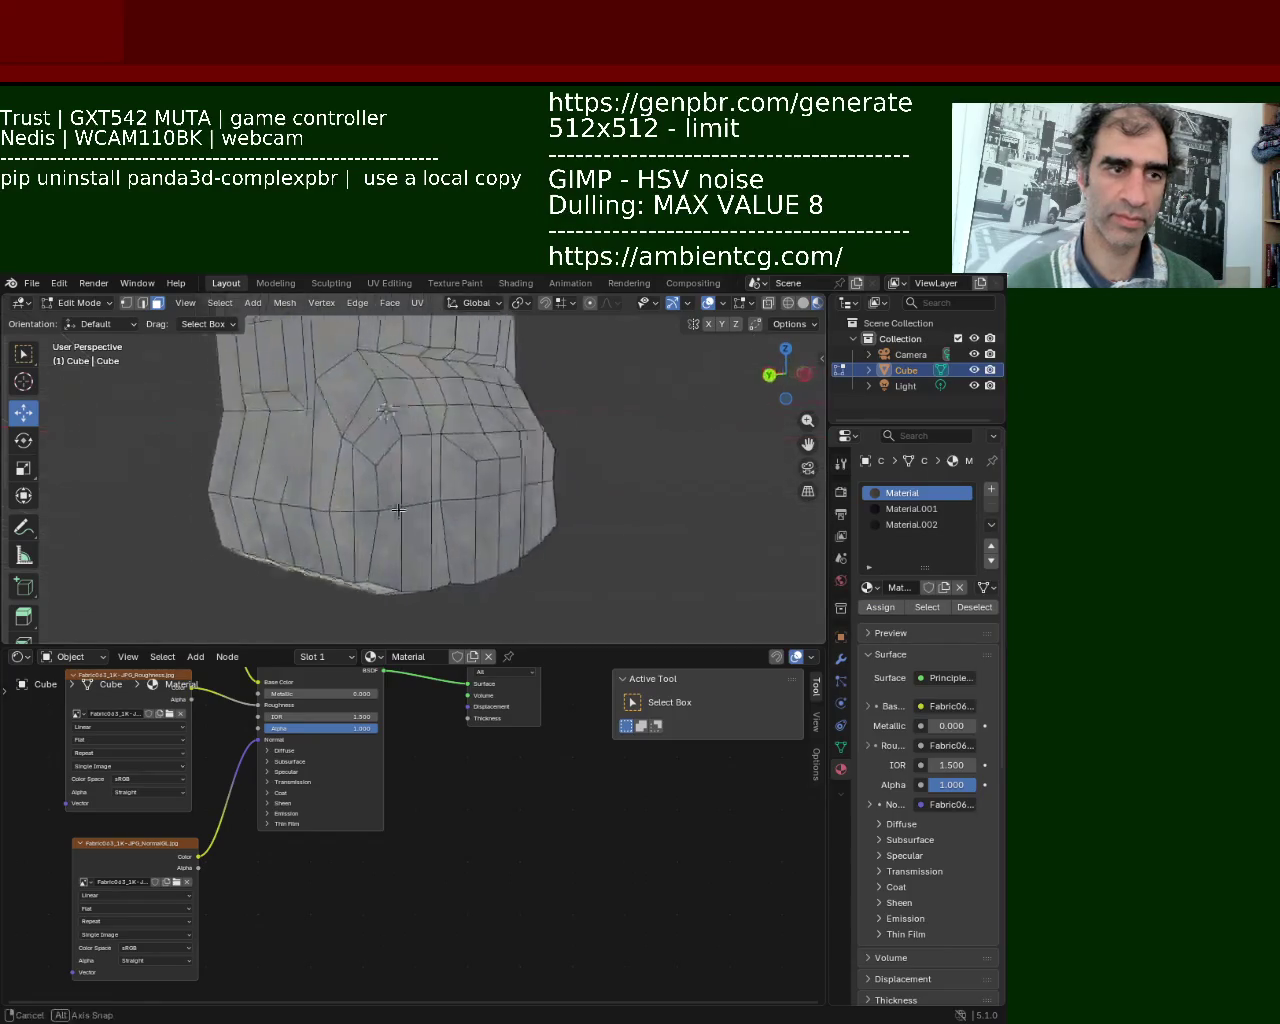
{"action": "left_click", "coordinate": [924, 525]}
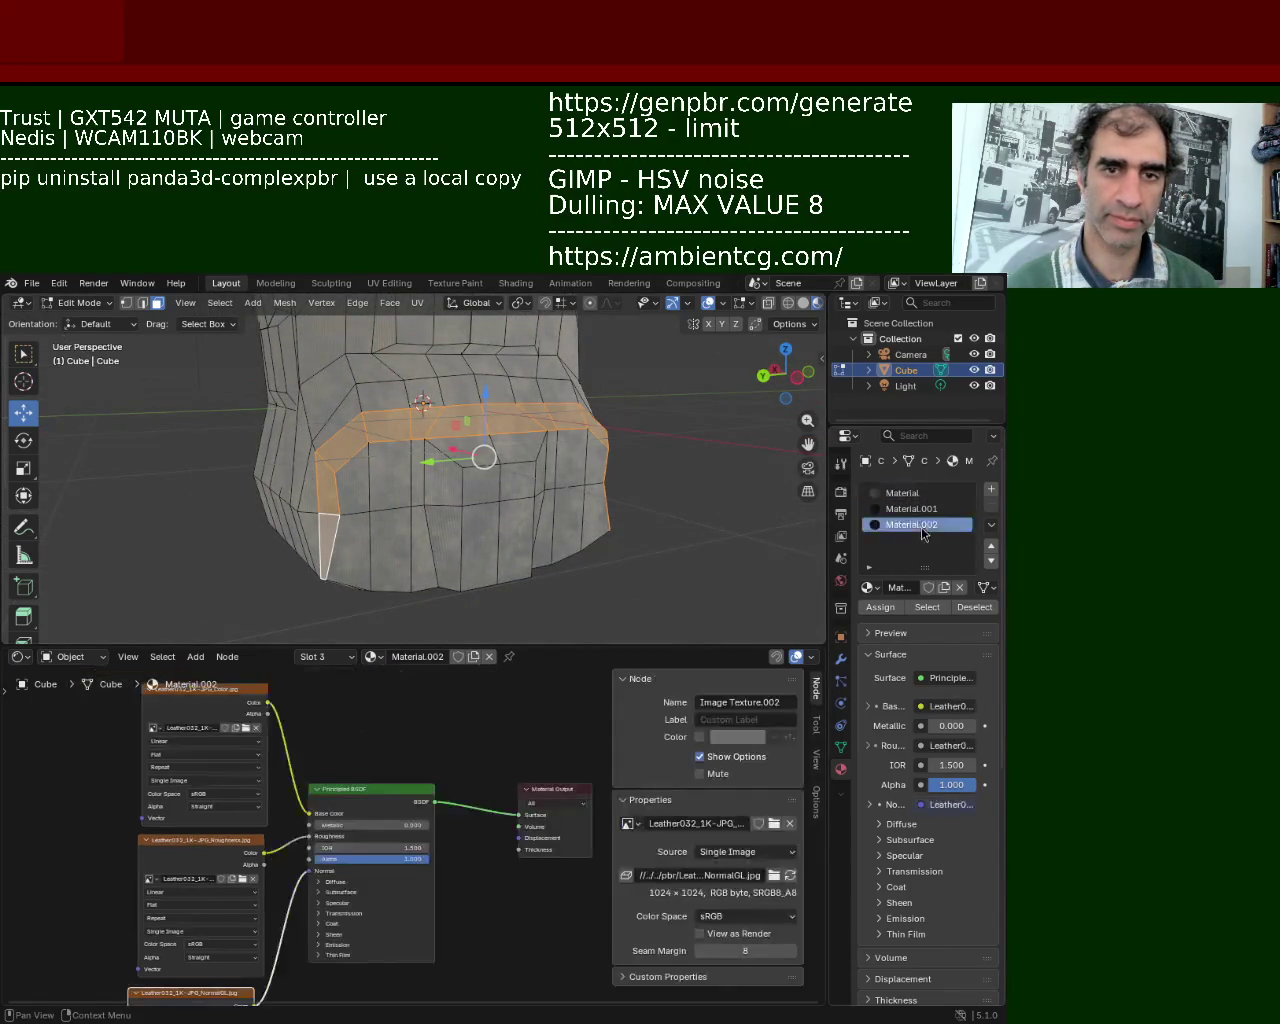
{"action": "left_click", "coordinate": [886, 609]}
Orbit and zoom in to inspect the new leather band from the front.
{"action": "middle_click_drag", "start_coordinate": [640, 470], "coordinate": [537, 471]}
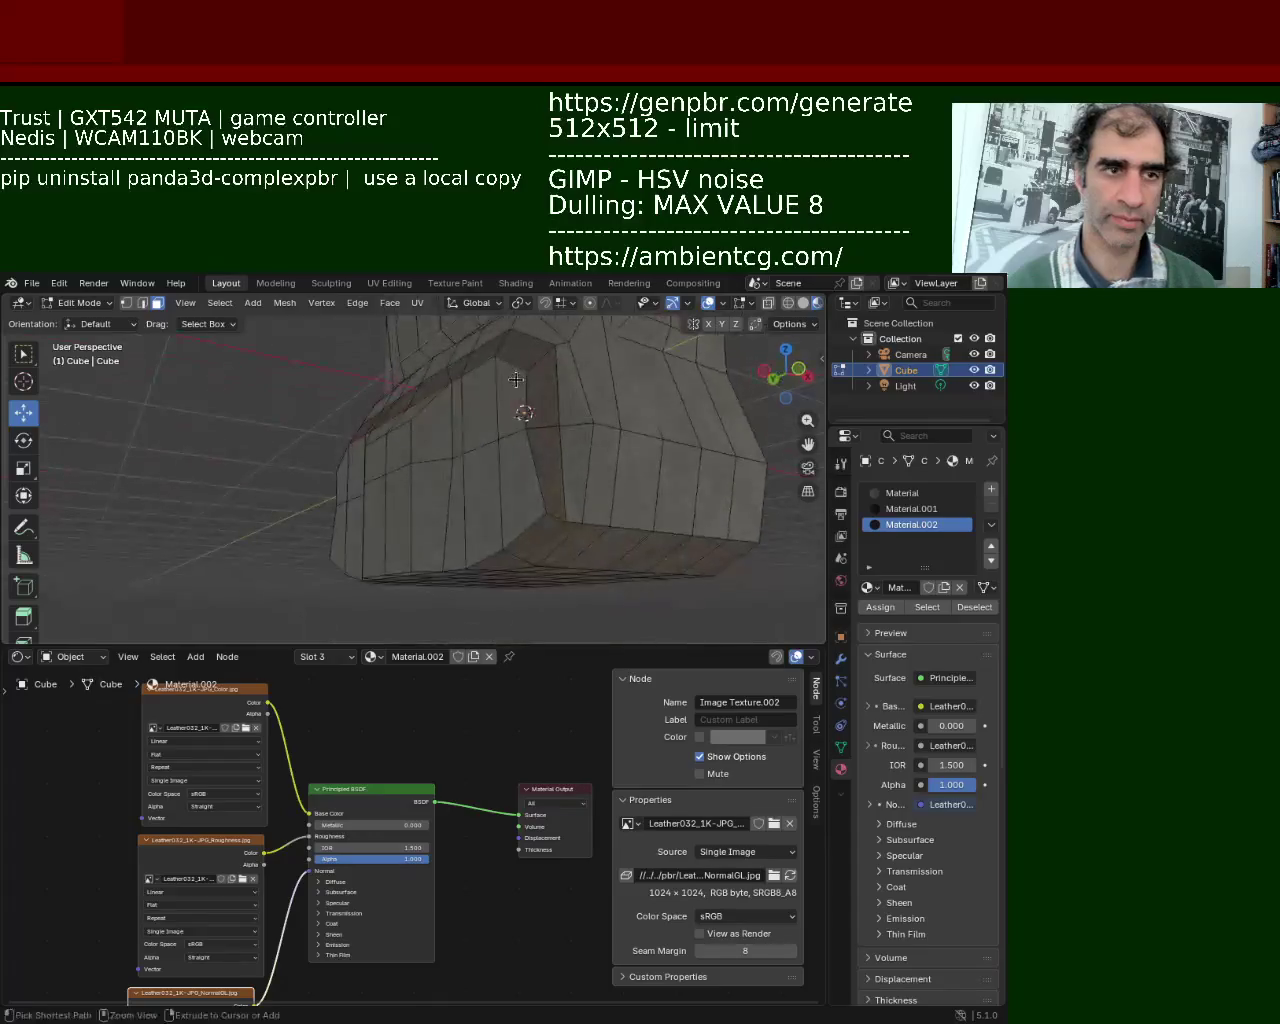
{"action": "middle_click_drag", "start_coordinate": [448, 398], "coordinate": [548, 451]}
{"action": "scroll", "coordinate": [443, 404], "scroll_direction": "up", "scroll_amount": 6}
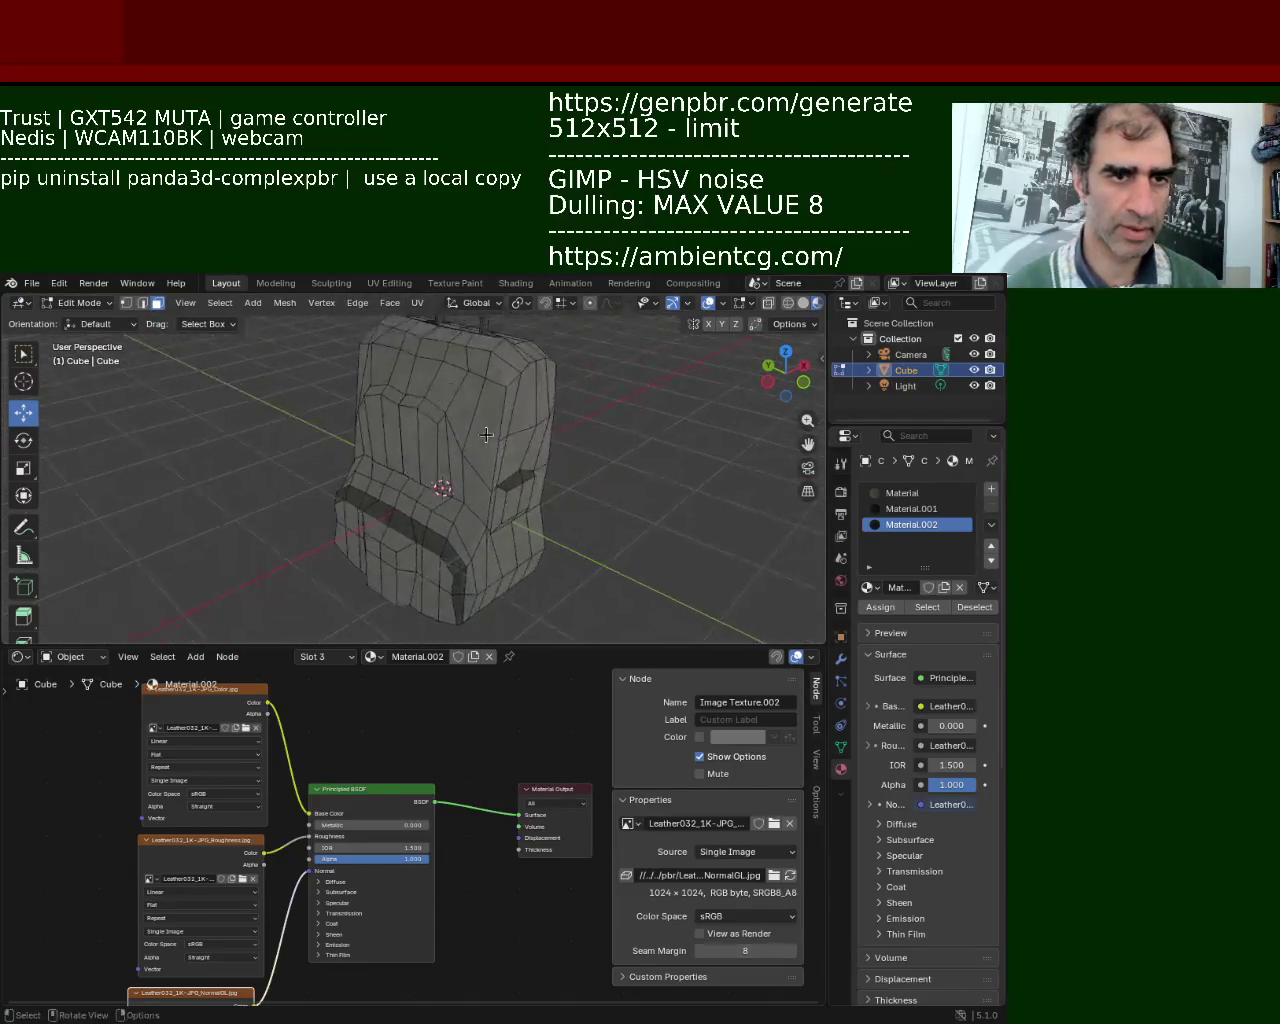
{"action": "mouse_move", "coordinate": [548, 451]}
{"action": "middle_mouse_down"}
{"action": "mouse_move", "coordinate": [517, 431]}
{"action": "mouse_move", "coordinate": [437, 463]}
{"action": "mouse_move", "coordinate": [466, 466]}
{"action": "mouse_move", "coordinate": [519, 418]}
{"action": "middle_mouse_up"}
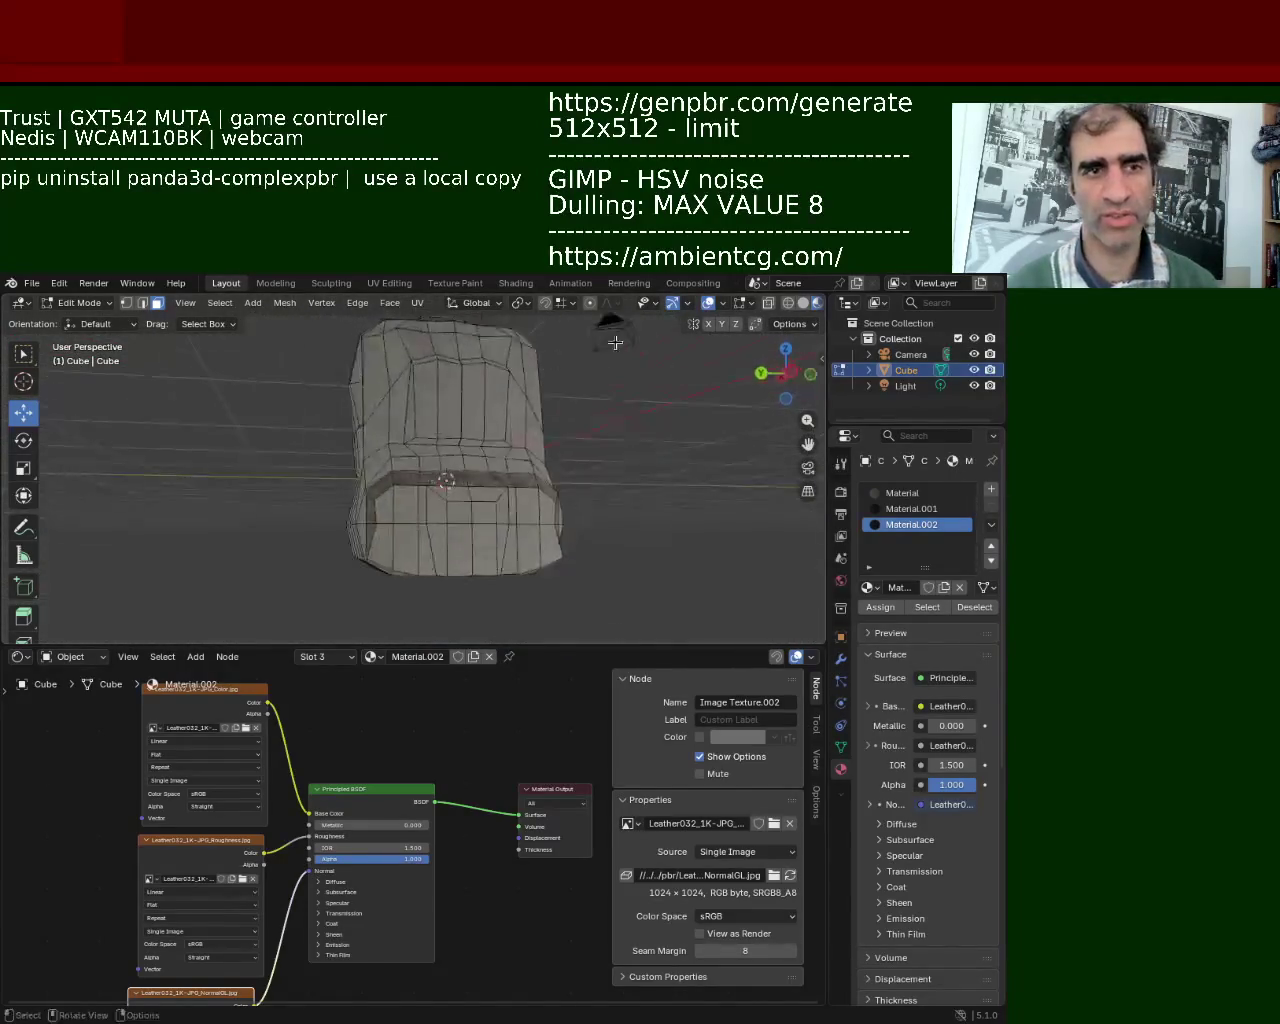
{"action": "mouse_move", "coordinate": [776, 318]}
{"action": "middle_mouse_down"}
{"action": "mouse_move", "coordinate": [563, 404]}
{"action": "mouse_move", "coordinate": [369, 432]}
{"action": "mouse_move", "coordinate": [759, 304]}
{"action": "middle_mouse_up"}
{"action": "left_click", "coordinate": [708, 303]}
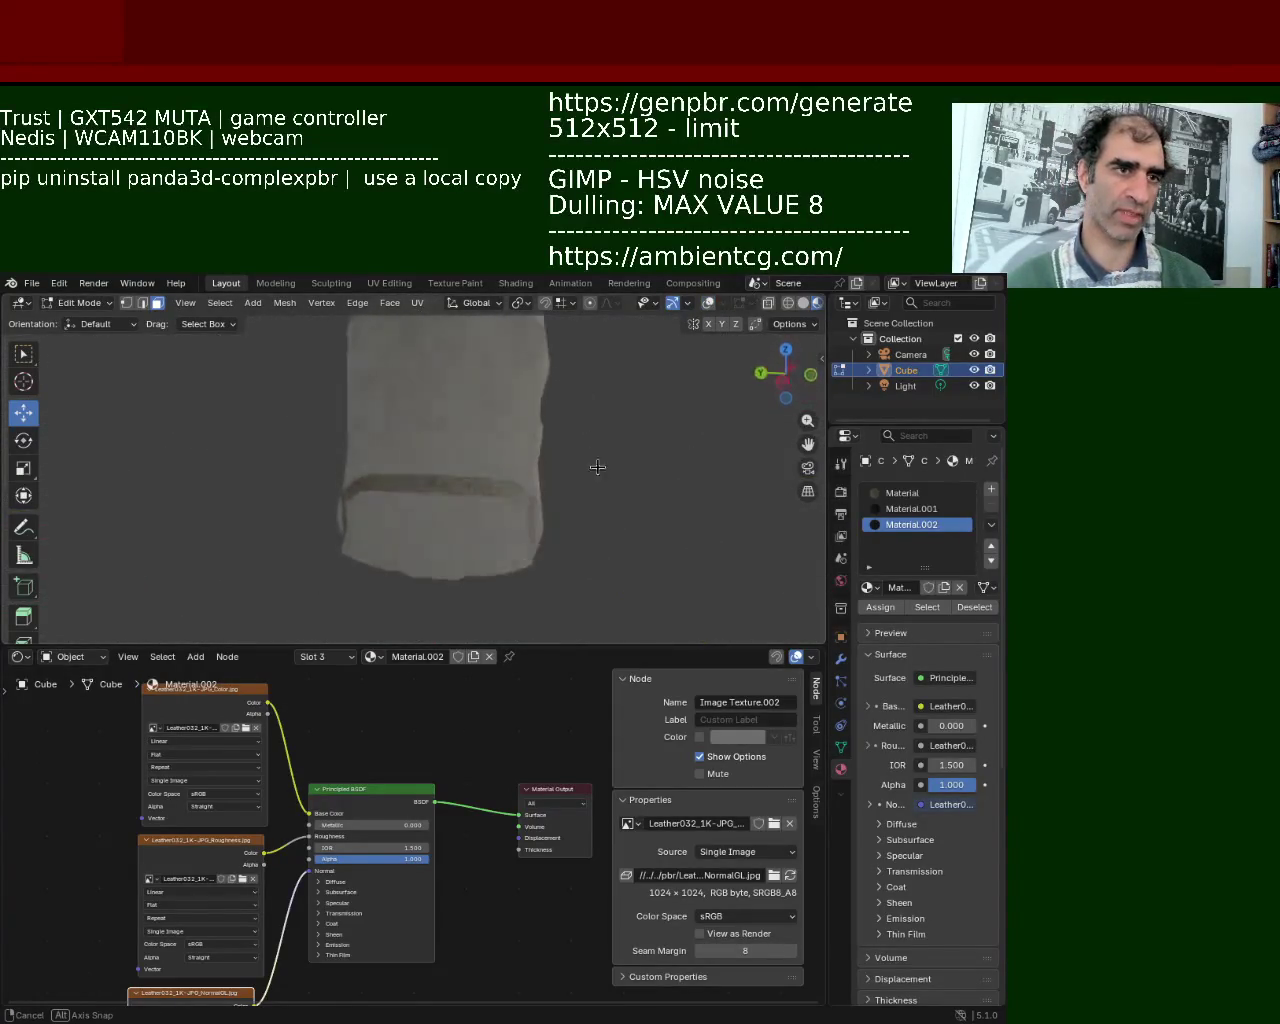
{"action": "middle_click_drag", "start_coordinate": [553, 535], "coordinate": [561, 417]}
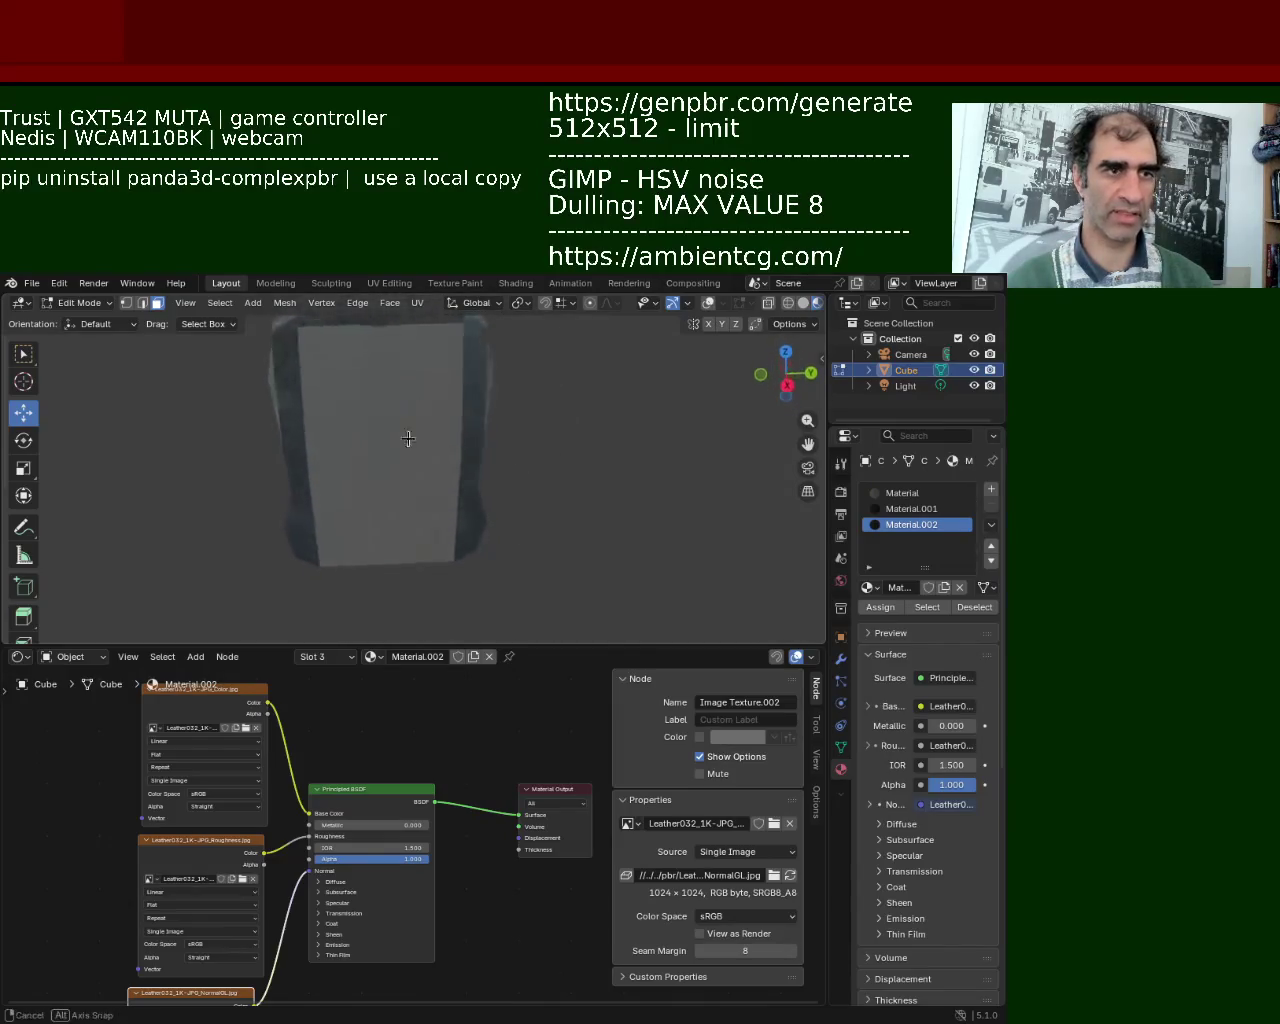
{"action": "middle_click_drag", "start_coordinate": [408, 438], "coordinate": [531, 469]}
{"action": "middle_click_drag", "start_coordinate": [489, 400], "coordinate": [569, 440]}
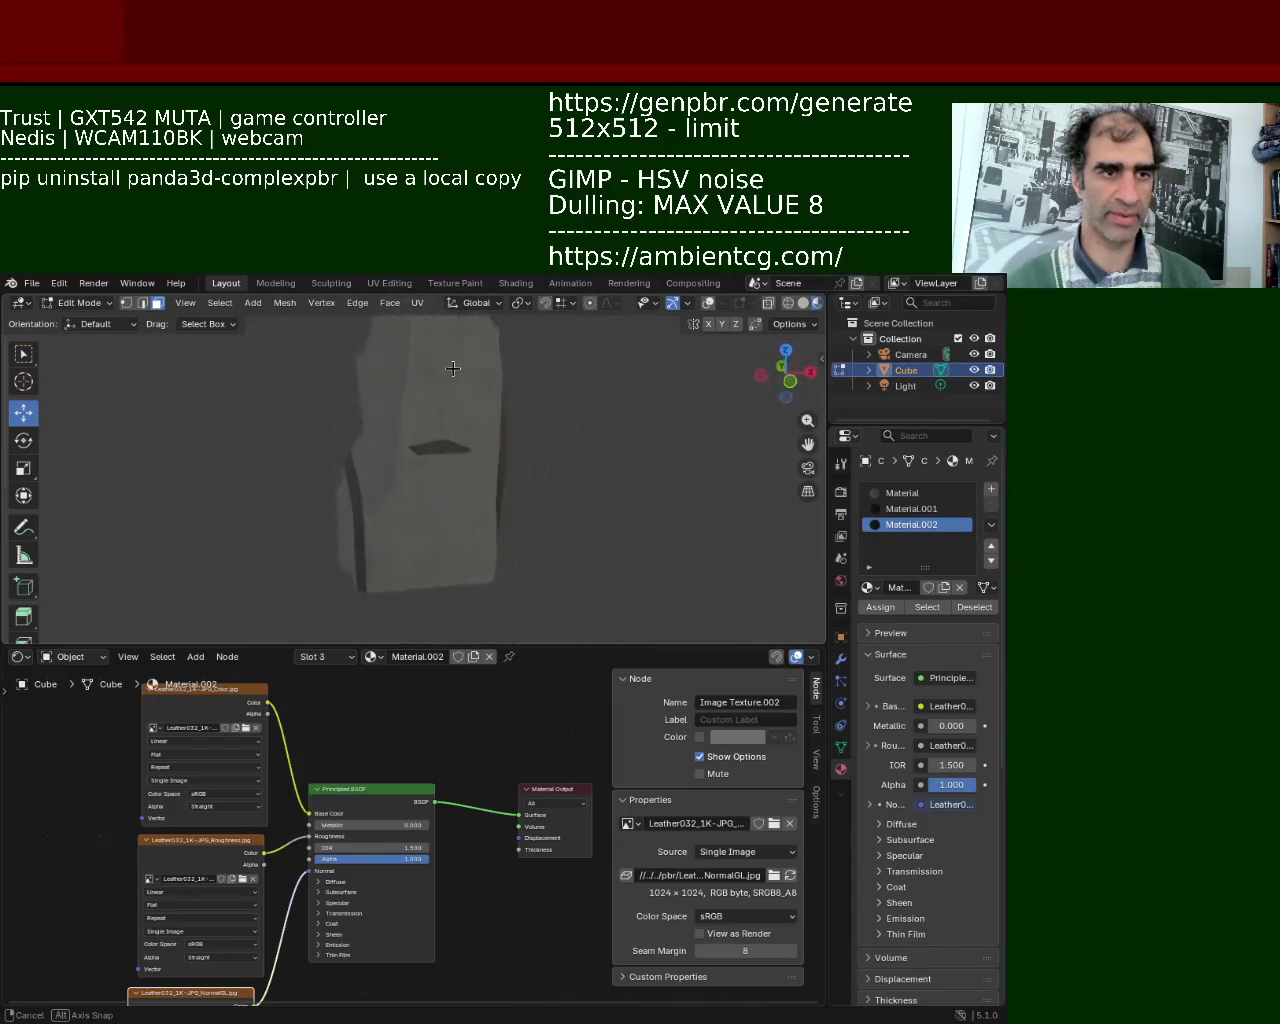
{"action": "scroll", "coordinate": [457, 357], "scroll_direction": "up", "scroll_amount": 5}
{"action": "mouse_move", "coordinate": [457, 357]}
{"action": "middle_mouse_down"}
{"action": "mouse_move", "coordinate": [437, 399]}
{"action": "mouse_move", "coordinate": [594, 443]}
{"action": "mouse_move", "coordinate": [531, 377]}
{"action": "mouse_move", "coordinate": [619, 367]}
{"action": "mouse_move", "coordinate": [528, 408]}
{"action": "middle_mouse_up"}
{"action": "scroll", "coordinate": [437, 399], "scroll_direction": "down", "scroll_amount": 5}
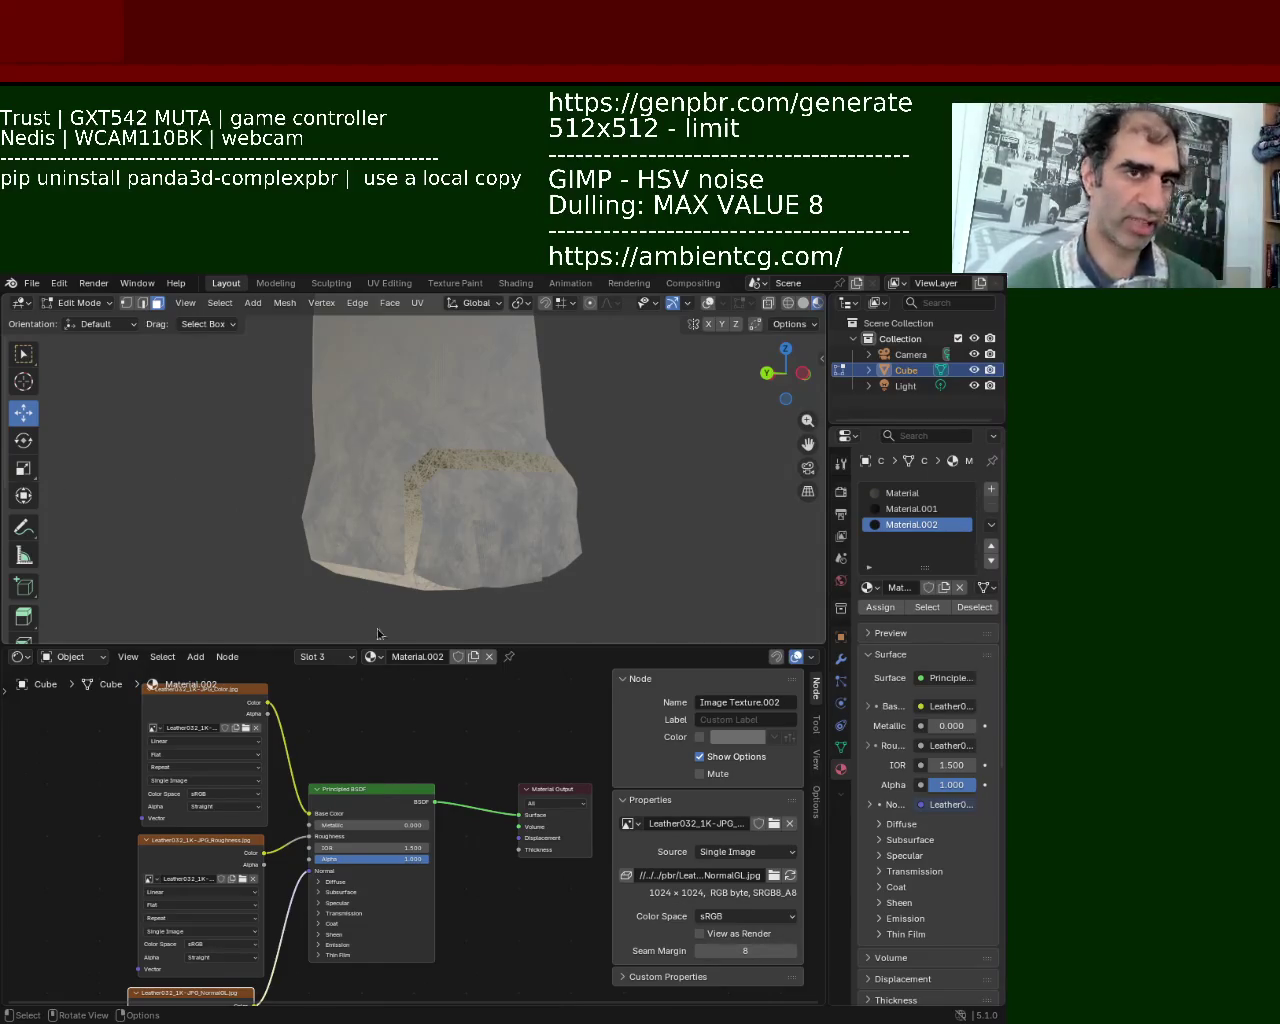
{"action": "middle_click_drag", "start_coordinate": [476, 653], "coordinate": [246, 326]}
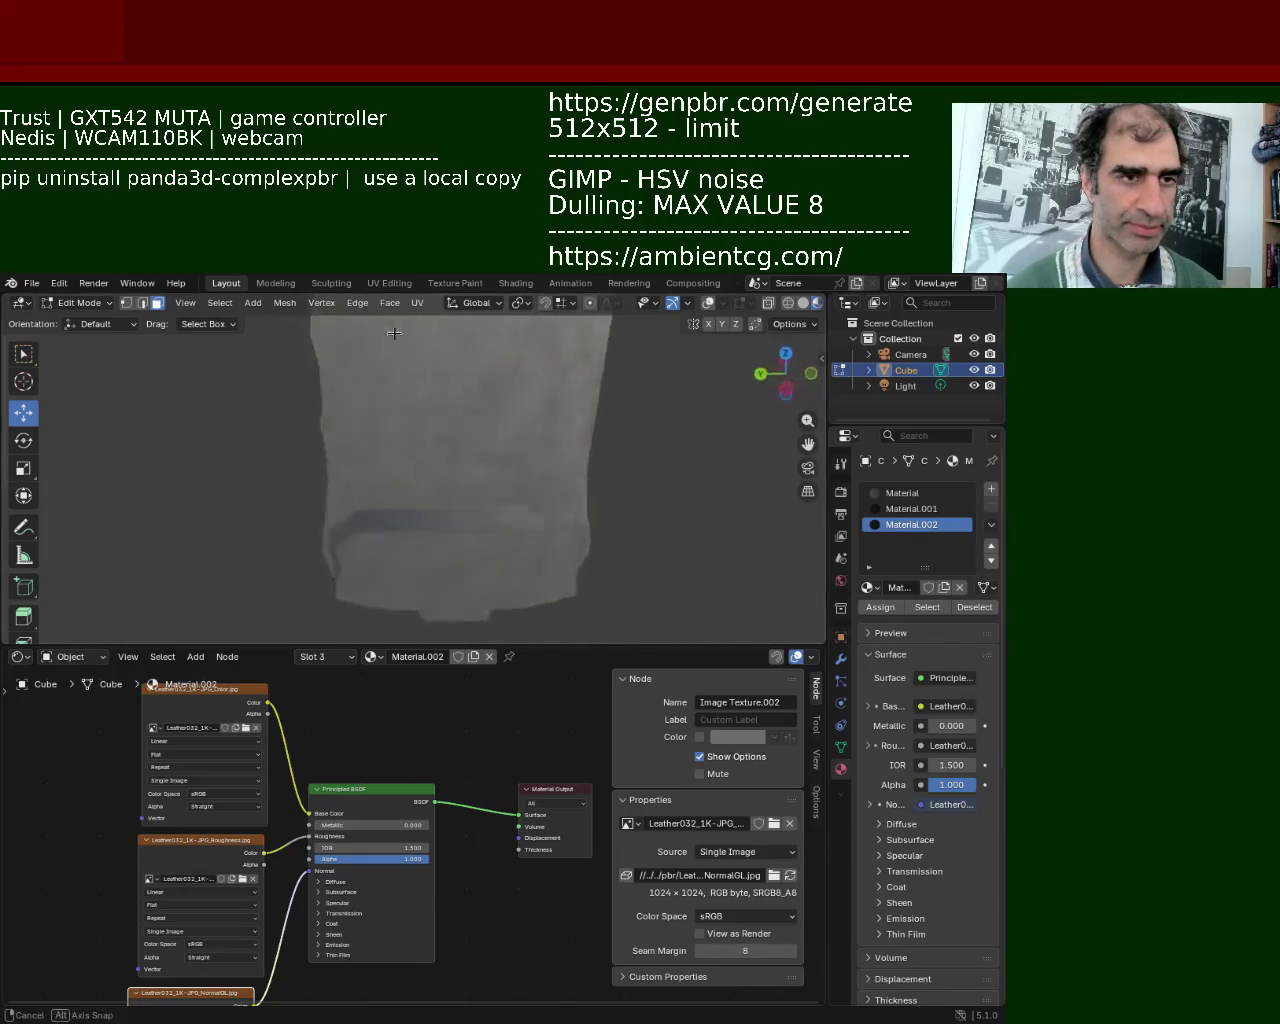
{"action": "mouse_move", "coordinate": [394, 498]}
{"action": "middle_mouse_down"}
{"action": "mouse_move", "coordinate": [200, 531]}
{"action": "mouse_move", "coordinate": [300, 534]}
{"action": "mouse_move", "coordinate": [194, 507]}
{"action": "mouse_move", "coordinate": [354, 514]}
{"action": "mouse_move", "coordinate": [303, 503]}
{"action": "middle_mouse_up"}
{"action": "scroll", "coordinate": [374, 423], "scroll_direction": "up", "scroll_amount": 5}
{"action": "mouse_move", "coordinate": [378, 424]}
{"action": "middle_mouse_down"}
{"action": "mouse_move", "coordinate": [417, 471]}
{"action": "mouse_move", "coordinate": [491, 491]}
{"action": "mouse_move", "coordinate": [300, 488]}
{"action": "mouse_move", "coordinate": [476, 493]}
{"action": "middle_mouse_up"}
{"action": "scroll", "coordinate": [271, 489], "scroll_direction": "down", "scroll_amount": 3}
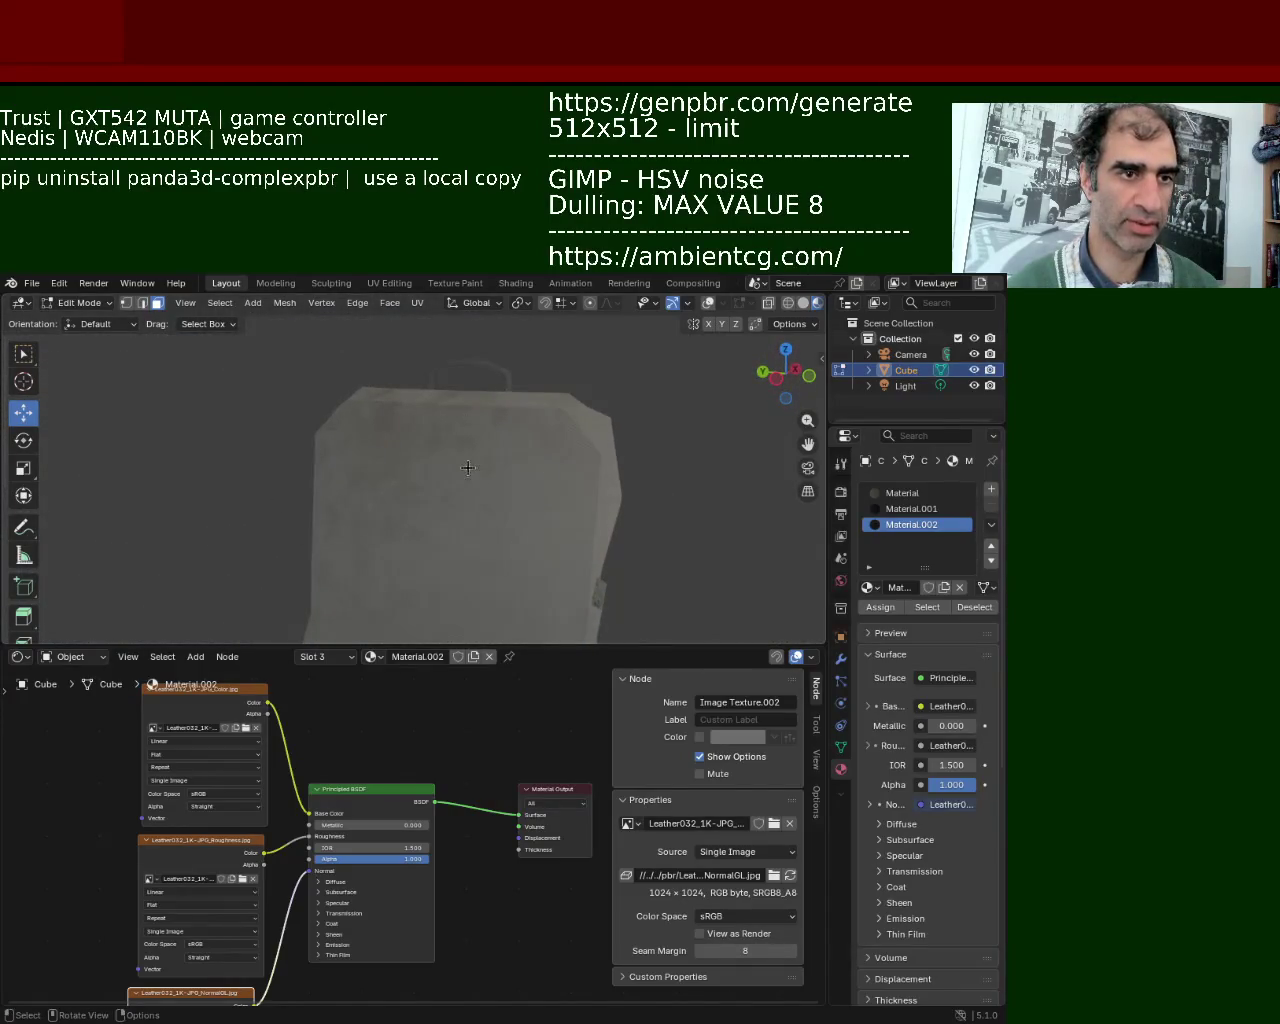
{"action": "mouse_move", "coordinate": [491, 398]}
{"action": "middle_mouse_down", "text": "ctrl"}
{"action": "mouse_move", "coordinate": [430, 466]}
{"action": "mouse_move", "coordinate": [434, 520]}
{"action": "mouse_move", "coordinate": [442, 496]}
{"action": "mouse_move", "coordinate": [500, 534]}
{"action": "mouse_move", "coordinate": [434, 509]}
{"action": "middle_mouse_up", "text": "ctrl"}
{"action": "scroll", "coordinate": [434, 523], "scroll_direction": "up", "scroll_amount": 5}
{"action": "scroll", "coordinate": [434, 509], "scroll_direction": "up", "scroll_amount": 3}
{"action": "mouse_move", "coordinate": [443, 437]}
{"action": "middle_mouse_down"}
{"action": "mouse_move", "coordinate": [500, 503]}
{"action": "mouse_move", "coordinate": [646, 486]}
{"action": "mouse_move", "coordinate": [552, 400]}
{"action": "mouse_move", "coordinate": [523, 500]}
{"action": "mouse_move", "coordinate": [400, 543]}
{"action": "mouse_move", "coordinate": [417, 456]}
{"action": "mouse_move", "coordinate": [323, 500]}
{"action": "mouse_move", "coordinate": [290, 470]}
{"action": "mouse_move", "coordinate": [563, 463]}
{"action": "mouse_move", "coordinate": [459, 496]}
{"action": "middle_mouse_up"}
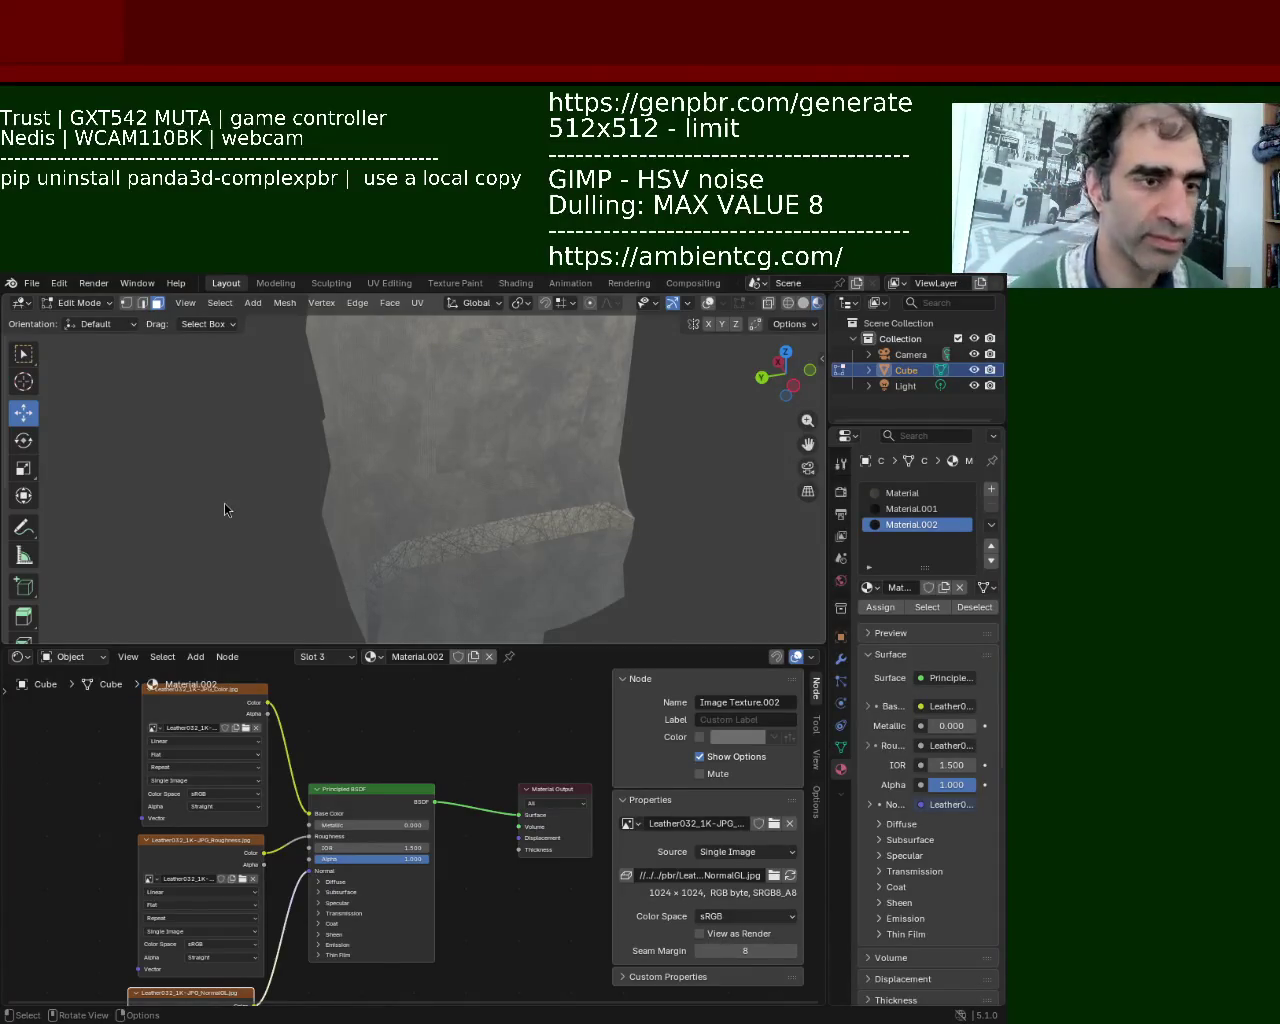
{"action": "mouse_move", "coordinate": [420, 574]}
{"action": "middle_mouse_down"}
{"action": "mouse_move", "coordinate": [251, 449]}
{"action": "mouse_move", "coordinate": [522, 484]}
{"action": "middle_mouse_up"}
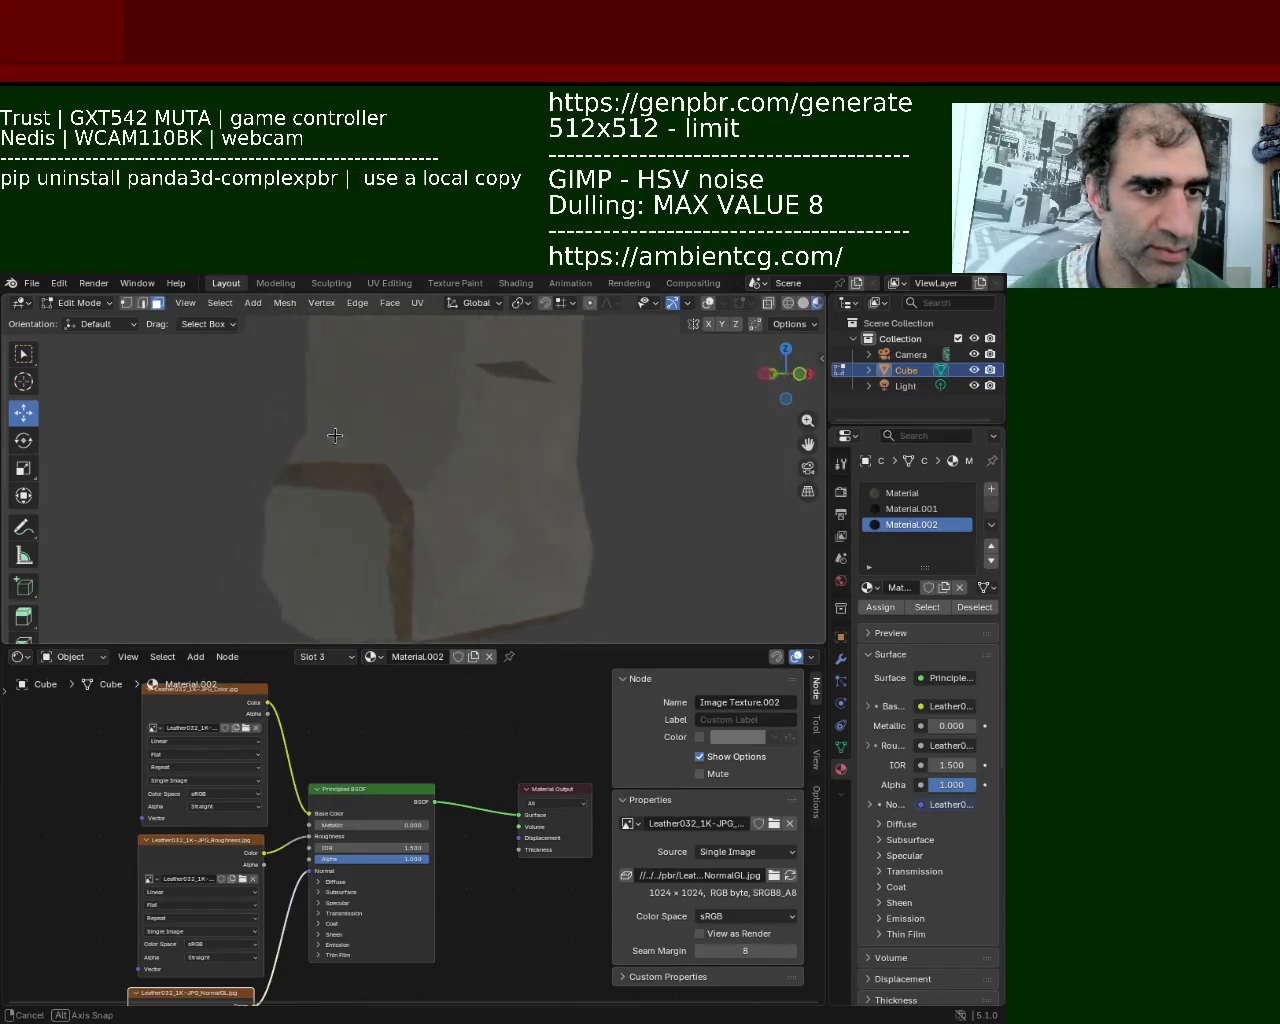
{"action": "middle_click_drag", "start_coordinate": [522, 484], "coordinate": [765, 337]}
Turn overlays back on, select a strap face, and orbit to inspect the wireframe mesh.
{"action": "left_click", "coordinate": [708, 303]}
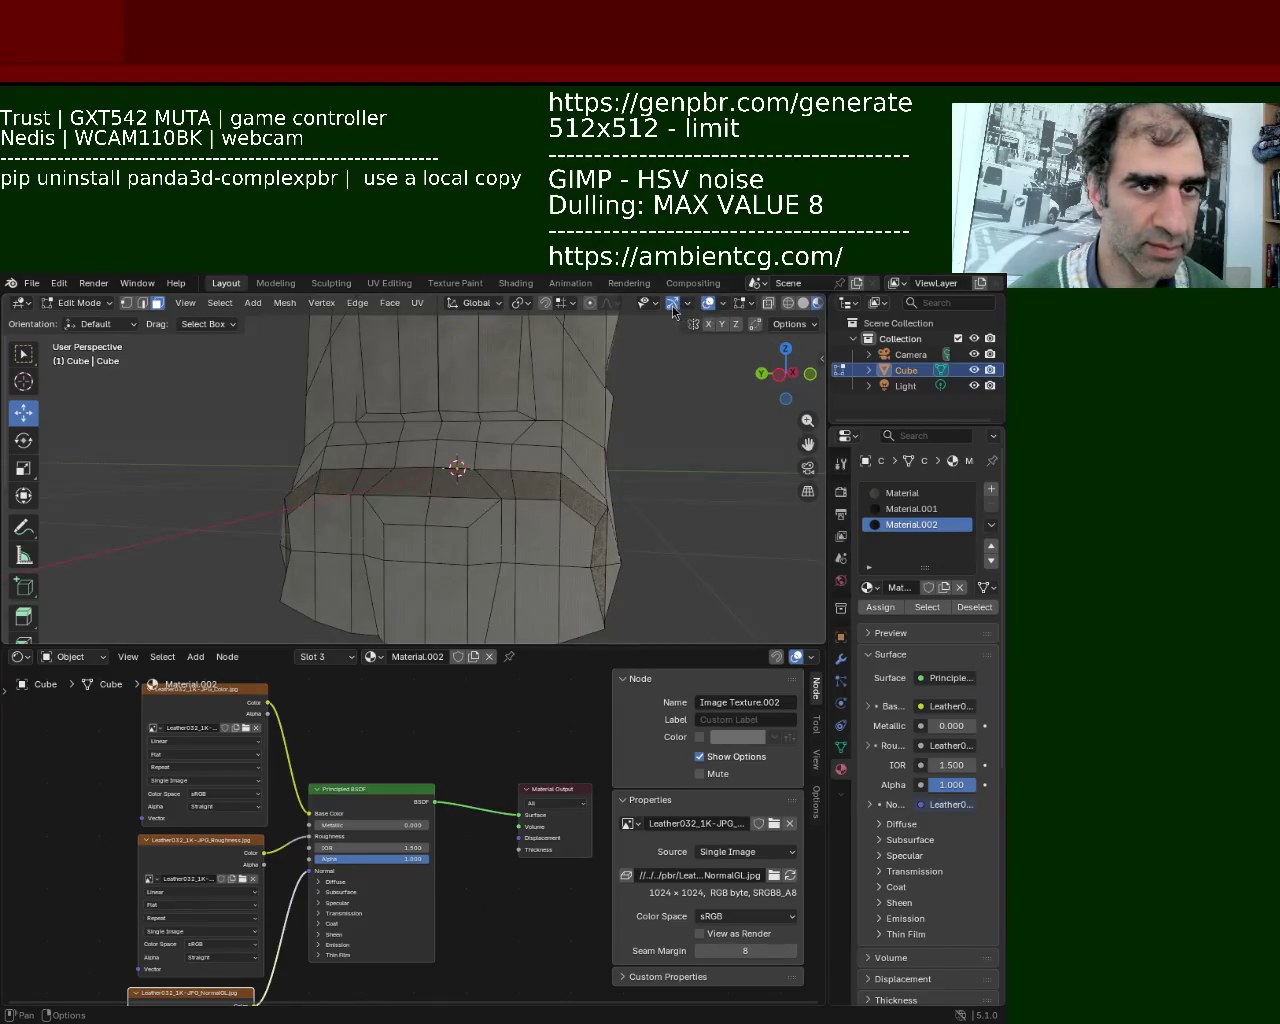
{"action": "middle_click_drag", "start_coordinate": [560, 420], "coordinate": [480, 505]}
{"action": "left_click", "coordinate": [474, 512]}
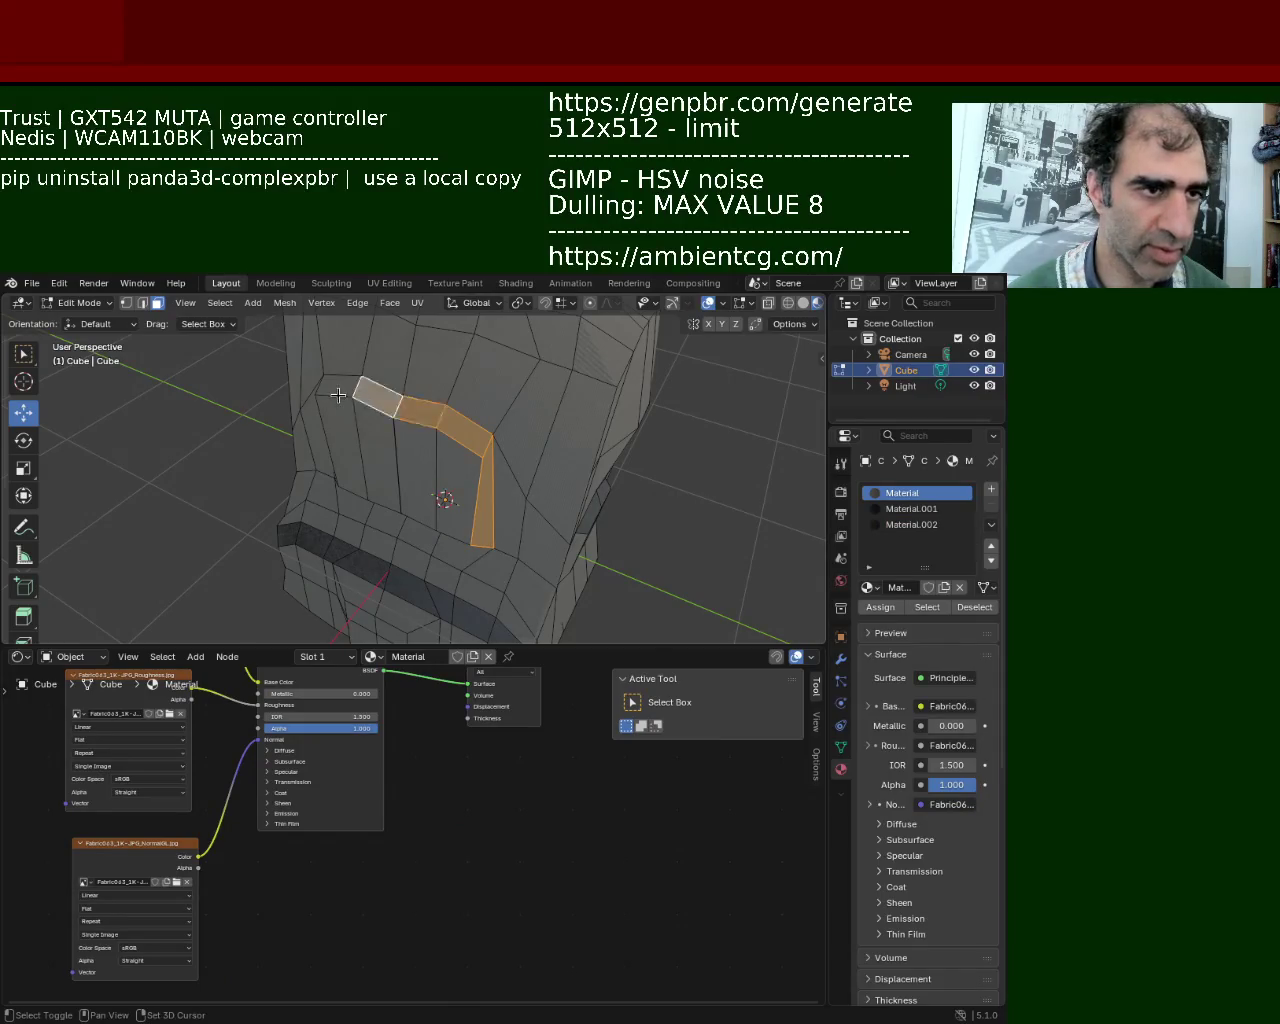
{"action": "middle_click_drag", "start_coordinate": [338, 395], "coordinate": [457, 361]}
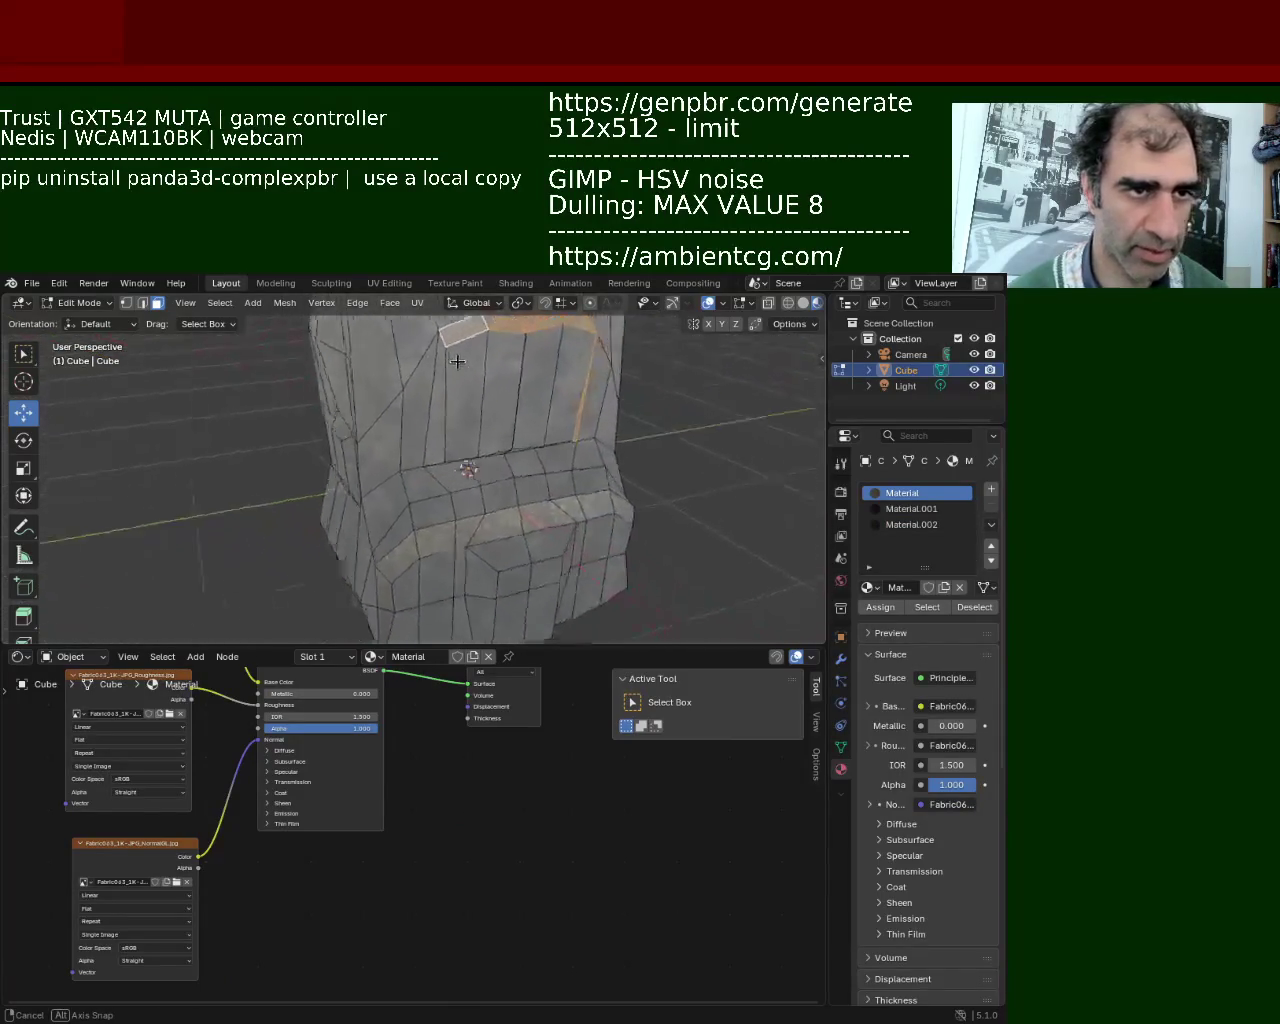
{"action": "middle_click_drag", "start_coordinate": [457, 361], "coordinate": [401, 360]}
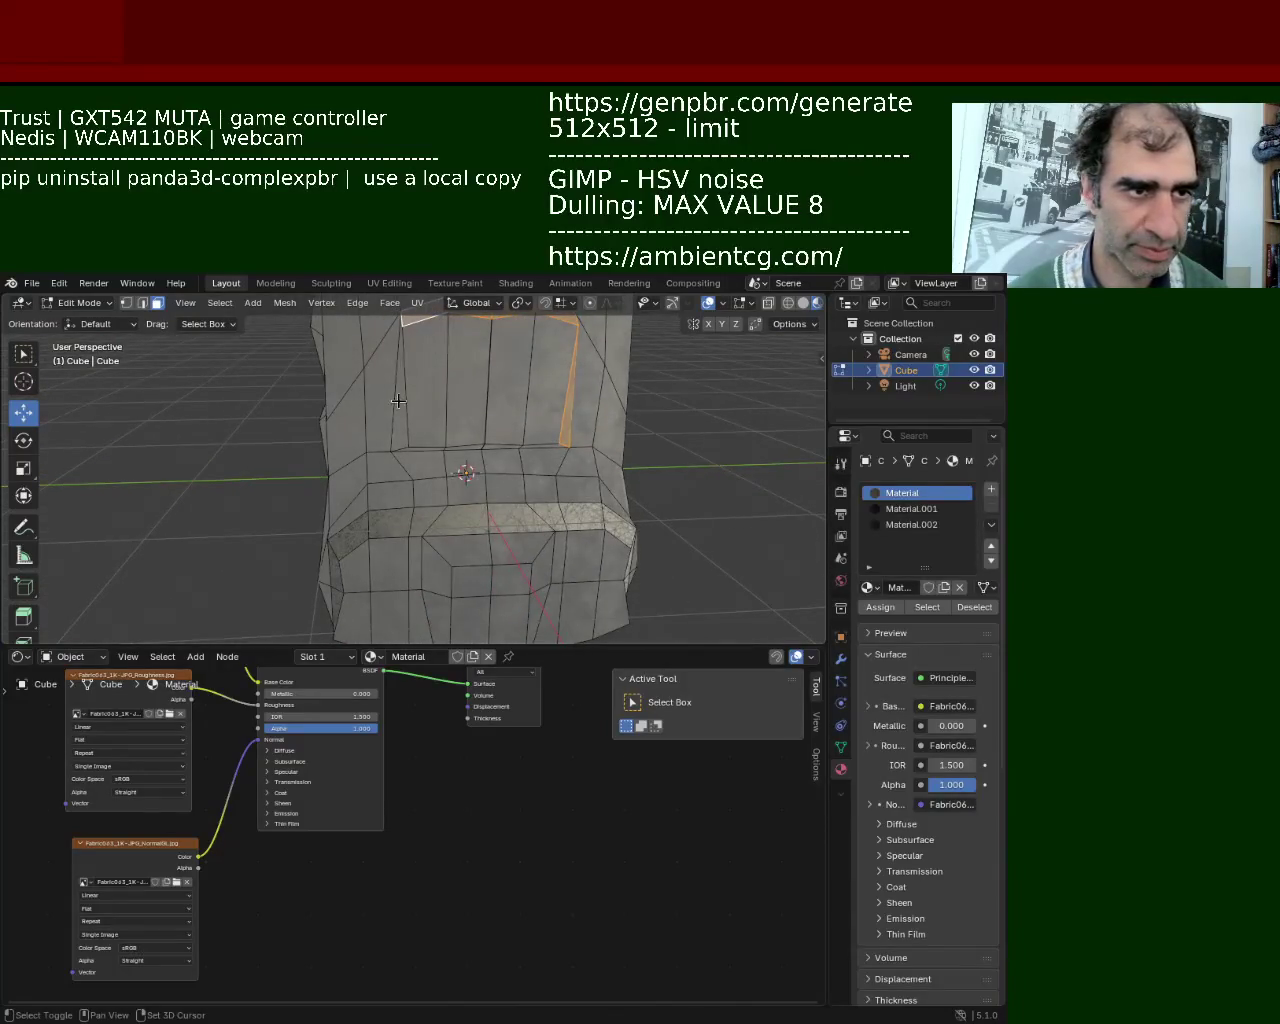
{"action": "scroll", "coordinate": [873, 563], "scroll_direction": "down", "scroll_amount": 2, "text": "ctrl"}
{"action": "mouse_move", "coordinate": [655, 413]}
{"action": "middle_mouse_down"}
{"action": "mouse_move", "coordinate": [389, 481]}
{"action": "mouse_move", "coordinate": [282, 413]}
{"action": "mouse_move", "coordinate": [463, 448]}
{"action": "middle_mouse_up"}
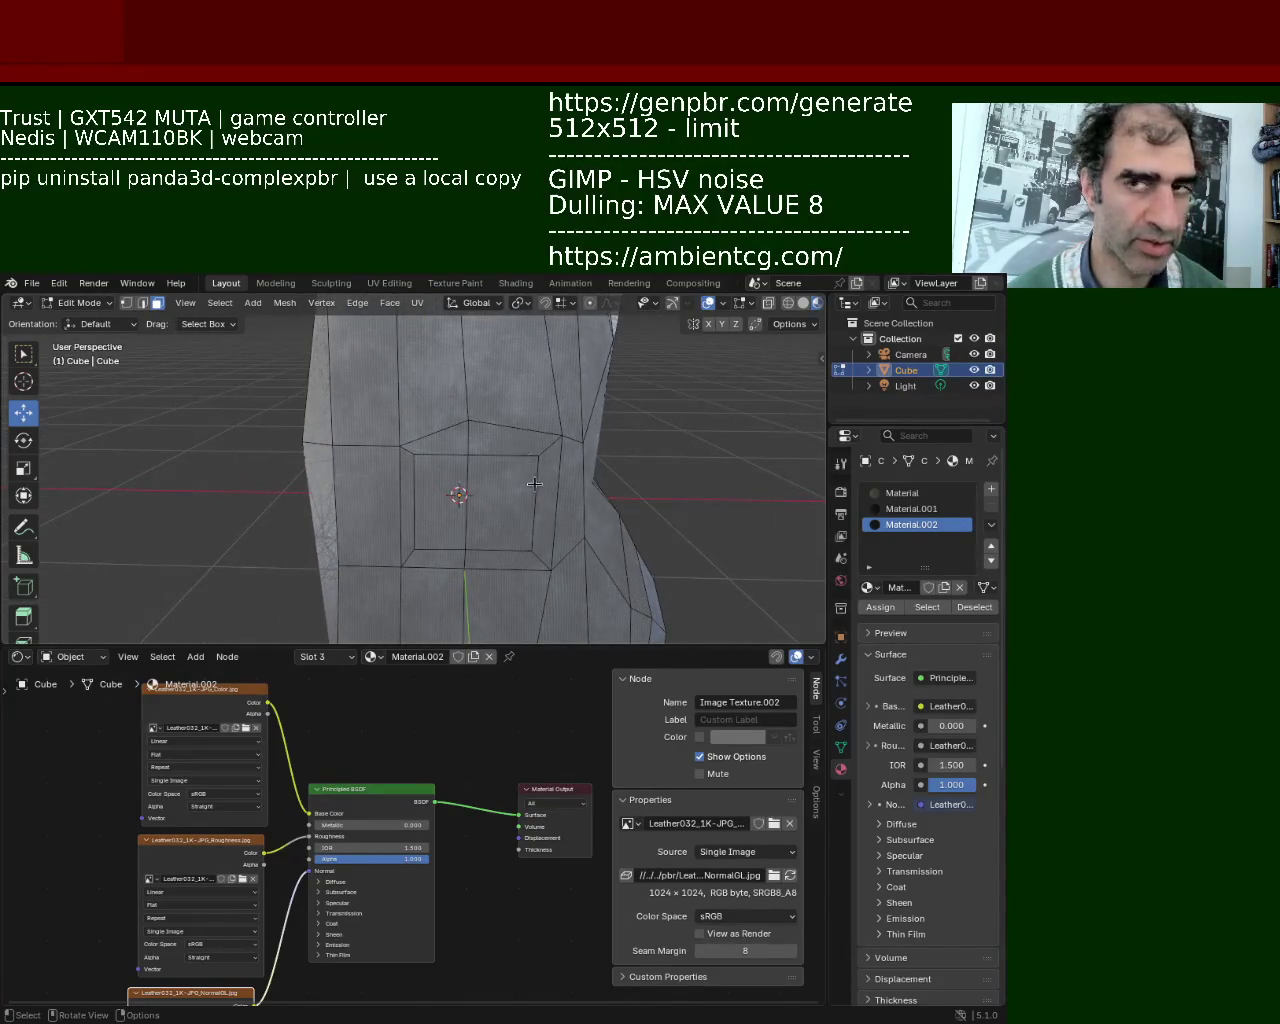
{"action": "middle_click_drag", "start_coordinate": [528, 540], "coordinate": [422, 466]}
{"action": "scroll", "coordinate": [422, 466], "scroll_direction": "down", "scroll_amount": 4}
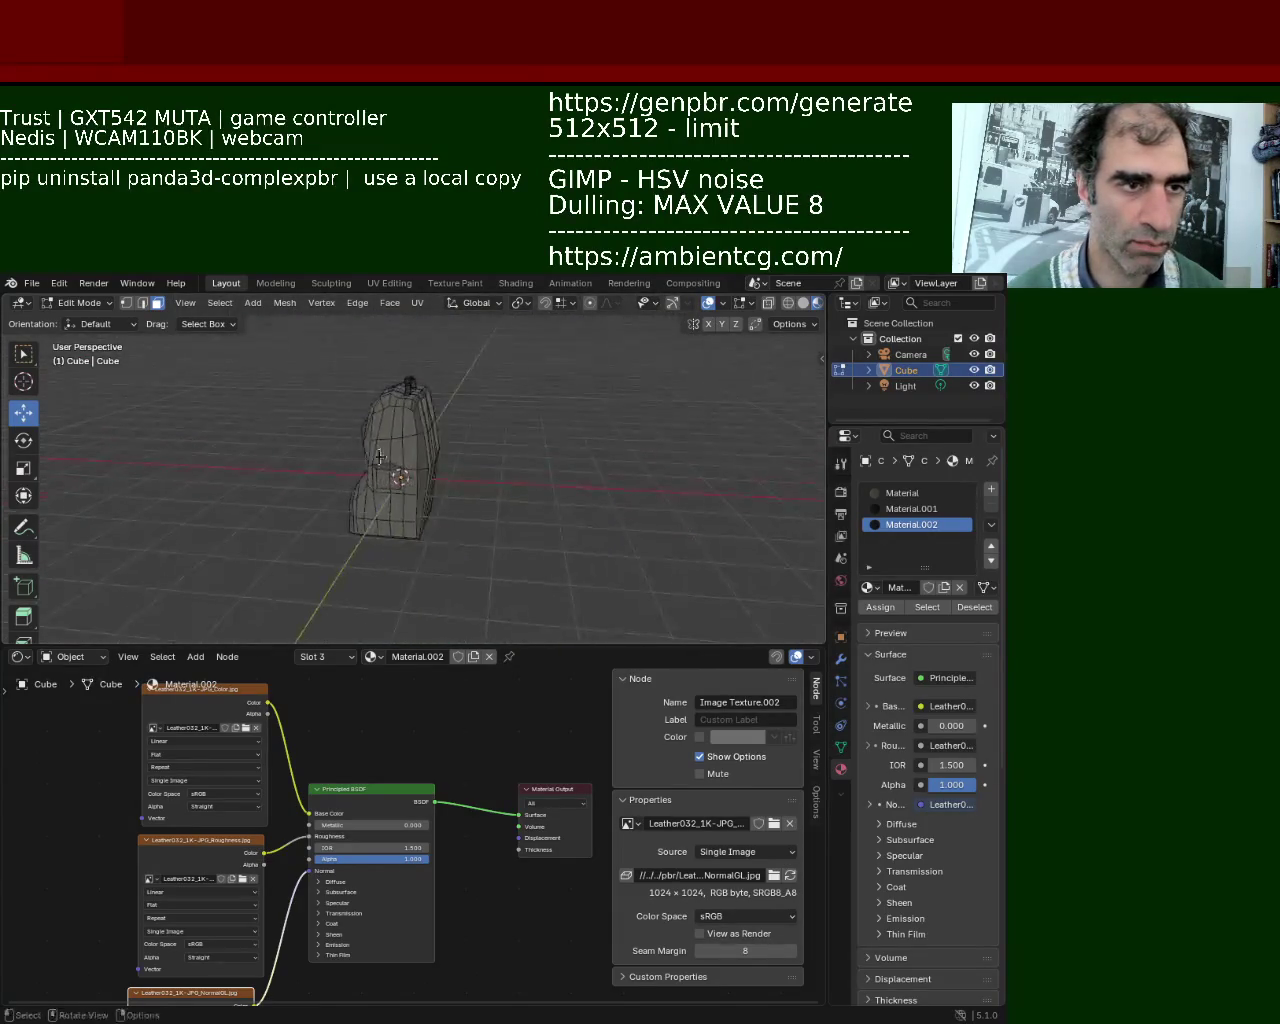
{"action": "mouse_move", "coordinate": [374, 474]}
{"action": "middle_mouse_down"}
{"action": "mouse_move", "coordinate": [419, 472]}
{"action": "mouse_move", "coordinate": [508, 427]}
{"action": "mouse_move", "coordinate": [544, 495]}
{"action": "middle_mouse_up"}
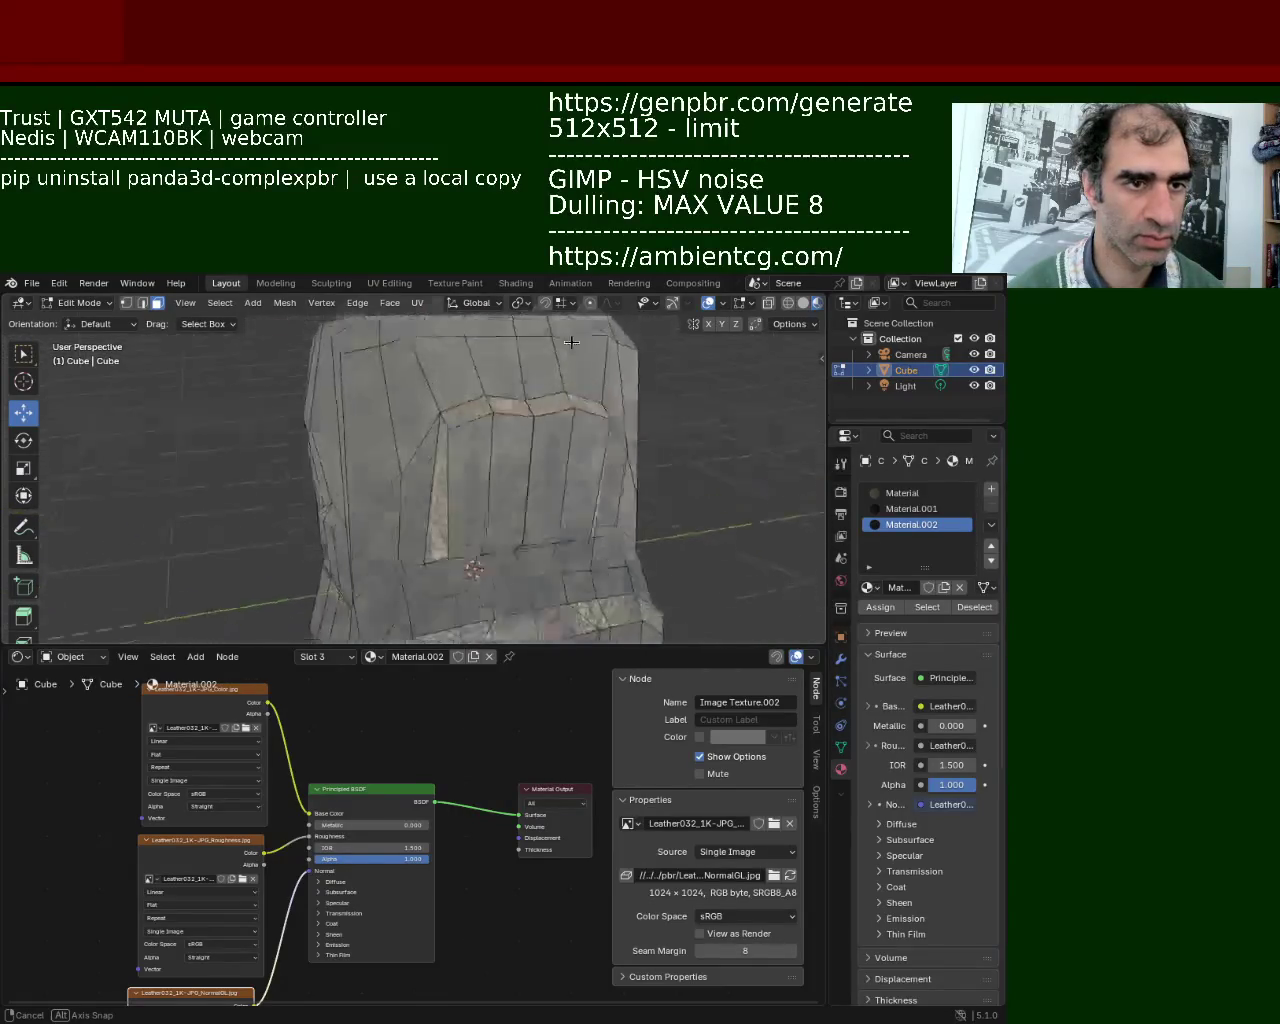
{"action": "middle_click_drag", "start_coordinate": [544, 495], "coordinate": [313, 330]}
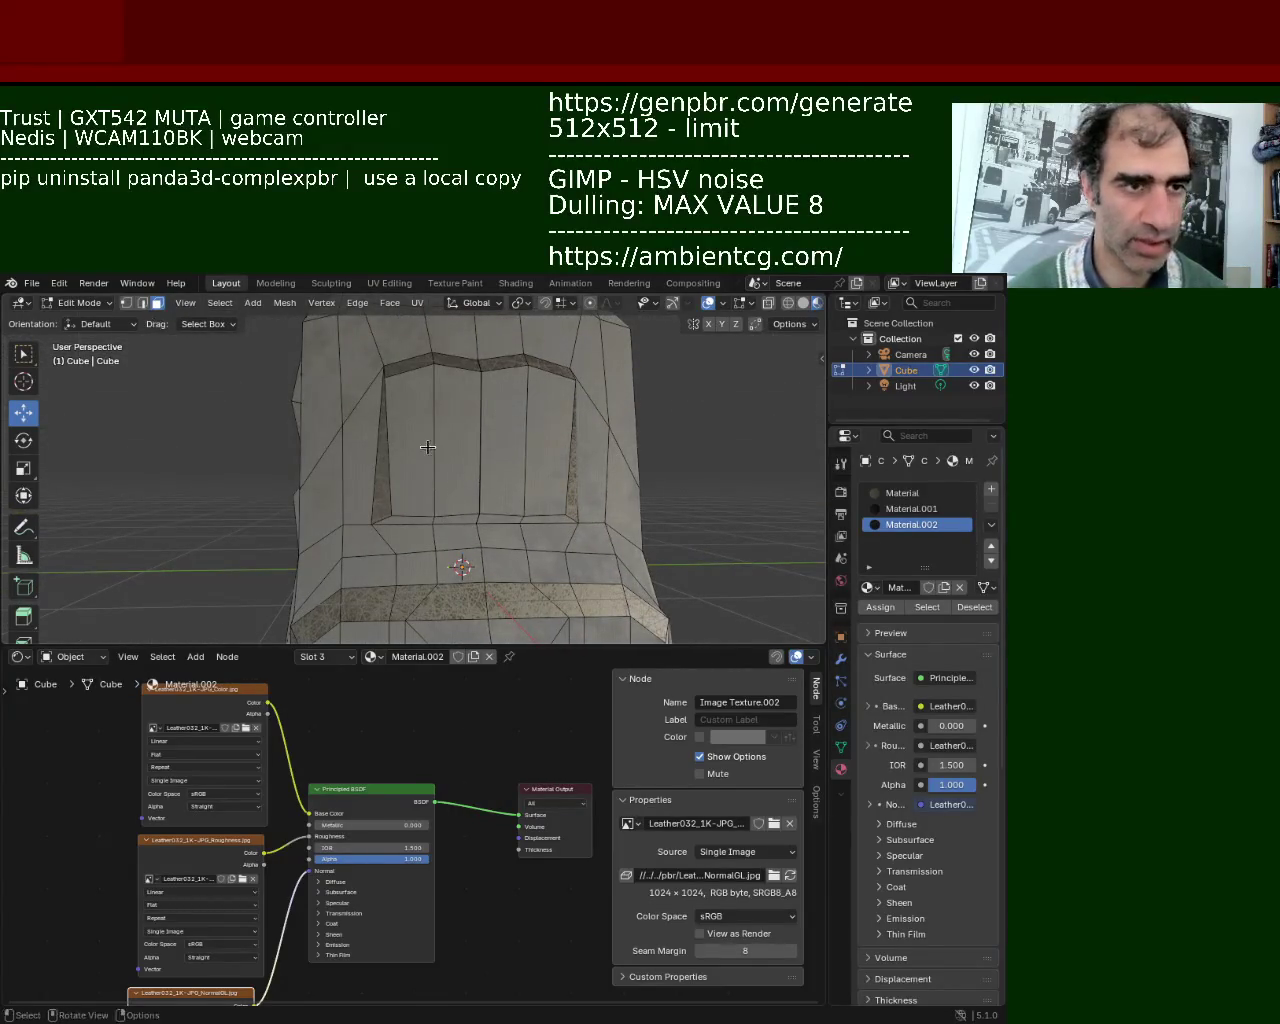
Assign Material.001 to the three inner faces of the front pocket.
{"action": "left_click", "coordinate": [427, 447]}
{"action": "left_click", "coordinate": [506, 451], "text": "shift"}
{"action": "left_click", "coordinate": [542, 456], "text": "shift"}
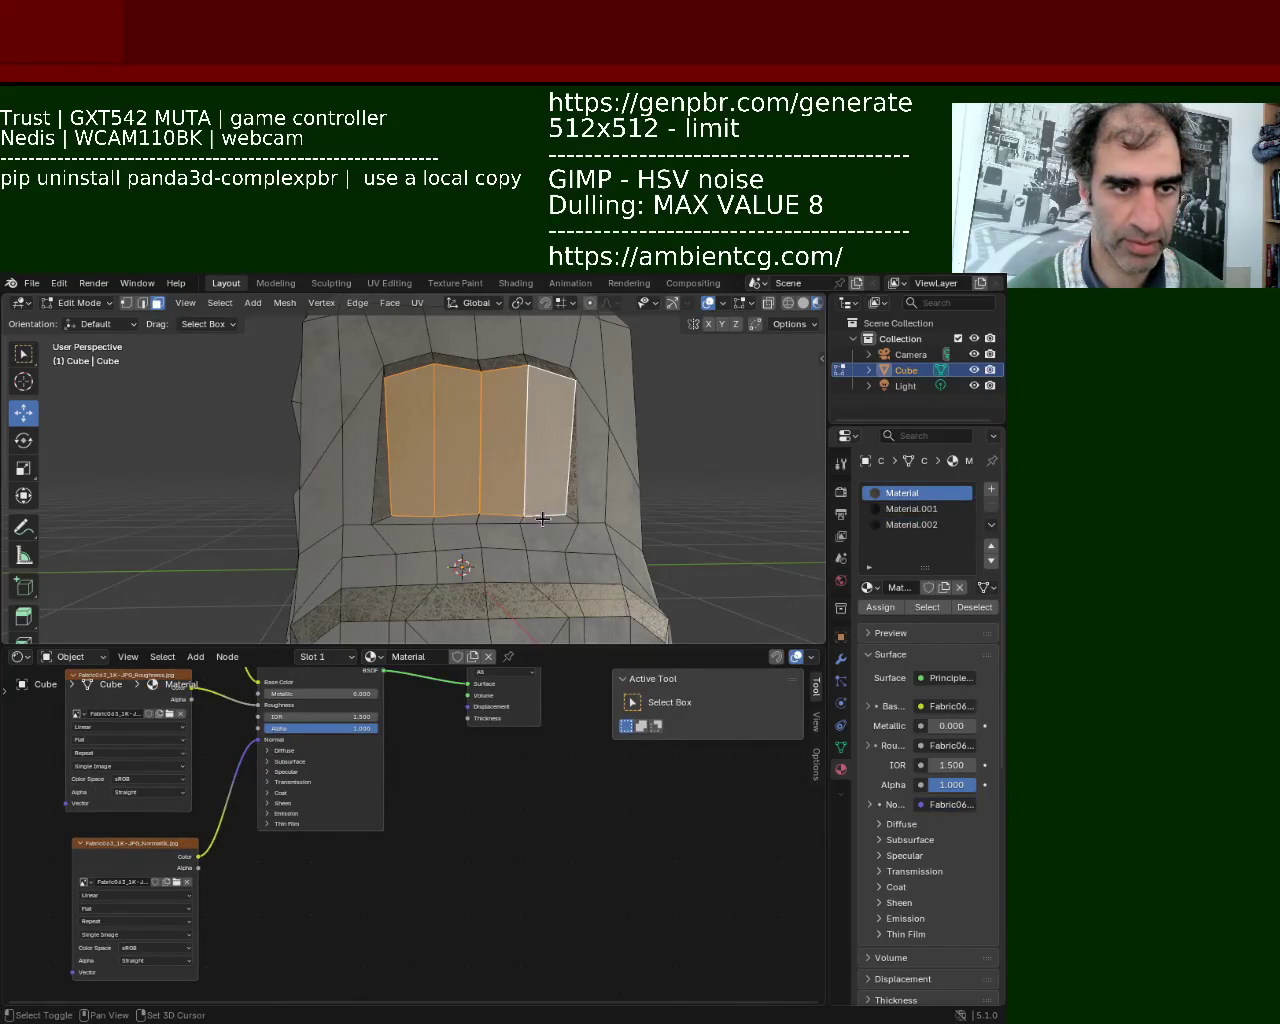
{"action": "left_click", "coordinate": [936, 512]}
{"action": "left_click", "coordinate": [880, 607]}
{"action": "mouse_move", "coordinate": [610, 465]}
{"action": "middle_mouse_down"}
{"action": "mouse_move", "coordinate": [463, 457]}
{"action": "mouse_move", "coordinate": [468, 440]}
{"action": "mouse_move", "coordinate": [286, 423]}
{"action": "mouse_move", "coordinate": [334, 434]}
{"action": "mouse_move", "coordinate": [413, 497]}
{"action": "mouse_move", "coordinate": [484, 504]}
{"action": "middle_mouse_up"}
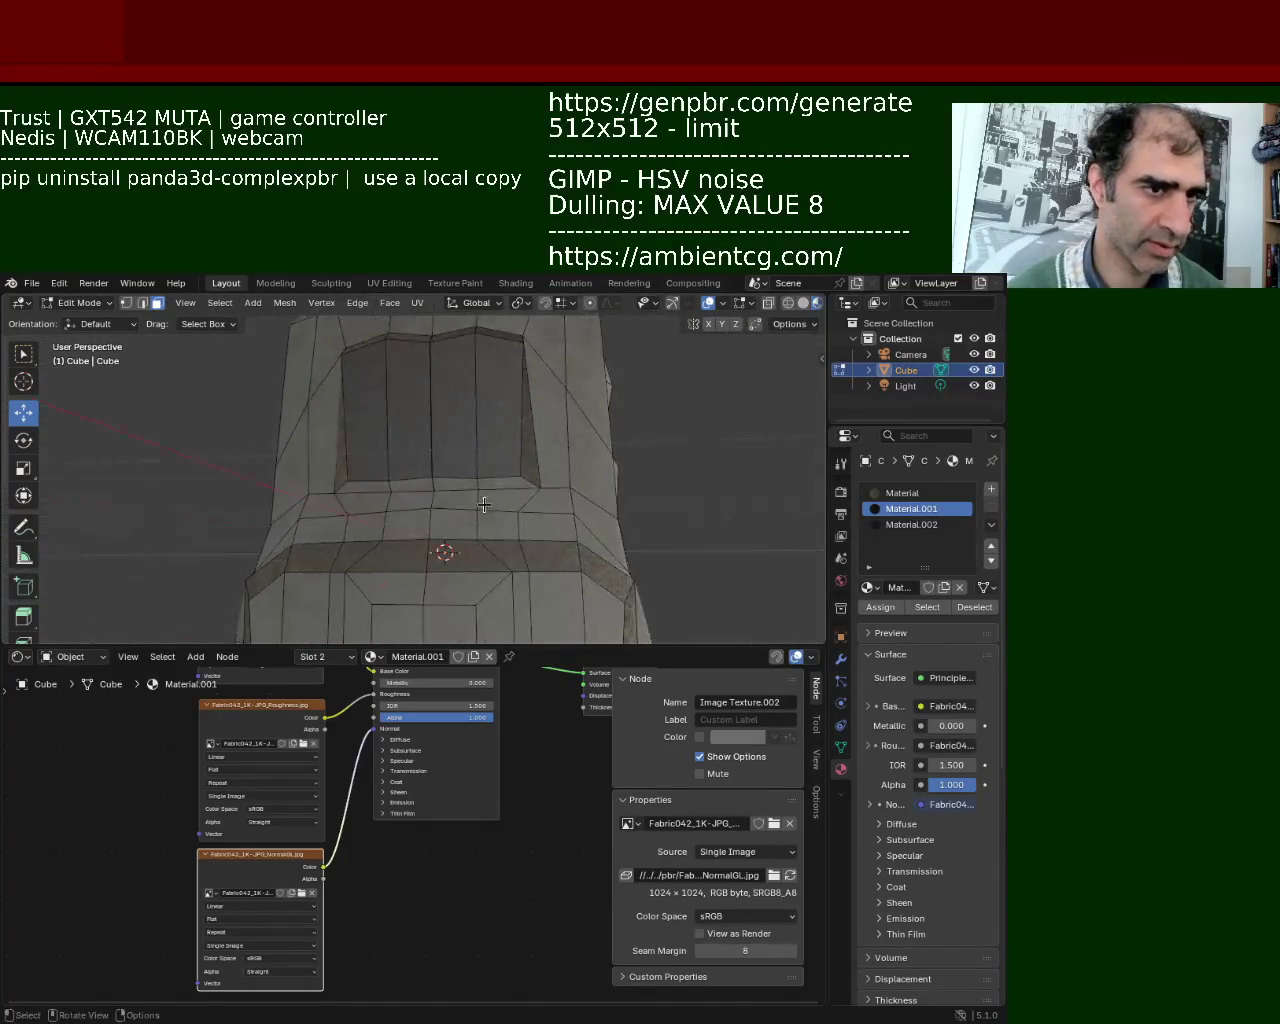
Select the pocket's lower and side rim faces and pick Material.001 for them.
{"action": "left_click", "coordinate": [502, 491]}
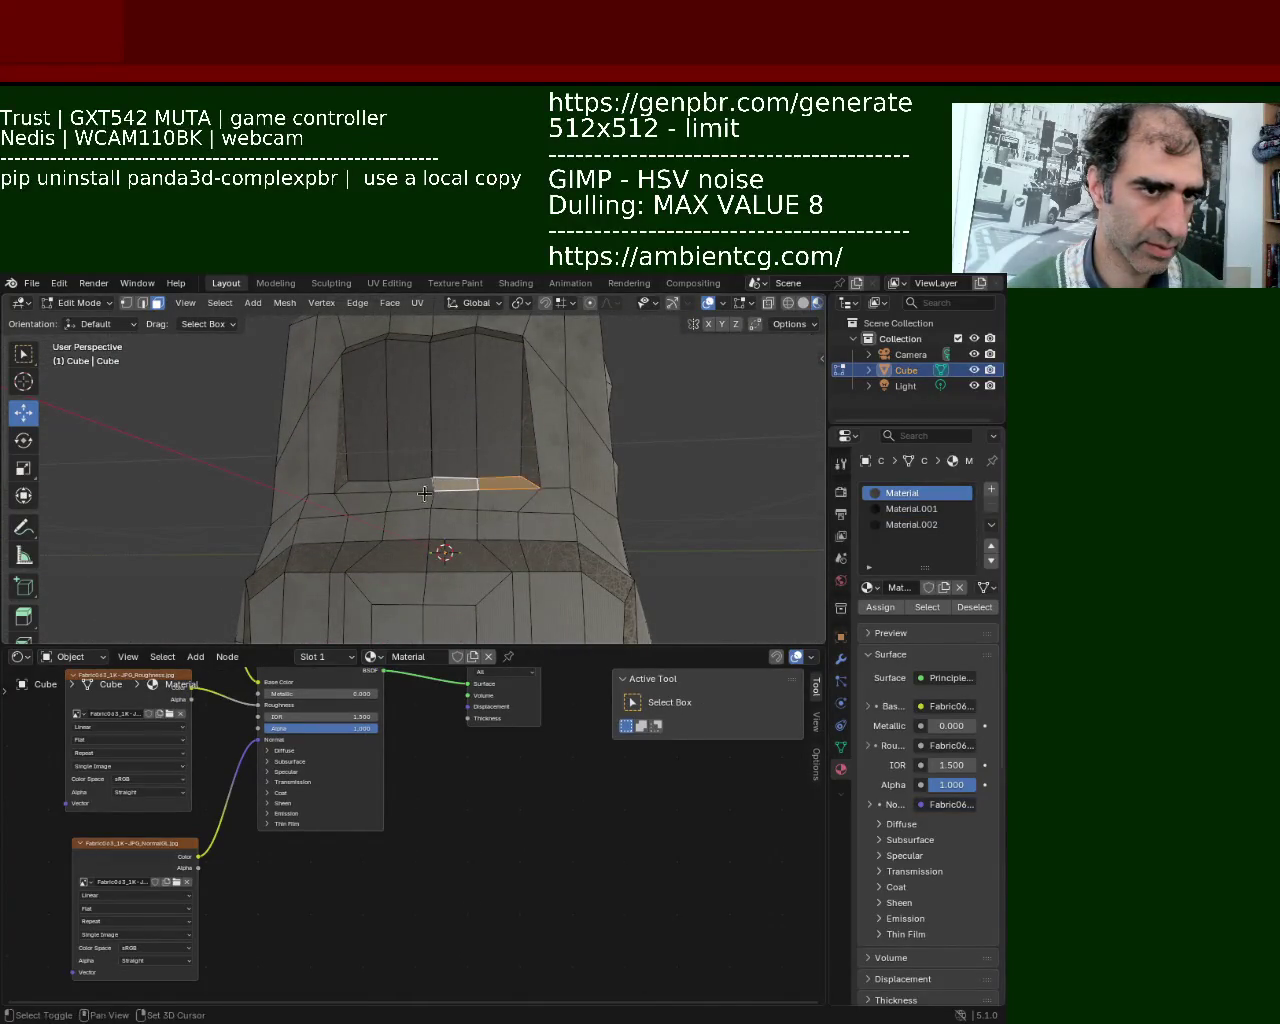
{"action": "left_click", "coordinate": [866, 513]}
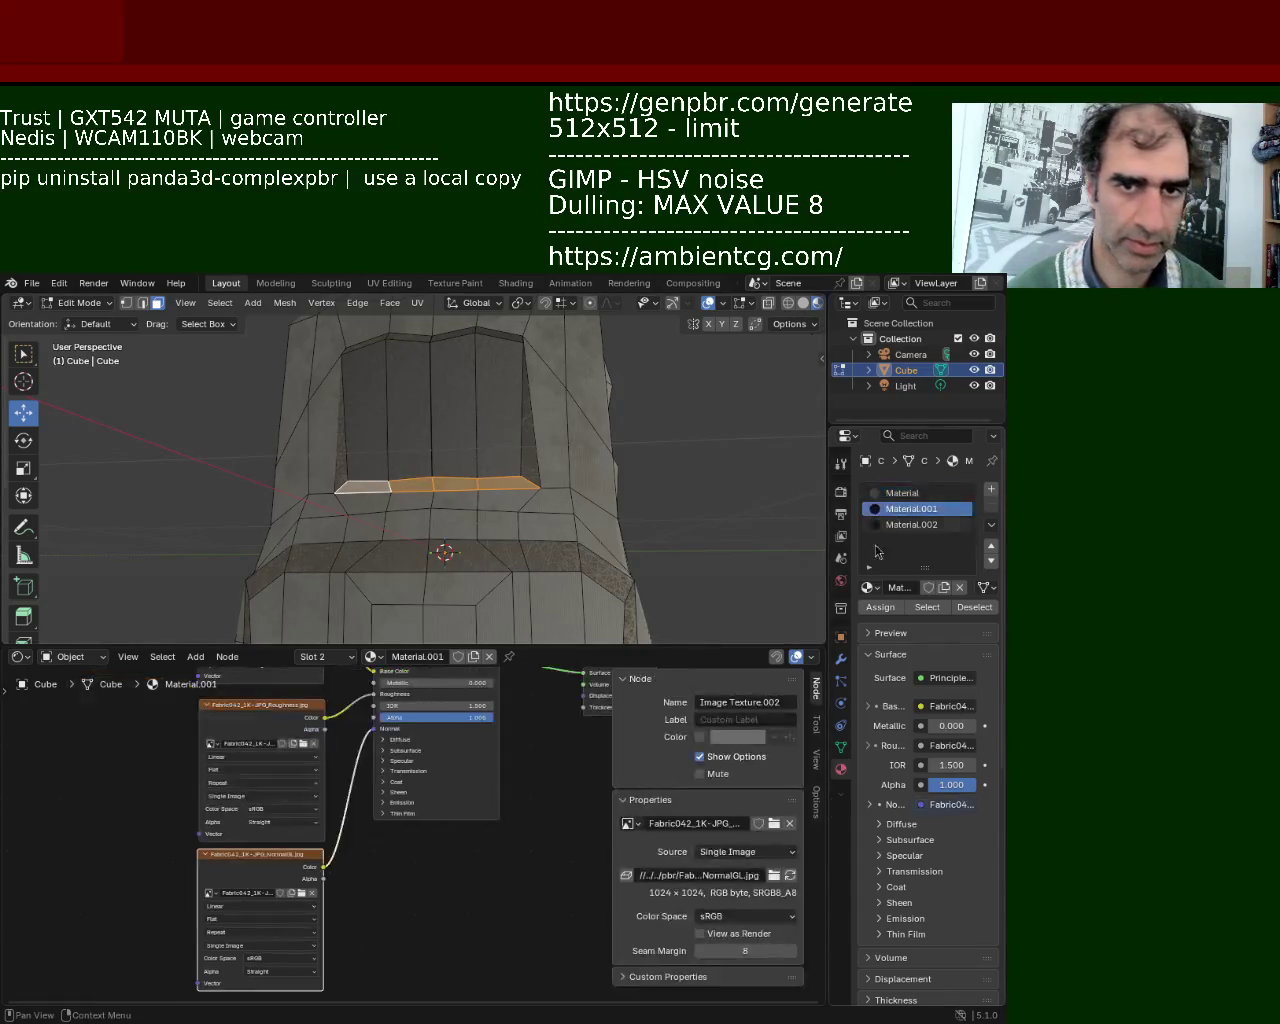
{"action": "middle_click_drag", "start_coordinate": [657, 434], "coordinate": [693, 492]}
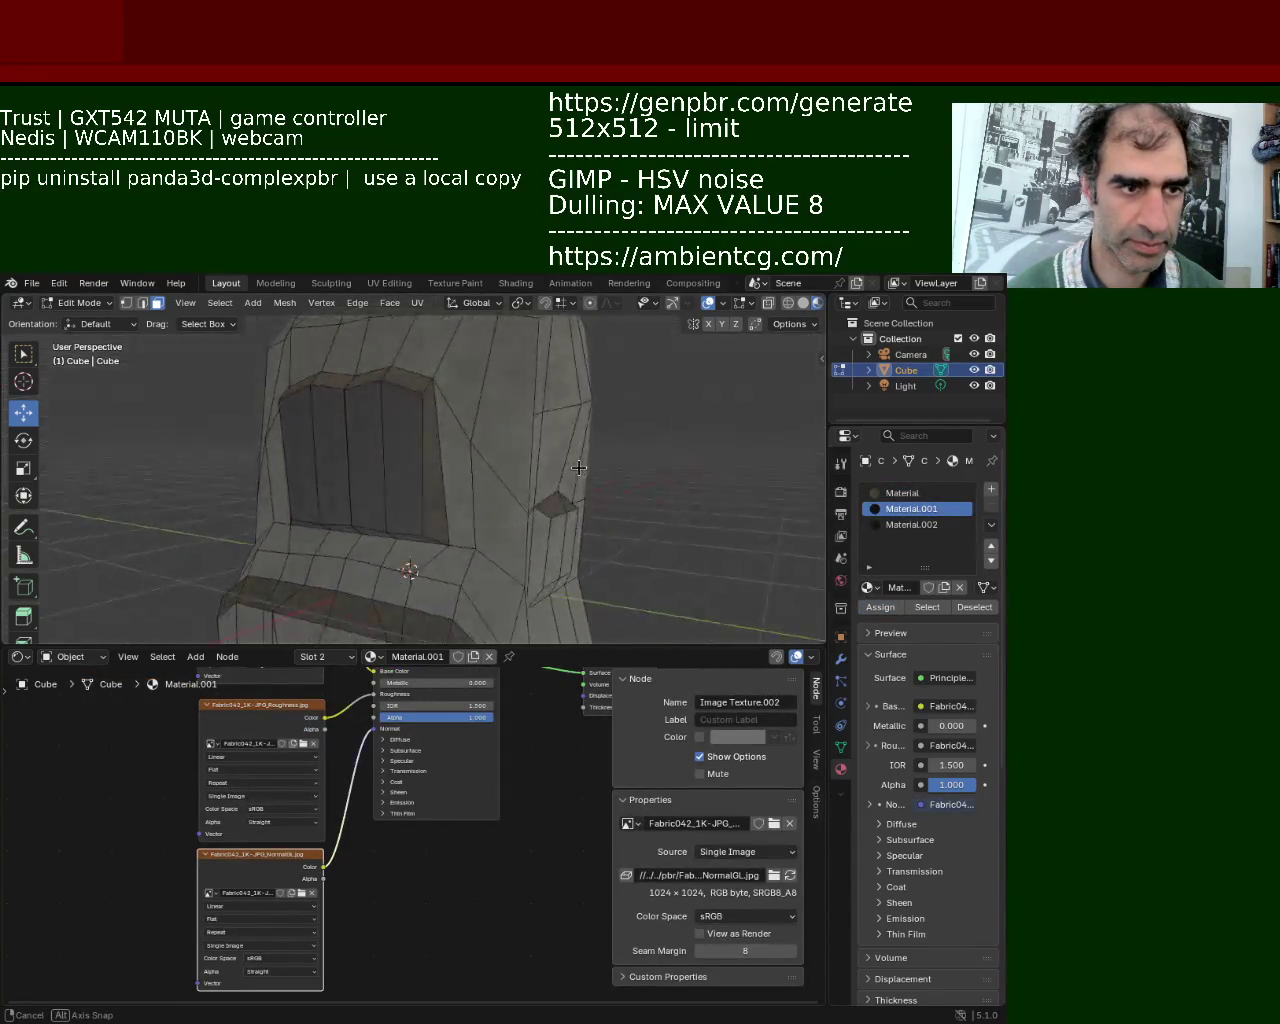
{"action": "left_click", "coordinate": [482, 523]}
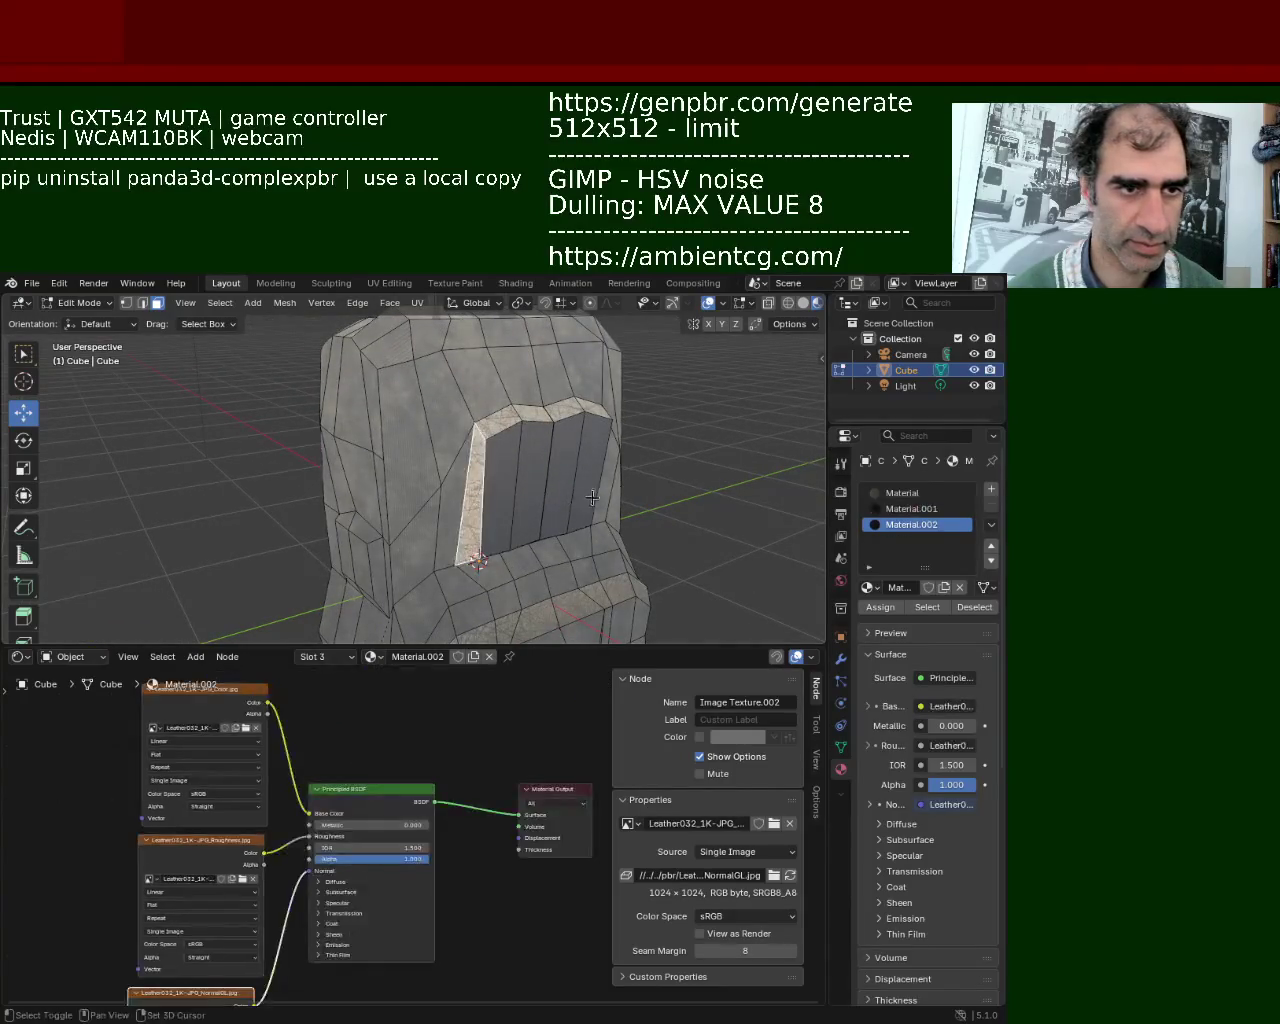
{"action": "middle_click_drag", "start_coordinate": [482, 523], "coordinate": [492, 481]}
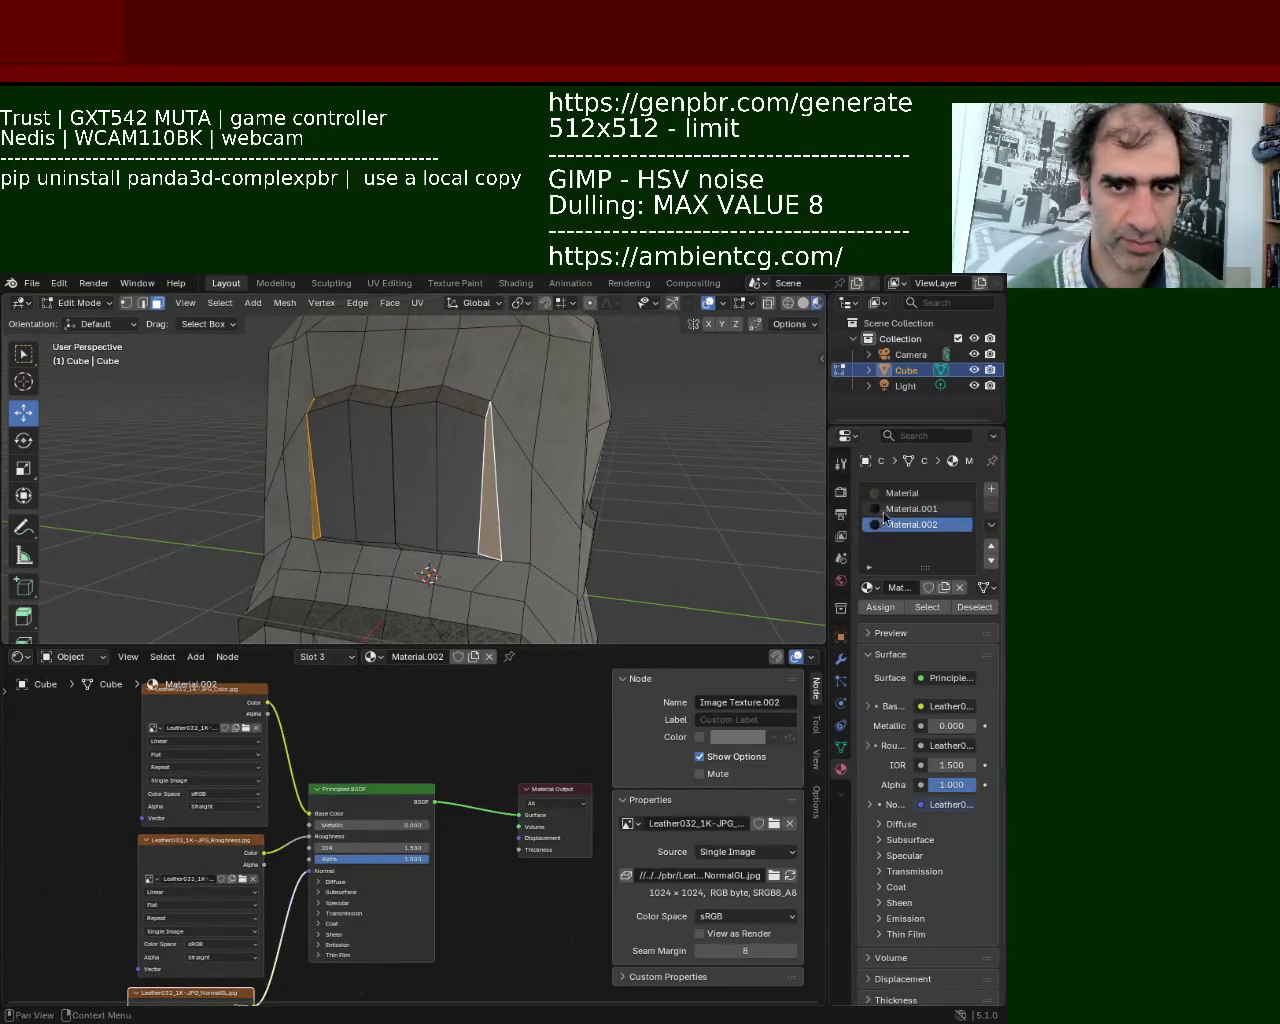
{"action": "left_click", "coordinate": [884, 512]}
{"action": "middle_click_drag", "start_coordinate": [717, 443], "coordinate": [560, 445]}
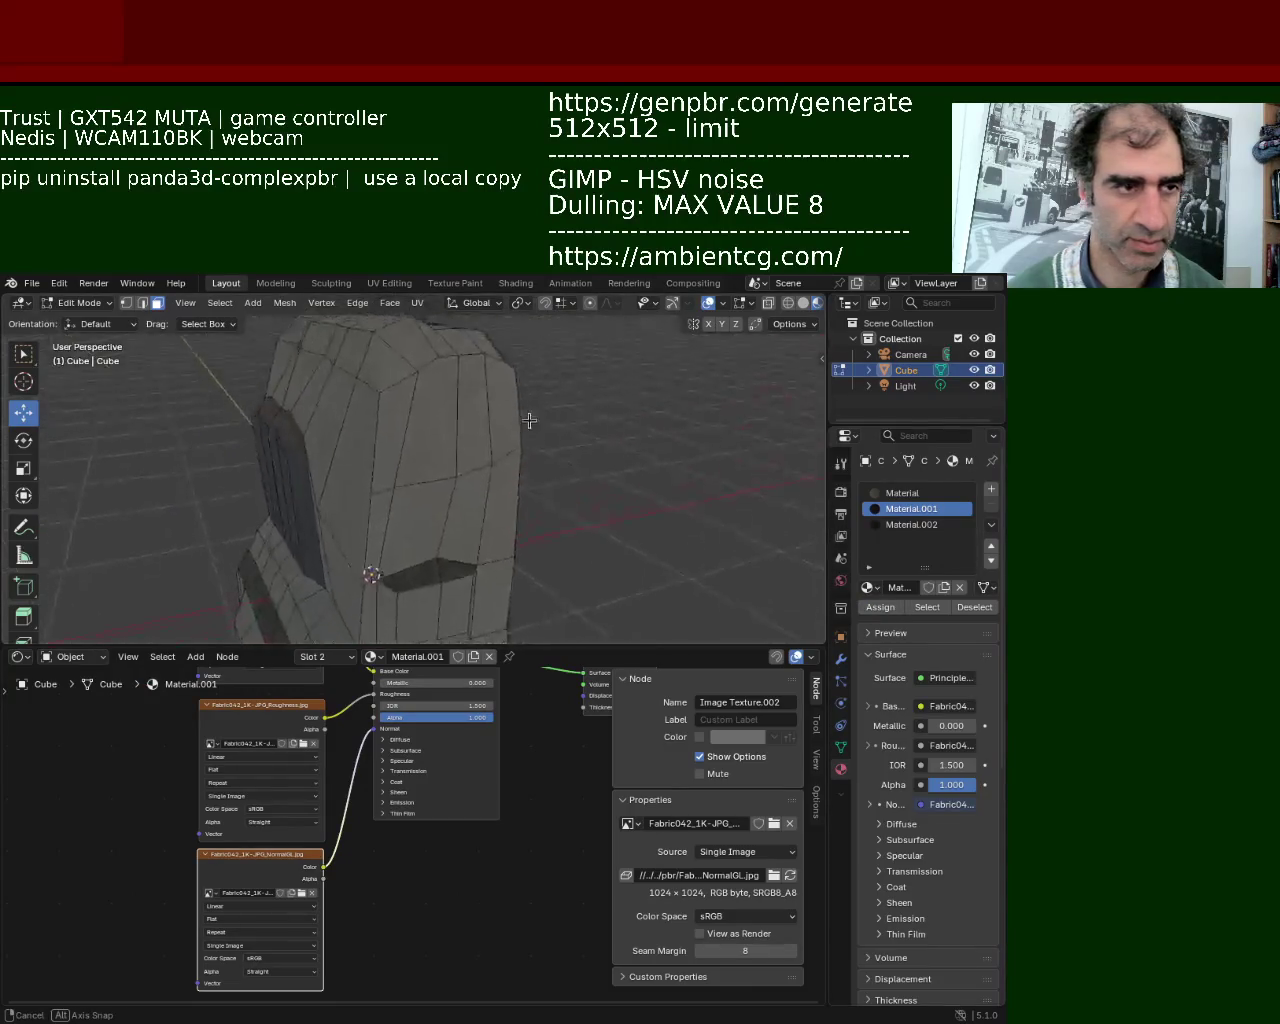
{"action": "mouse_move", "coordinate": [468, 449]}
{"action": "middle_mouse_down"}
{"action": "mouse_move", "coordinate": [573, 386]}
{"action": "mouse_move", "coordinate": [396, 522]}
{"action": "mouse_move", "coordinate": [362, 431]}
{"action": "mouse_move", "coordinate": [490, 521]}
{"action": "middle_mouse_up"}
{"action": "scroll", "coordinate": [373, 418], "scroll_direction": "down", "scroll_amount": 5}
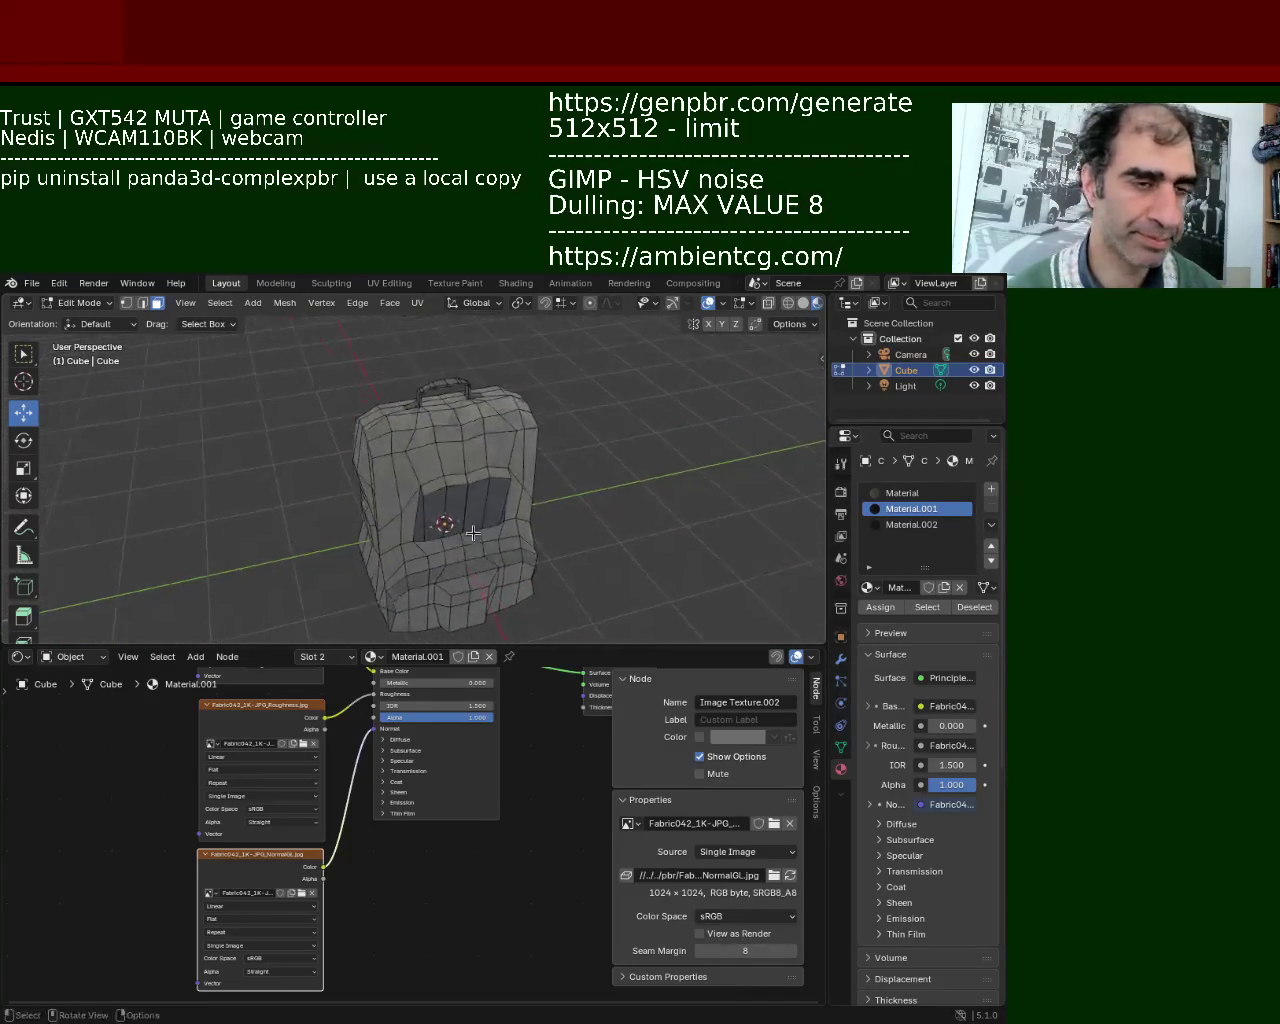
{"action": "scroll", "coordinate": [539, 519], "scroll_direction": "up", "scroll_amount": 4}
{"action": "mouse_move", "coordinate": [539, 519]}
{"action": "middle_mouse_down"}
{"action": "mouse_move", "coordinate": [415, 423]}
{"action": "mouse_move", "coordinate": [302, 445]}
{"action": "mouse_move", "coordinate": [400, 436]}
{"action": "mouse_move", "coordinate": [369, 398]}
{"action": "middle_mouse_up"}
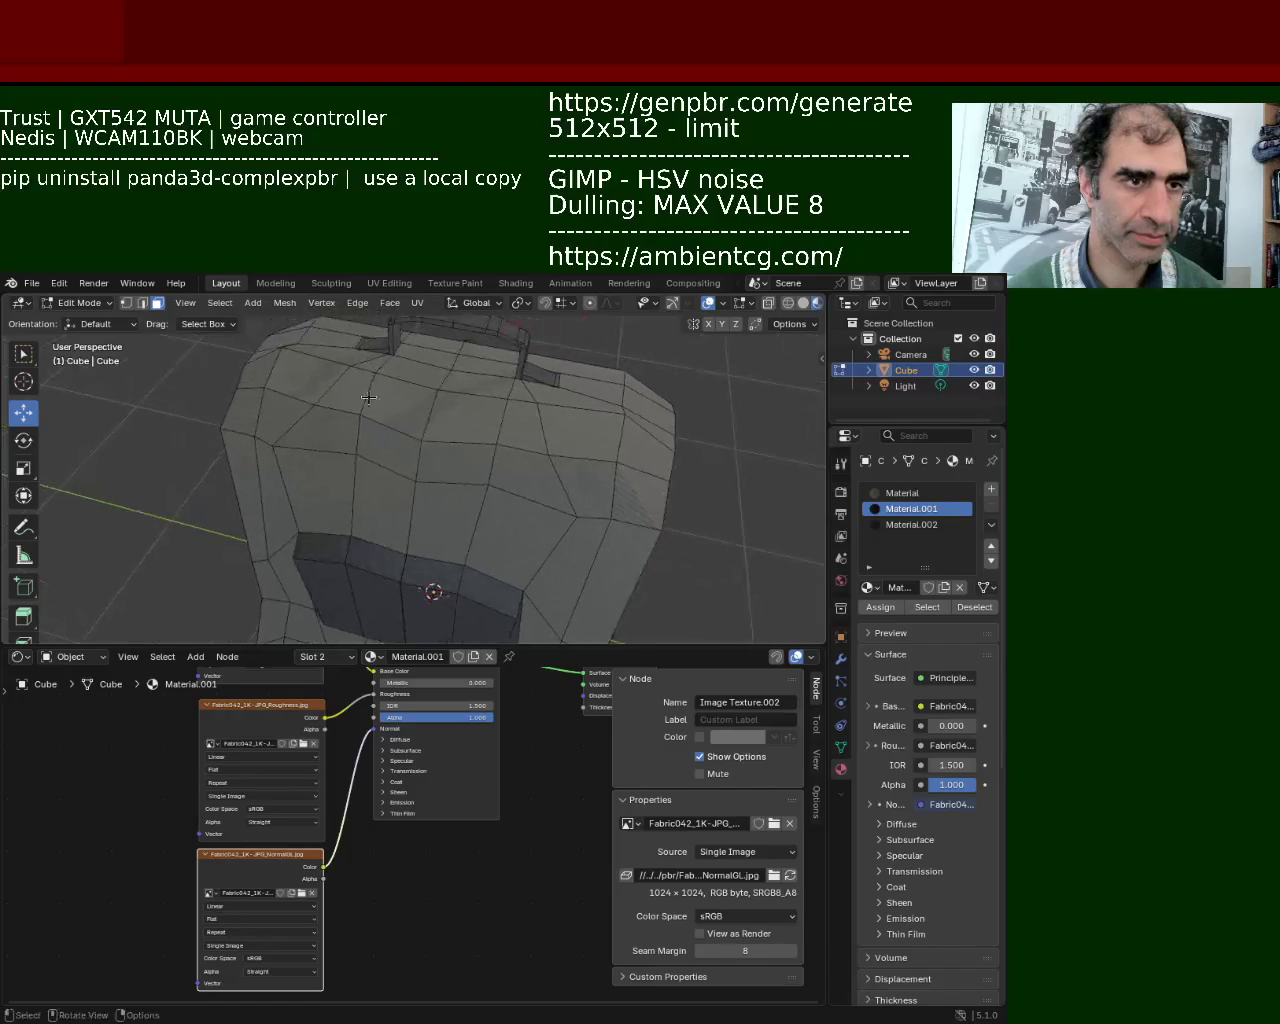
Give the upper back-panel face the leather Material.002, then clear the selection.
{"action": "left_click", "coordinate": [508, 540]}
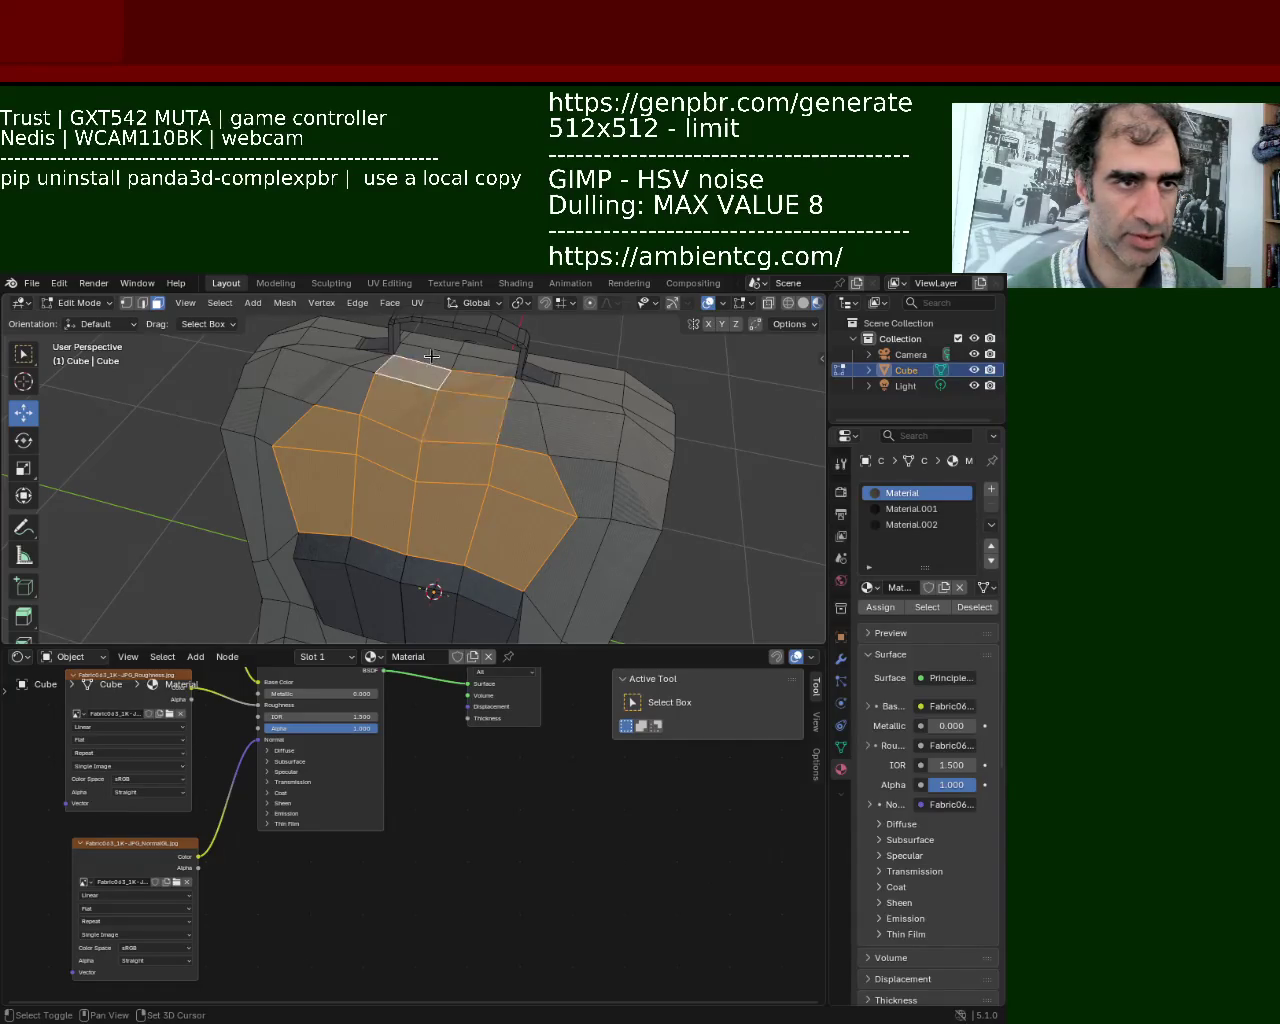
{"action": "left_click", "coordinate": [905, 524]}
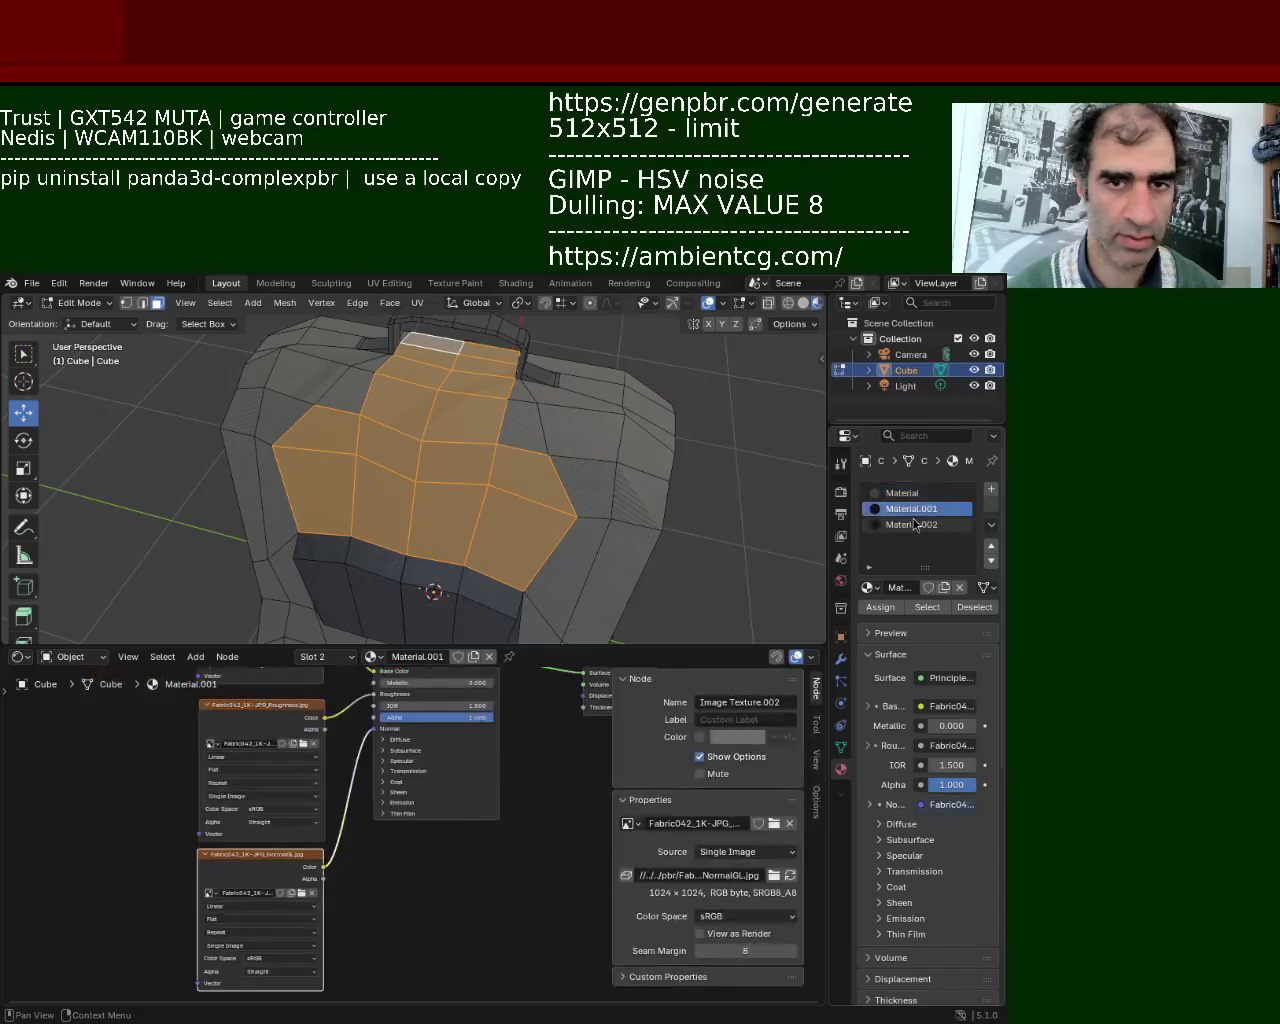
{"action": "left_click", "coordinate": [880, 607]}
{"action": "key", "text": "alt+a"}
Reset two side faces of the backpack to the base Material.
{"action": "middle_click_drag", "start_coordinate": [670, 440], "coordinate": [484, 512]}
{"action": "scroll", "coordinate": [560, 480], "scroll_direction": "down", "scroll_amount": 5}
{"action": "scroll", "coordinate": [484, 512], "scroll_direction": "up", "scroll_amount": 4}
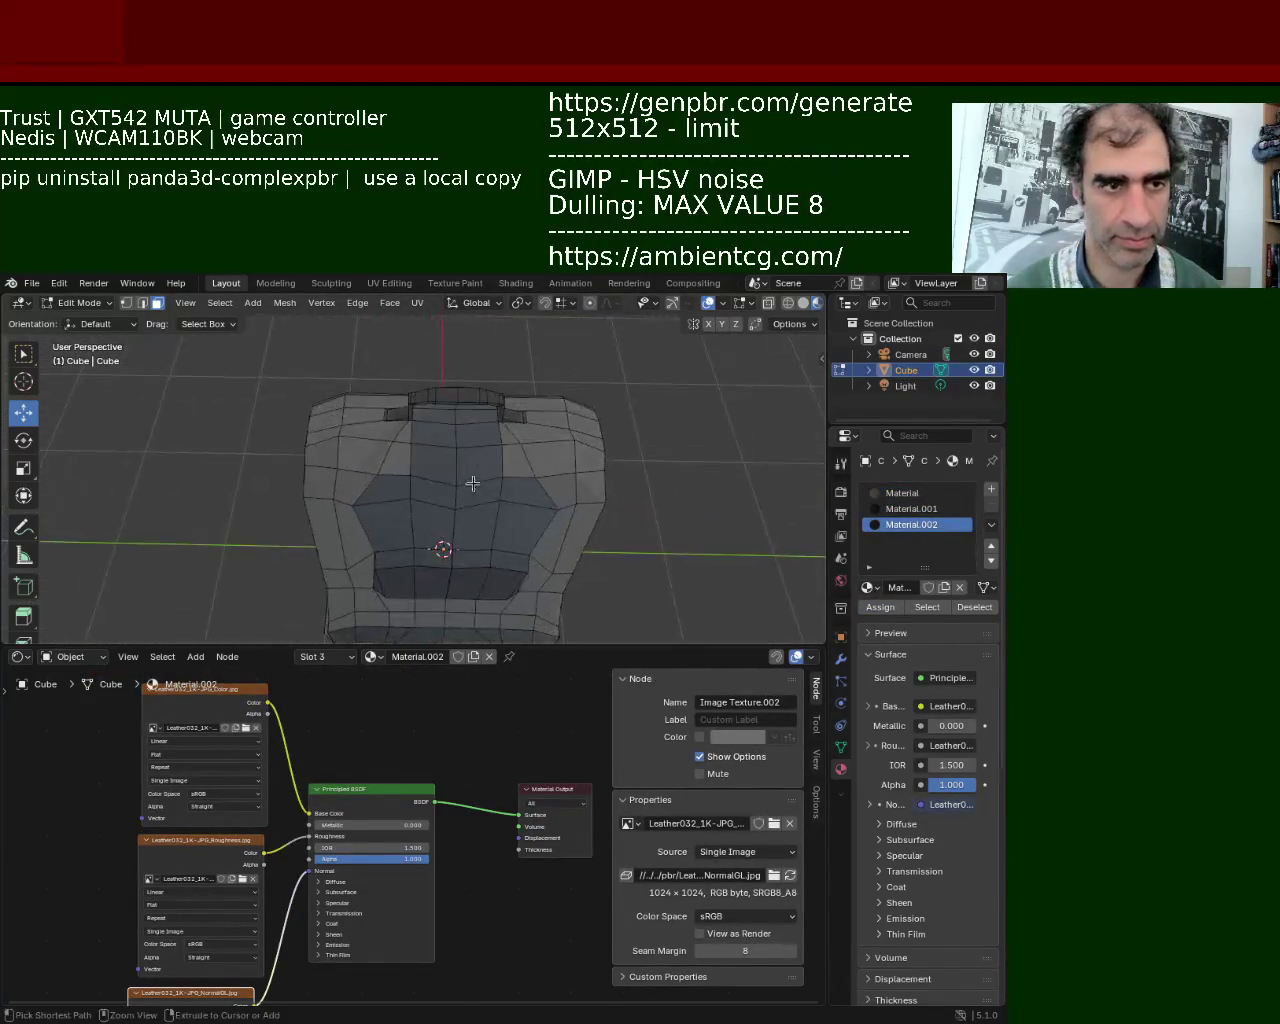
{"action": "left_click", "coordinate": [533, 500], "text": "shift"}
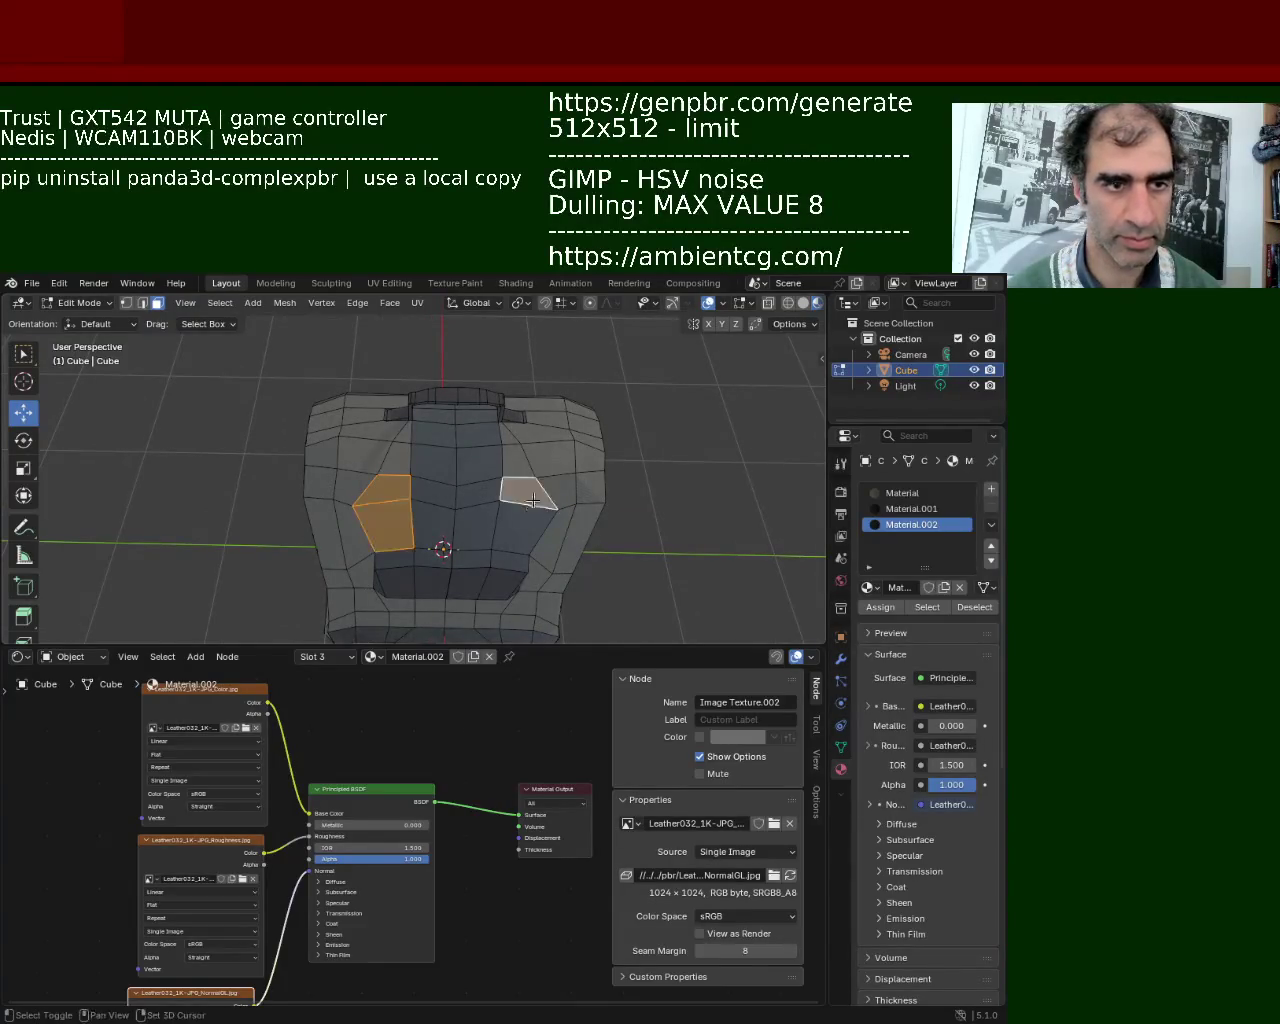
{"action": "left_click", "coordinate": [885, 493]}
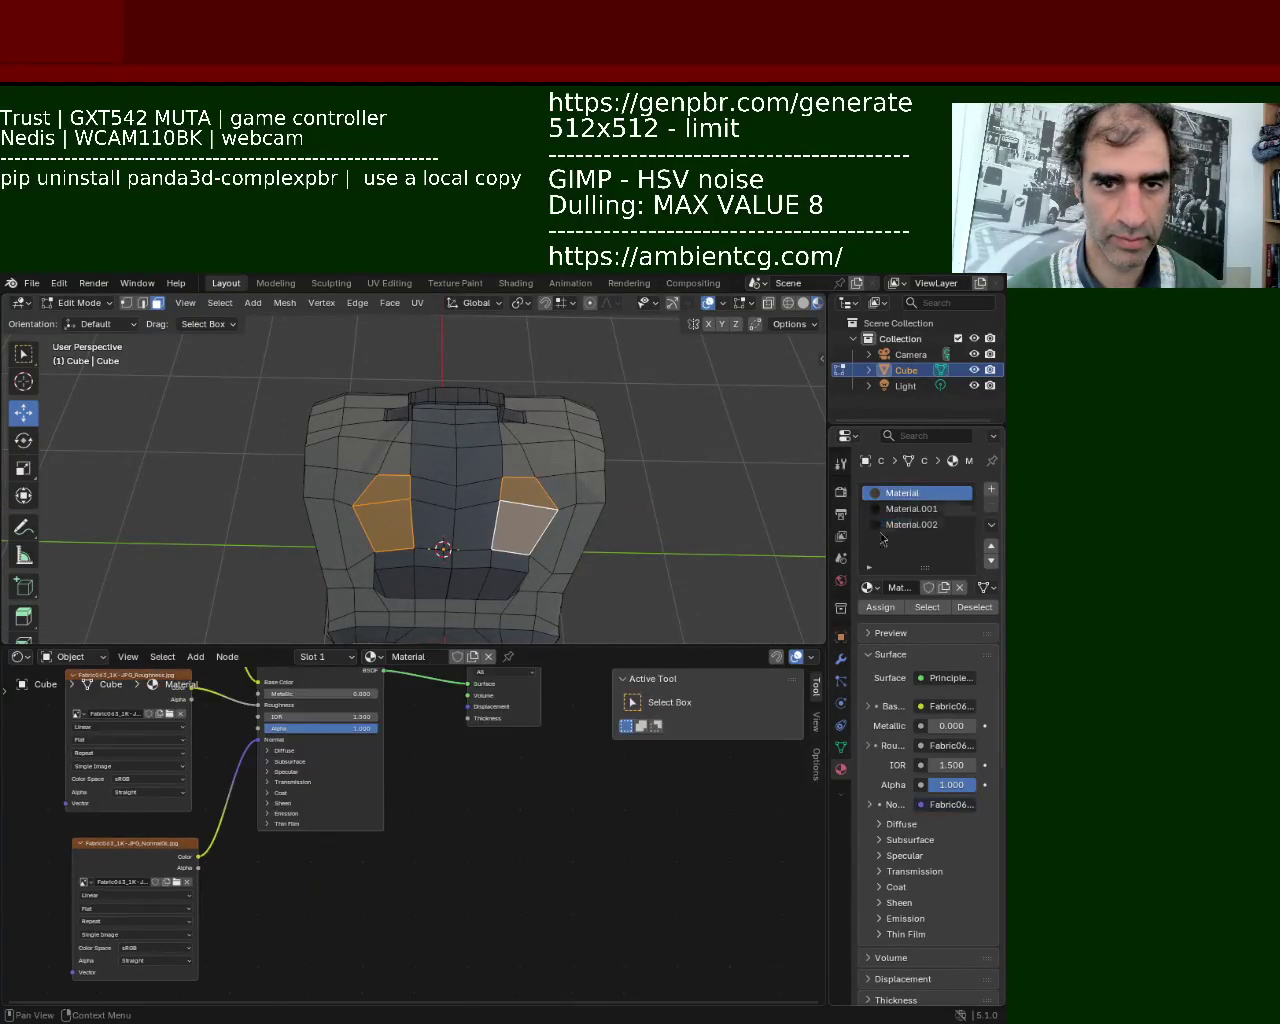
{"action": "left_click", "coordinate": [872, 607]}
{"action": "mouse_move", "coordinate": [617, 463]}
{"action": "middle_mouse_down"}
{"action": "mouse_move", "coordinate": [289, 427]}
{"action": "mouse_move", "coordinate": [597, 380]}
{"action": "mouse_move", "coordinate": [454, 470]}
{"action": "mouse_move", "coordinate": [472, 436]}
{"action": "middle_mouse_up"}
Assign Material.001 to the currently selected seat faces.
{"action": "scroll", "coordinate": [454, 470], "scroll_direction": "up", "scroll_amount": 3}
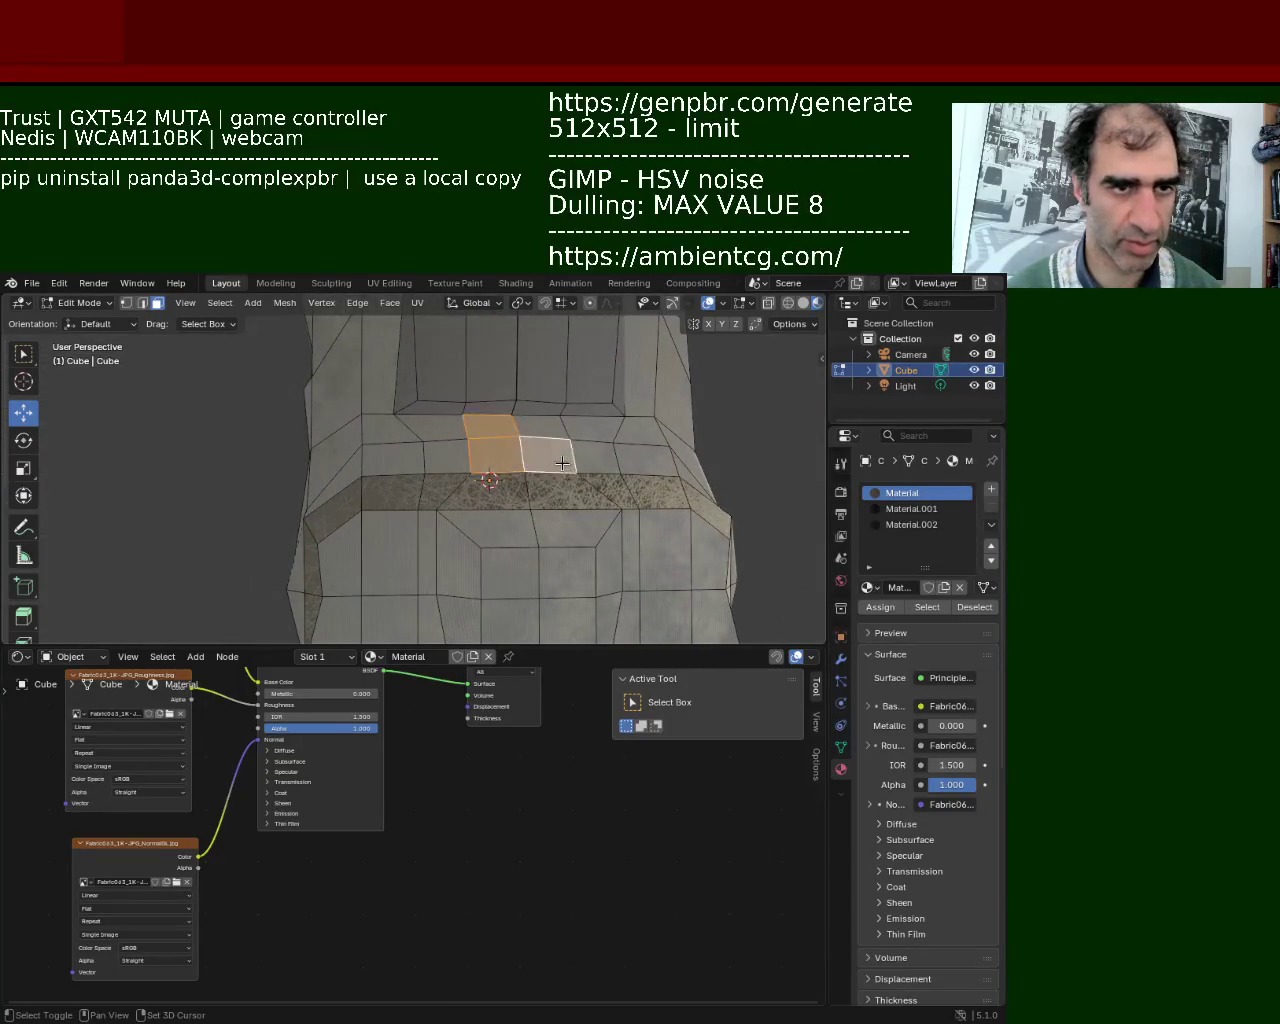
{"action": "left_click", "coordinate": [897, 512]}
{"action": "left_click", "coordinate": [880, 607]}
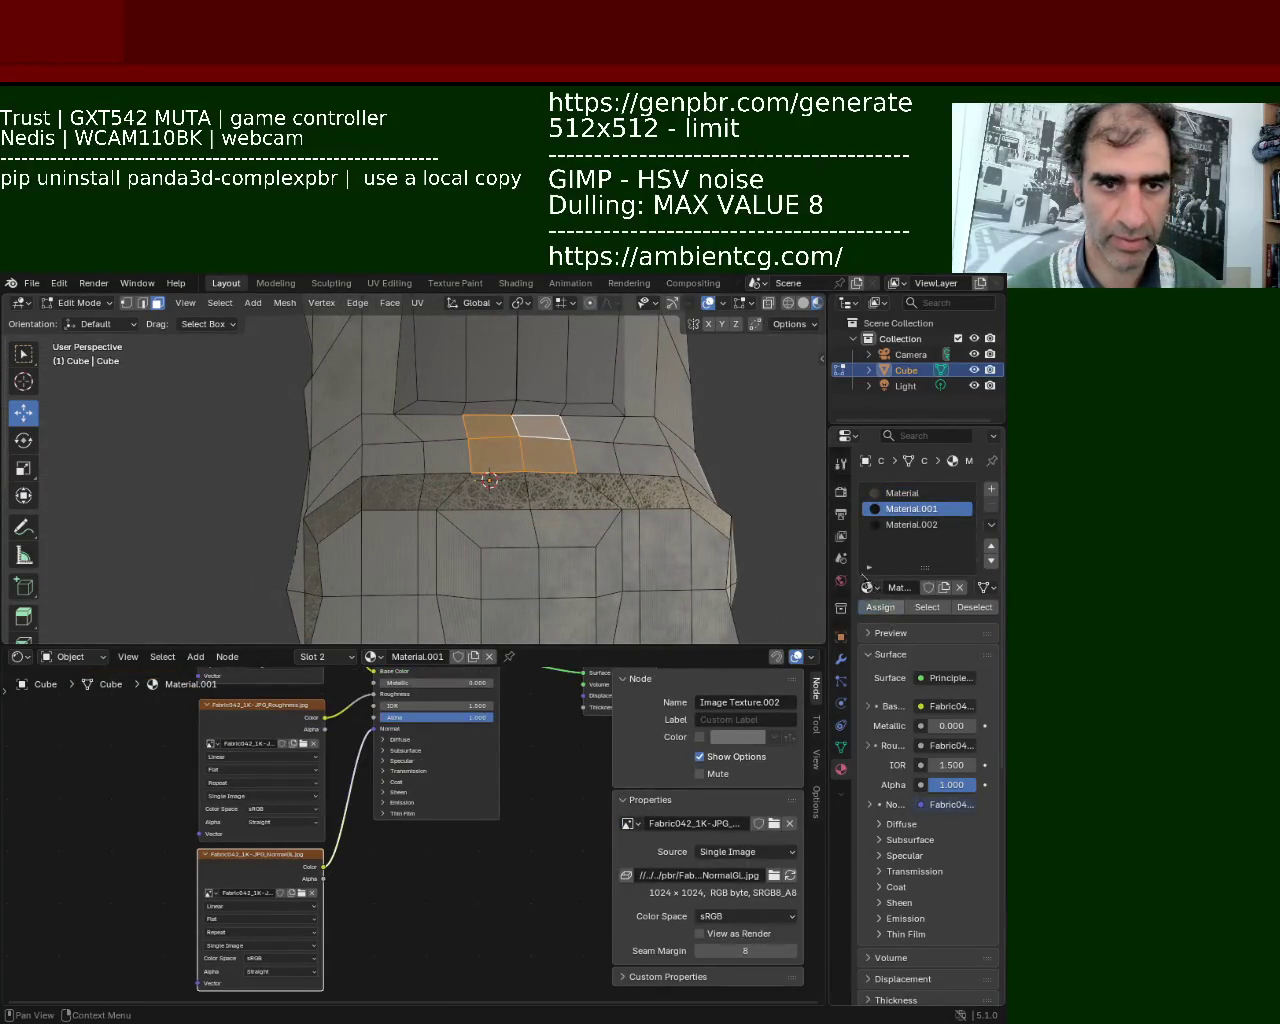
{"action": "mouse_move", "coordinate": [772, 437]}
{"action": "middle_mouse_down"}
{"action": "mouse_move", "coordinate": [703, 505]}
{"action": "mouse_move", "coordinate": [456, 503]}
{"action": "middle_mouse_up"}
Select the faces at the base of the front pocket and assign the leather Material.002.
{"action": "left_click", "coordinate": [456, 503]}
{"action": "left_click", "coordinate": [397, 503], "text": "shift"}
{"action": "left_click", "coordinate": [392, 538], "text": "shift"}
{"action": "left_click", "coordinate": [465, 540], "text": "shift"}
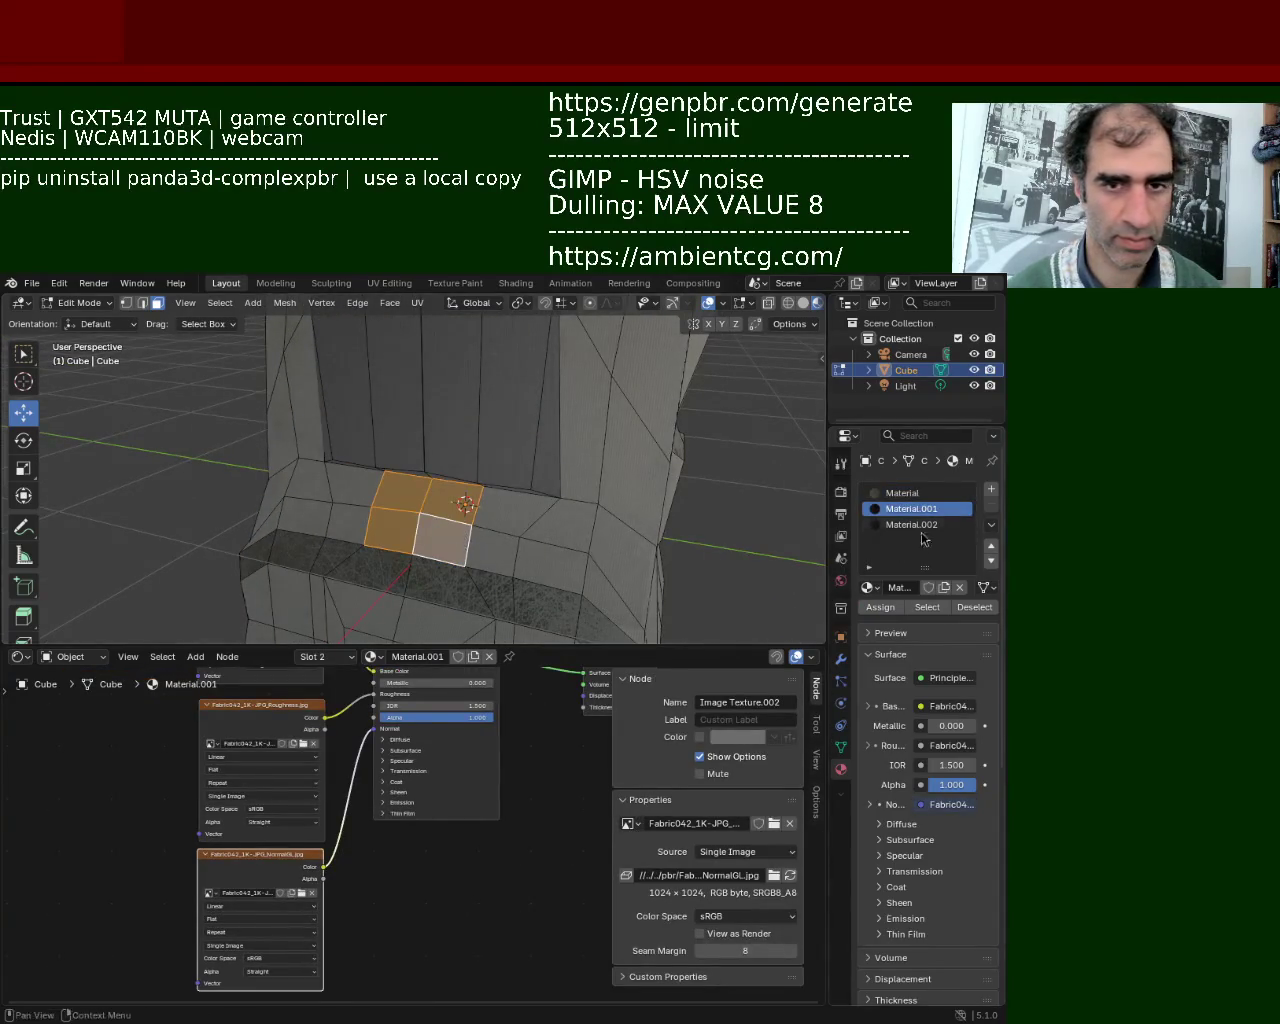
{"action": "left_click", "coordinate": [918, 526]}
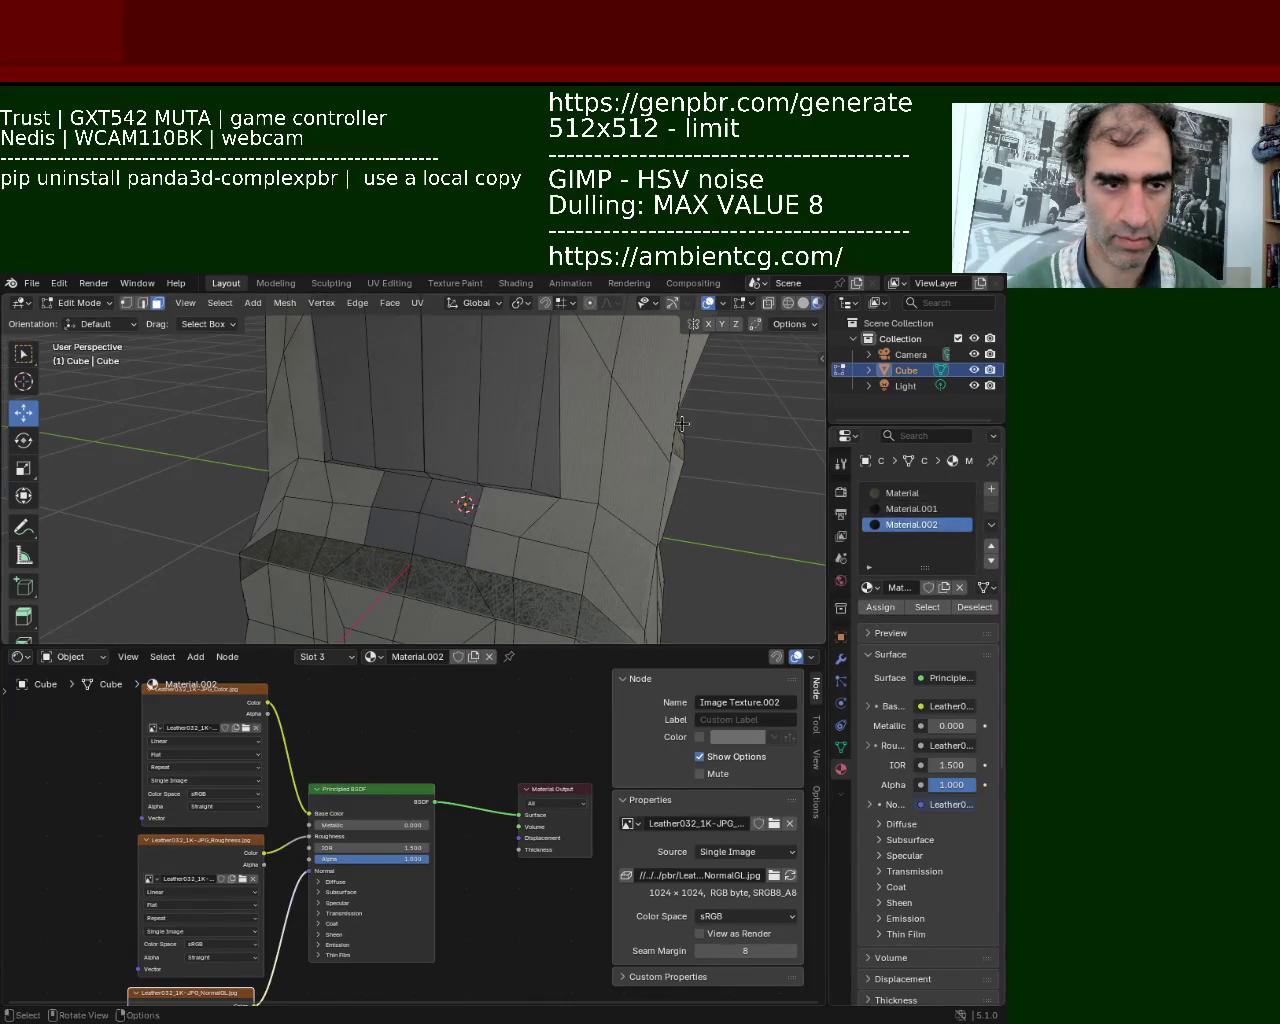
{"action": "left_click", "coordinate": [456, 503]}
{"action": "left_click", "coordinate": [393, 511], "text": "shift"}
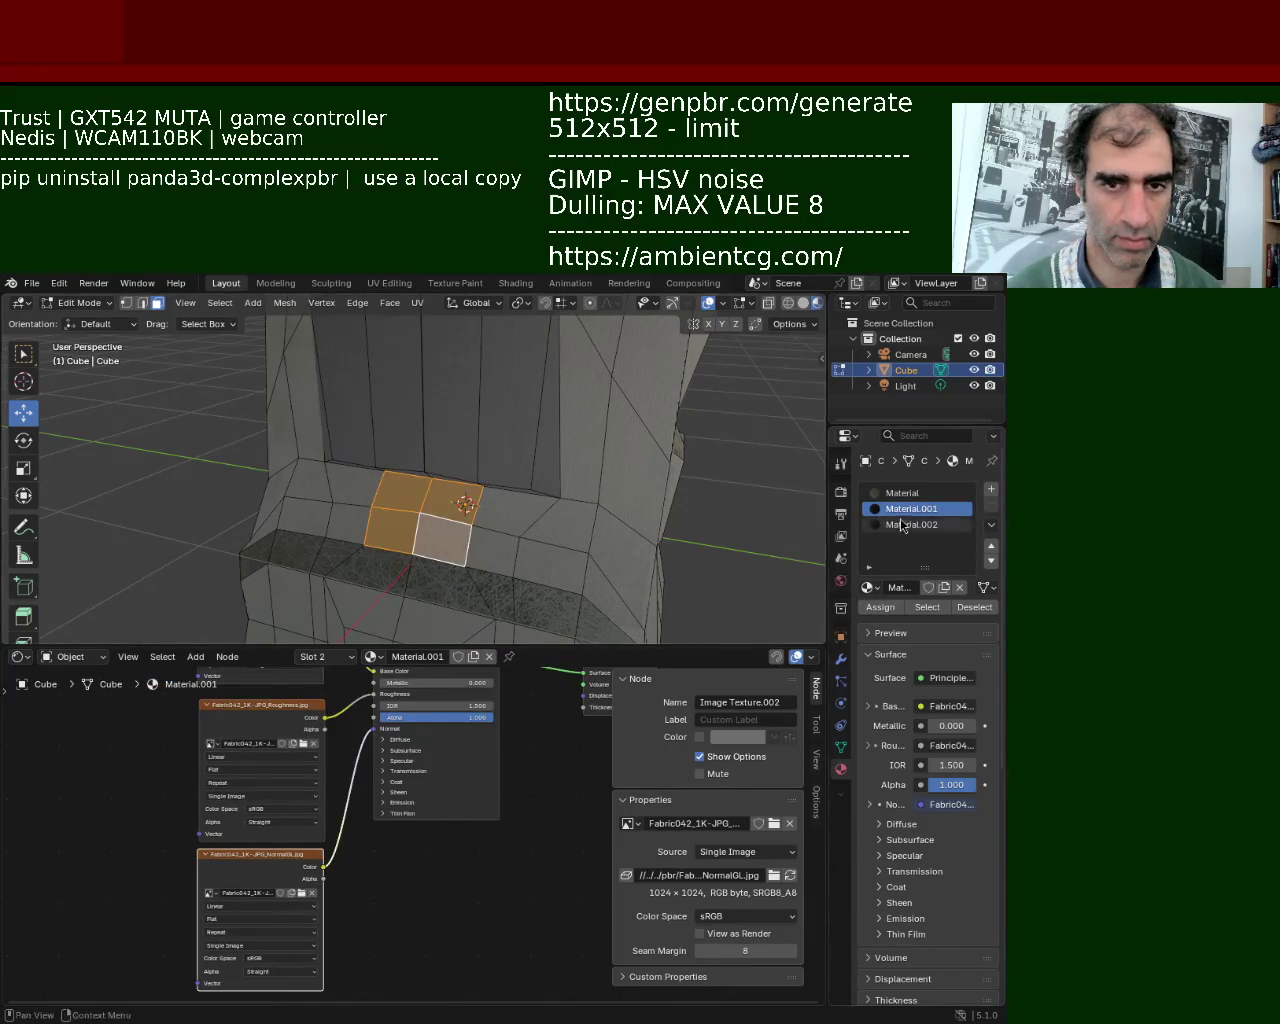
{"action": "left_click", "coordinate": [903, 526]}
{"action": "left_click", "coordinate": [878, 611]}
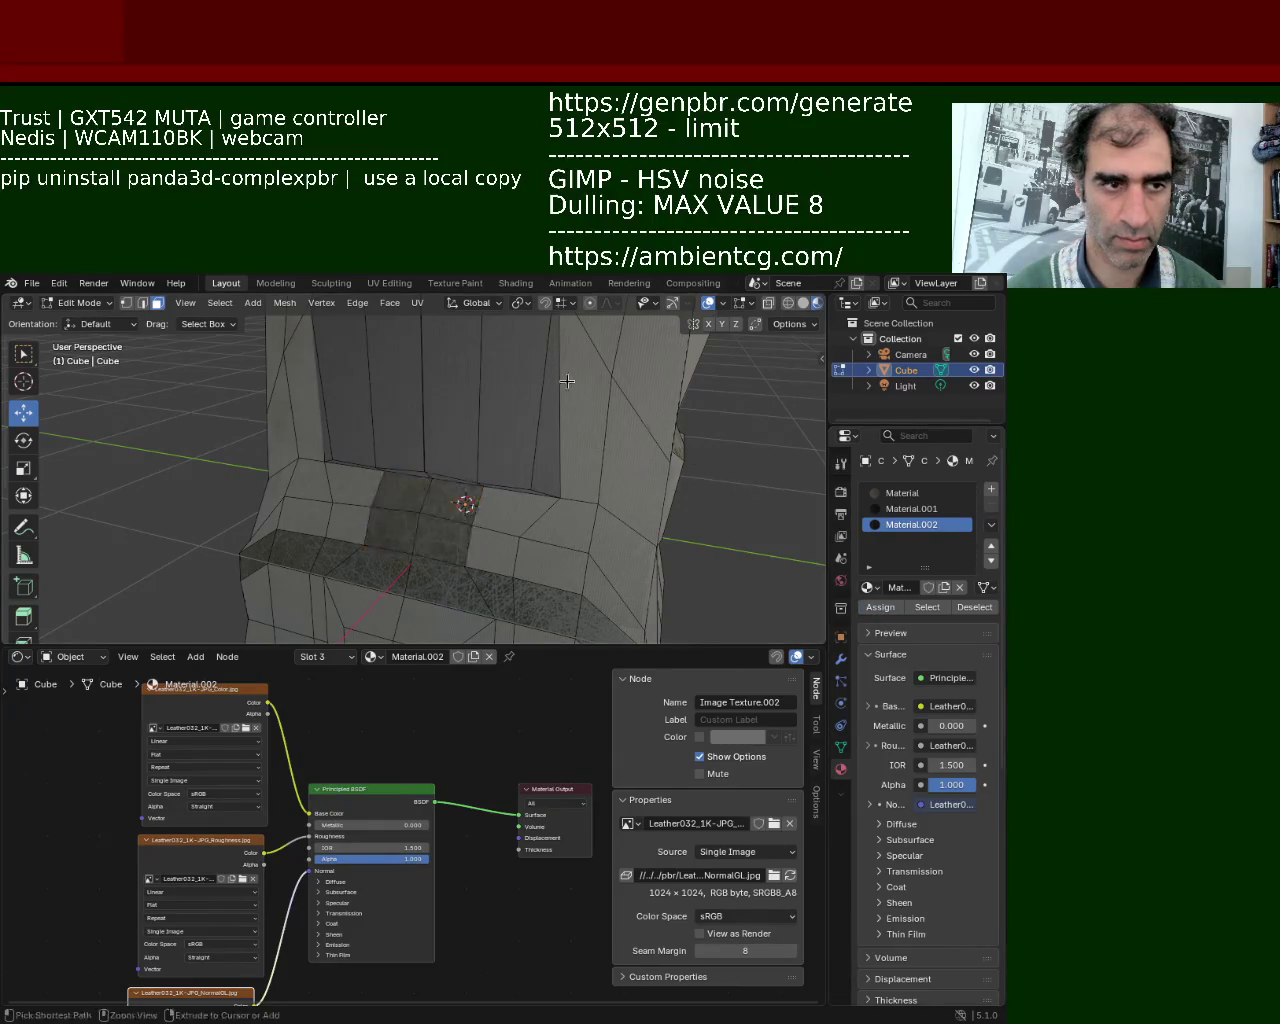
{"action": "scroll", "coordinate": [540, 442], "scroll_direction": "down", "scroll_amount": 5}
{"action": "mouse_move", "coordinate": [540, 442]}
{"action": "middle_mouse_down"}
{"action": "mouse_move", "coordinate": [481, 460]}
{"action": "mouse_move", "coordinate": [460, 403]}
{"action": "mouse_move", "coordinate": [504, 545]}
{"action": "mouse_move", "coordinate": [613, 430]}
{"action": "middle_mouse_up"}
{"action": "scroll", "coordinate": [460, 403], "scroll_direction": "up", "scroll_amount": 5}
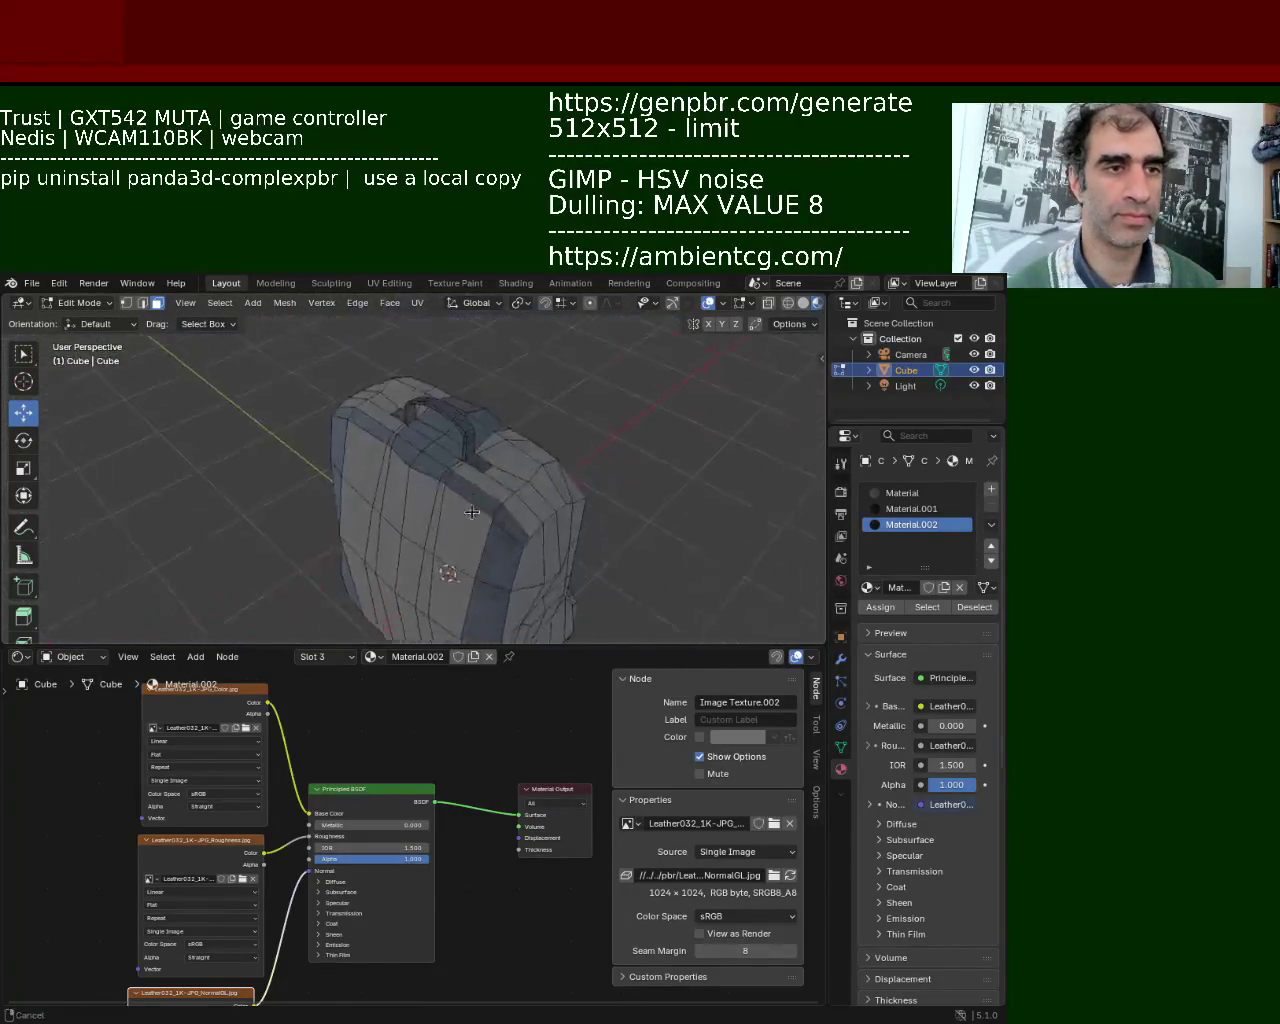
{"action": "middle_click_drag", "start_coordinate": [613, 430], "coordinate": [527, 473]}
{"action": "scroll", "coordinate": [527, 473], "scroll_direction": "up", "scroll_amount": 3}
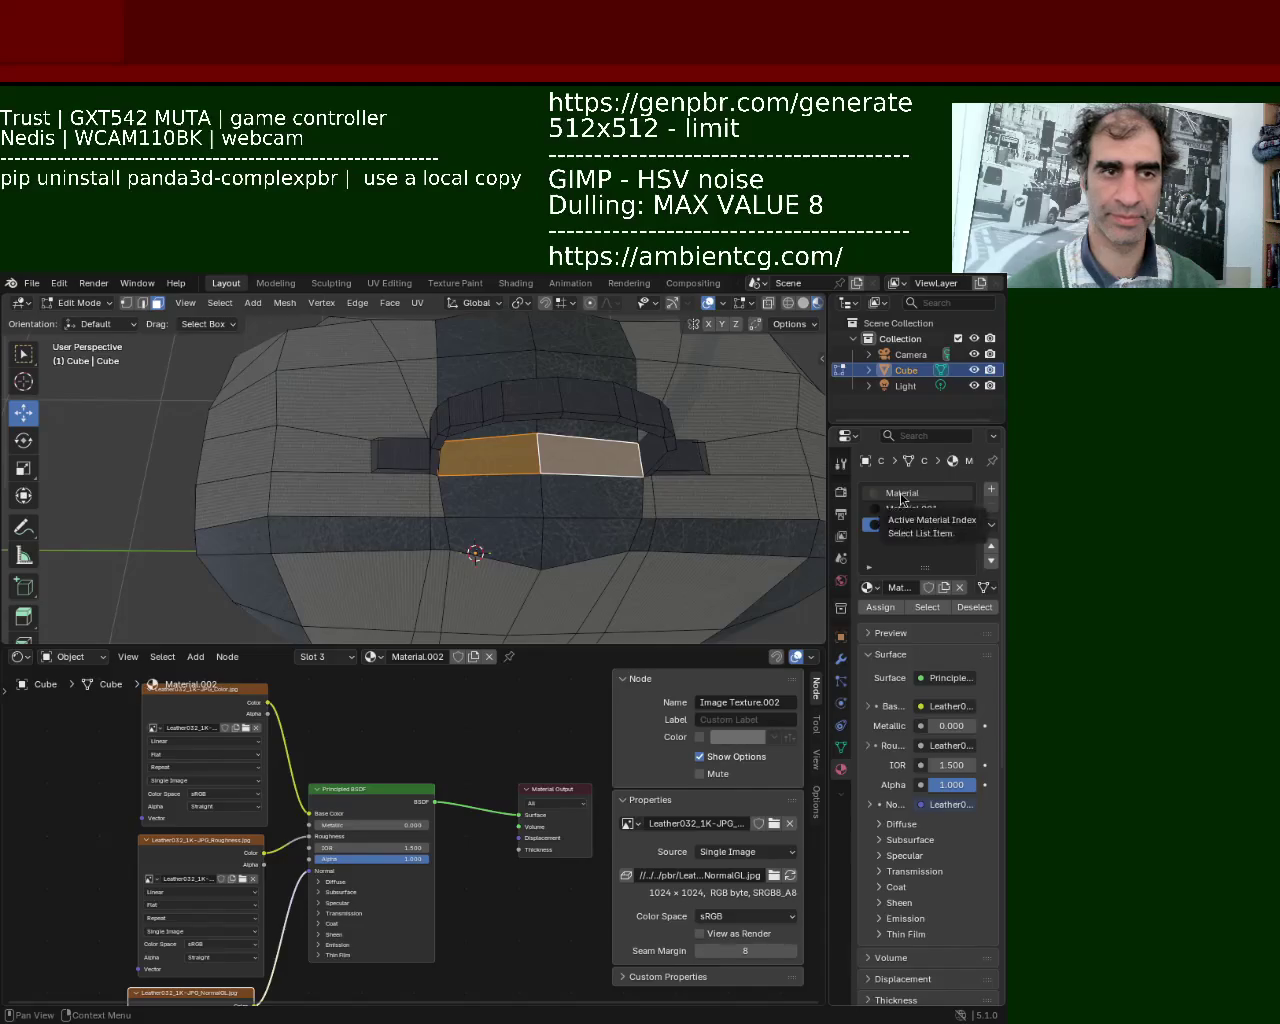
{"action": "left_click", "coordinate": [905, 494]}
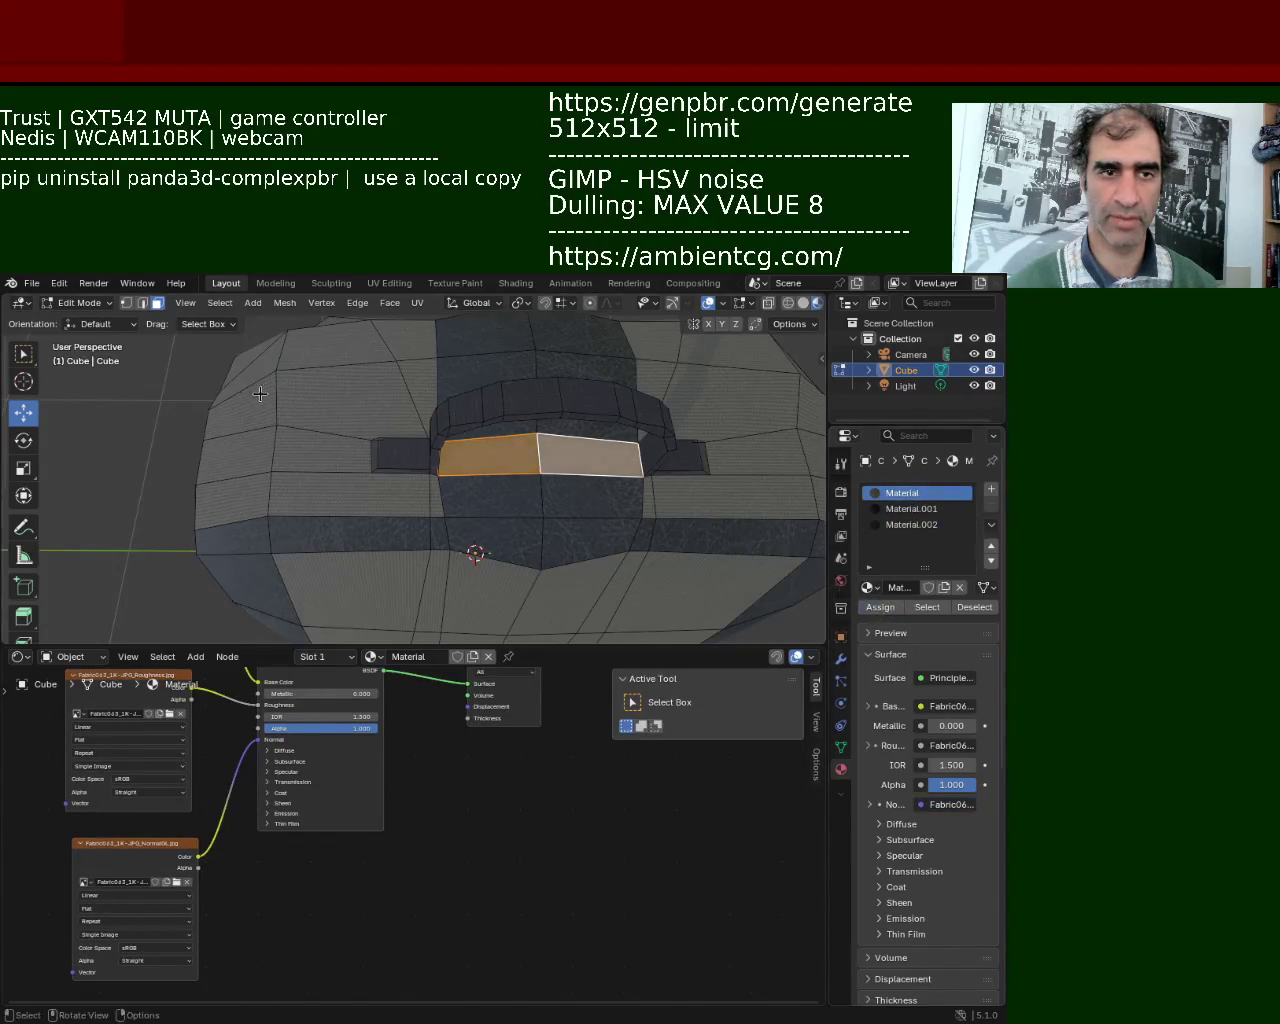
{"action": "mouse_move", "coordinate": [654, 429]}
{"action": "middle_mouse_down"}
{"action": "mouse_move", "coordinate": [321, 427]}
{"action": "mouse_move", "coordinate": [239, 510]}
{"action": "mouse_move", "coordinate": [376, 432]}
{"action": "mouse_move", "coordinate": [501, 489]}
{"action": "middle_mouse_up"}
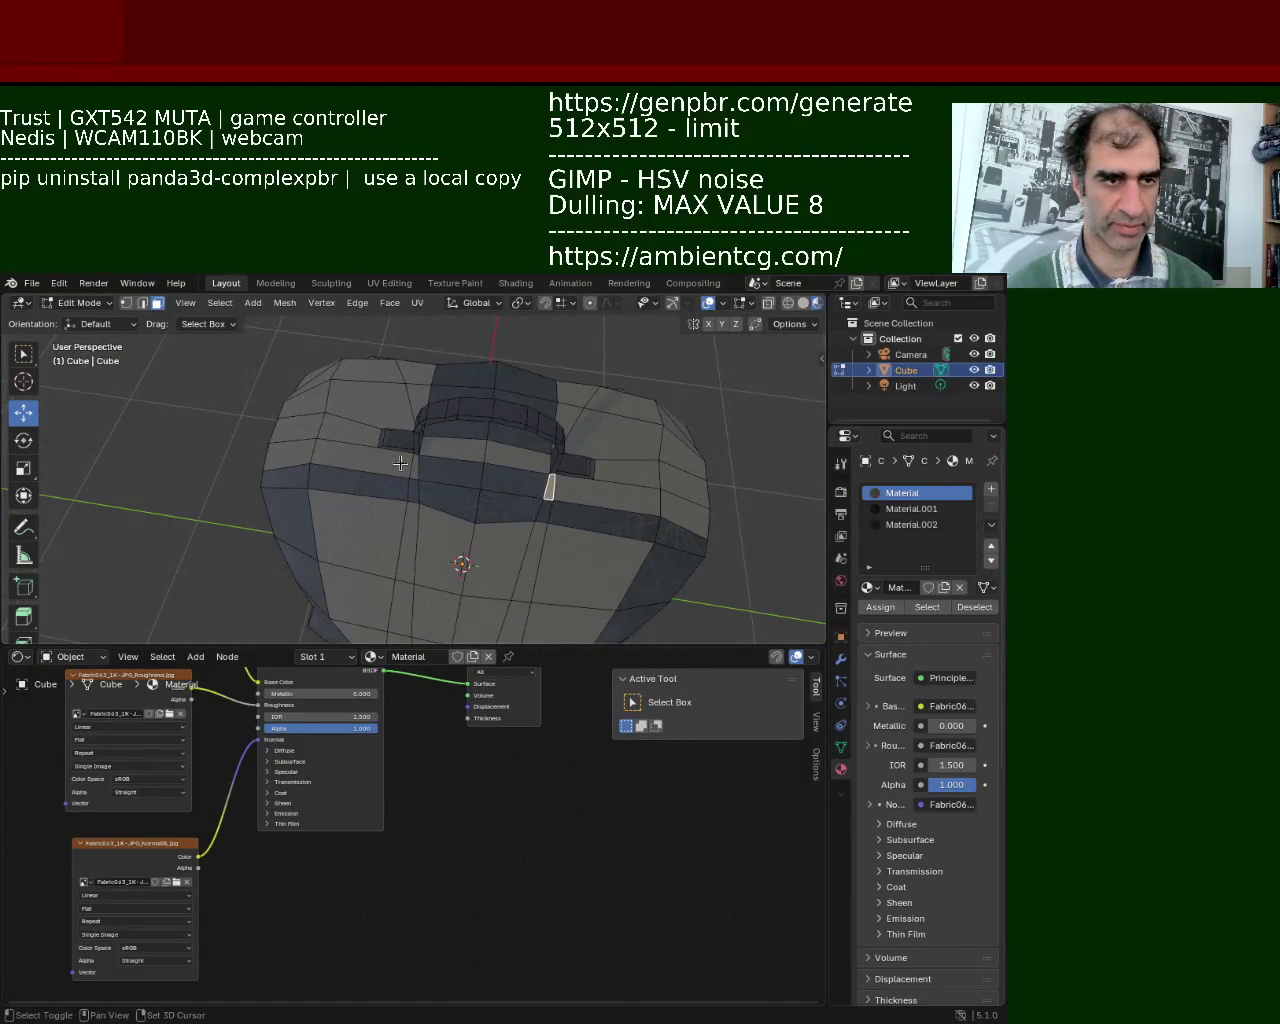
{"action": "left_click", "coordinate": [890, 524]}
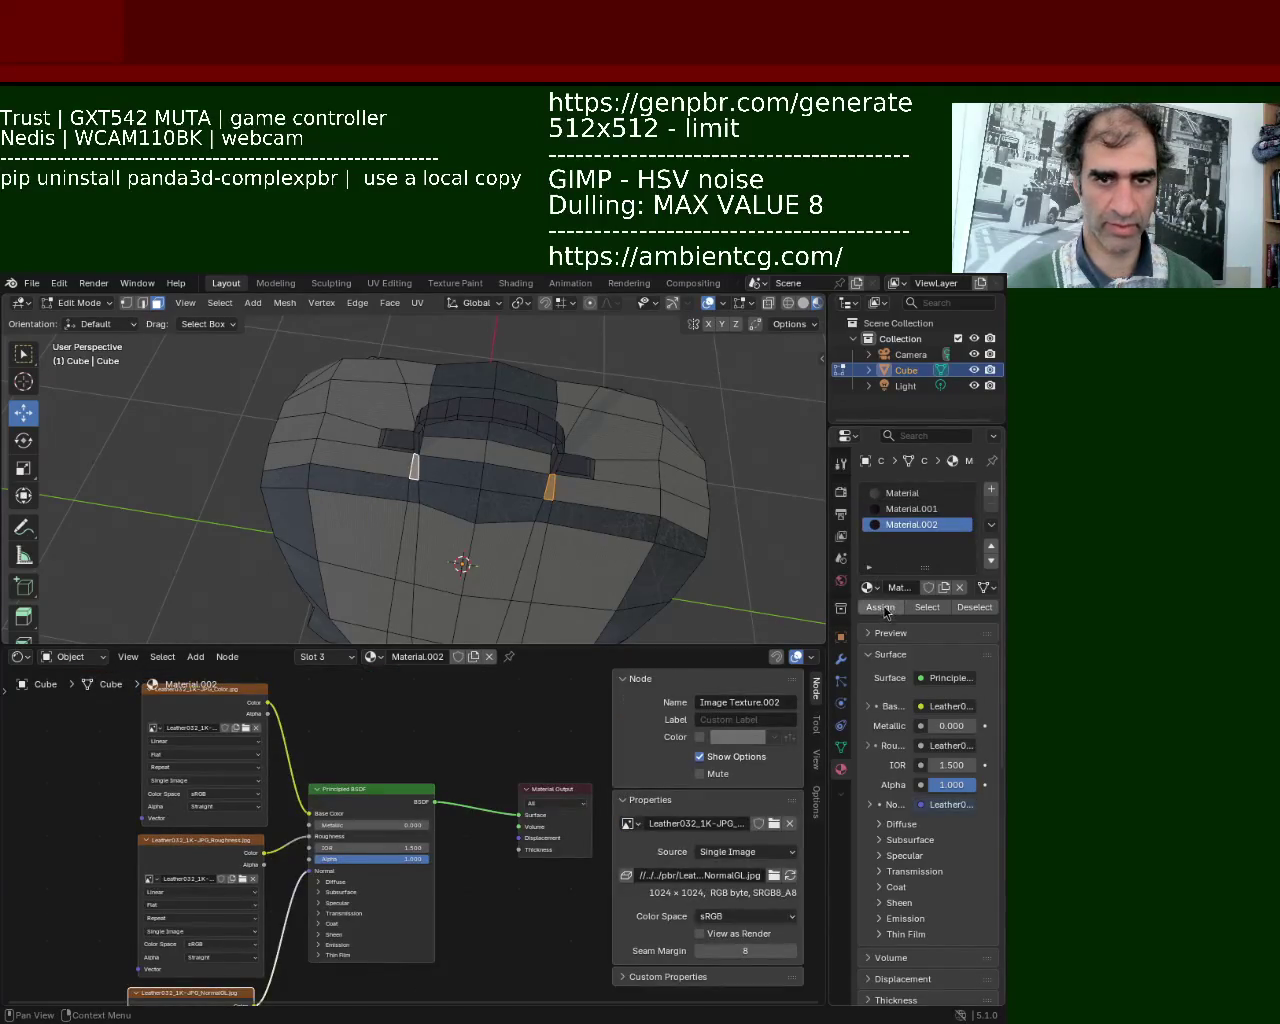
{"action": "middle_click_drag", "start_coordinate": [442, 430], "coordinate": [394, 442]}
{"action": "mouse_move", "coordinate": [515, 449]}
{"action": "middle_mouse_down"}
{"action": "mouse_move", "coordinate": [355, 416]}
{"action": "mouse_move", "coordinate": [524, 490]}
{"action": "mouse_move", "coordinate": [466, 486]}
{"action": "middle_mouse_up"}
{"action": "left_click", "coordinate": [325, 505]}
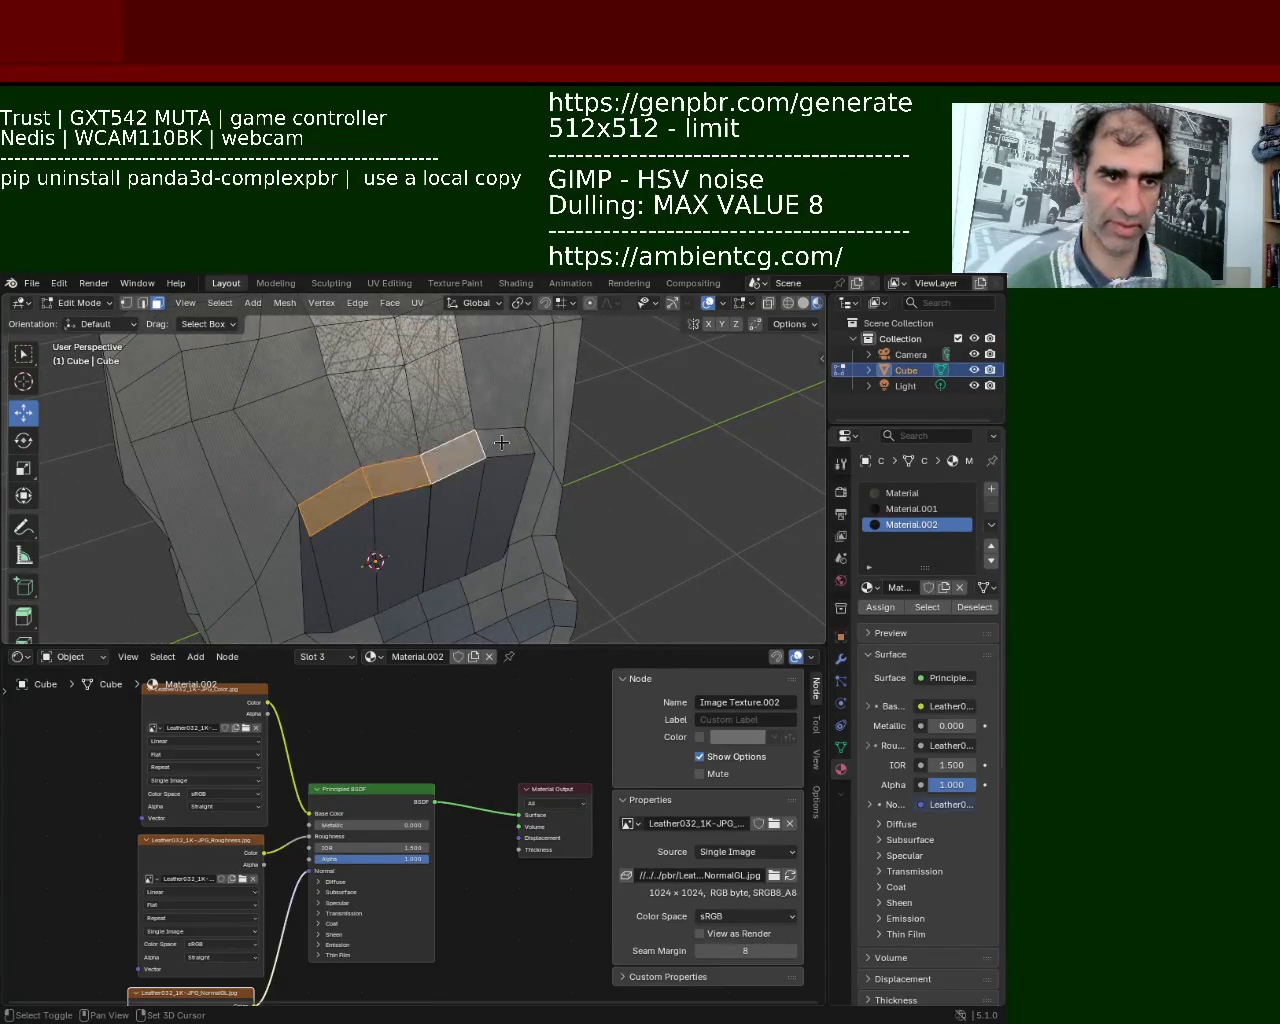
{"action": "left_click", "coordinate": [928, 509]}
{"action": "left_click", "coordinate": [670, 441]}
{"action": "mouse_move", "coordinate": [670, 441]}
{"action": "middle_mouse_down"}
{"action": "mouse_move", "coordinate": [344, 401]}
{"action": "mouse_move", "coordinate": [440, 409]}
{"action": "mouse_move", "coordinate": [512, 440]}
{"action": "mouse_move", "coordinate": [410, 501]}
{"action": "mouse_move", "coordinate": [401, 438]}
{"action": "mouse_move", "coordinate": [565, 427]}
{"action": "mouse_move", "coordinate": [466, 434]}
{"action": "mouse_move", "coordinate": [406, 535]}
{"action": "middle_mouse_up"}
{"action": "left_click", "coordinate": [425, 546]}
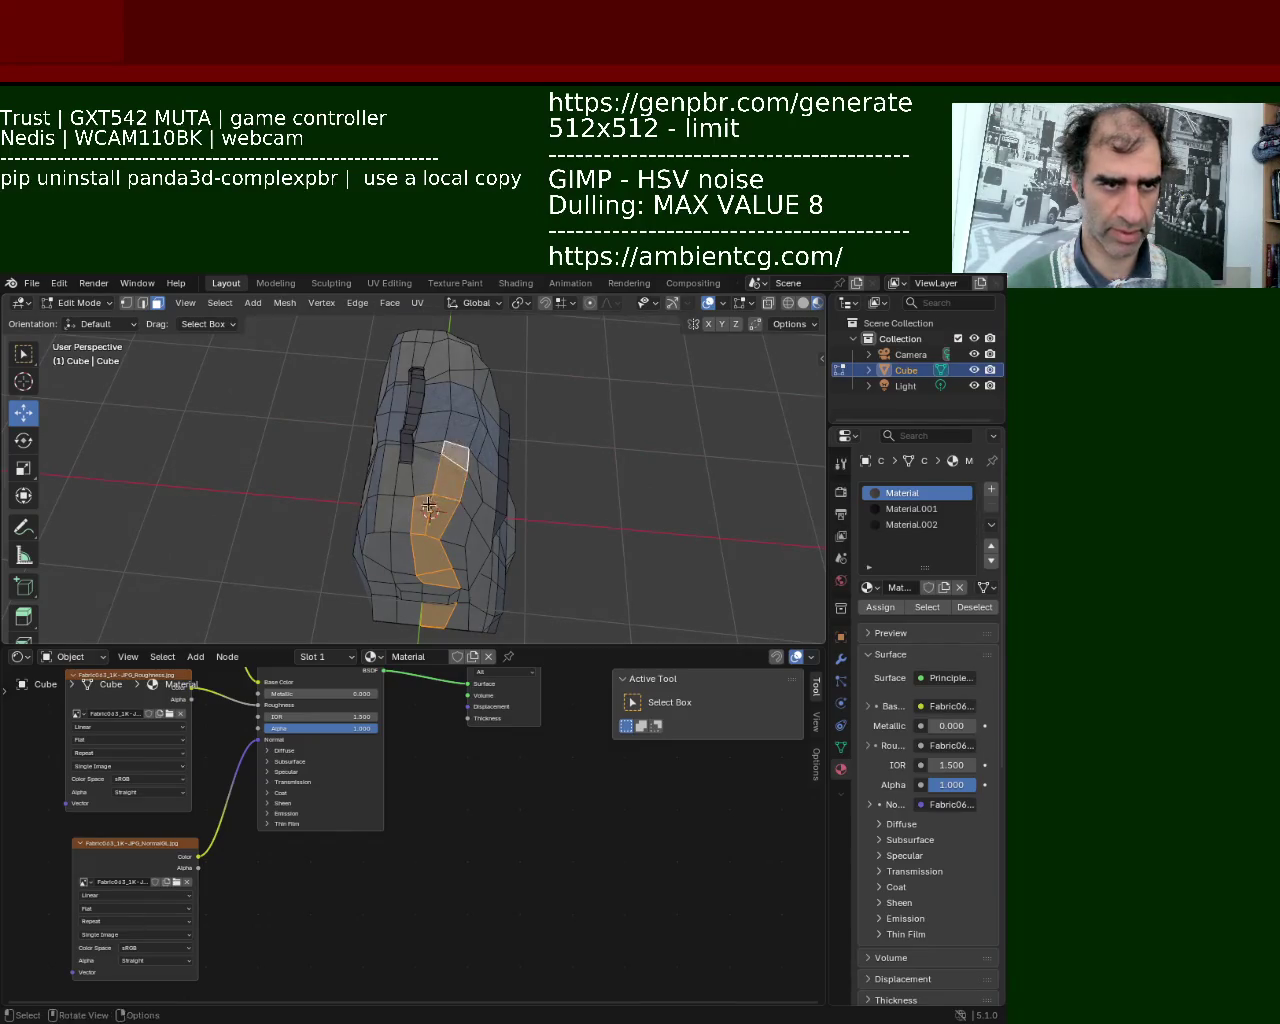
Select the side pocket's top, front, bottom and left faces with Material.001 active.
{"action": "middle_click_drag", "start_coordinate": [428, 507], "coordinate": [442, 469]}
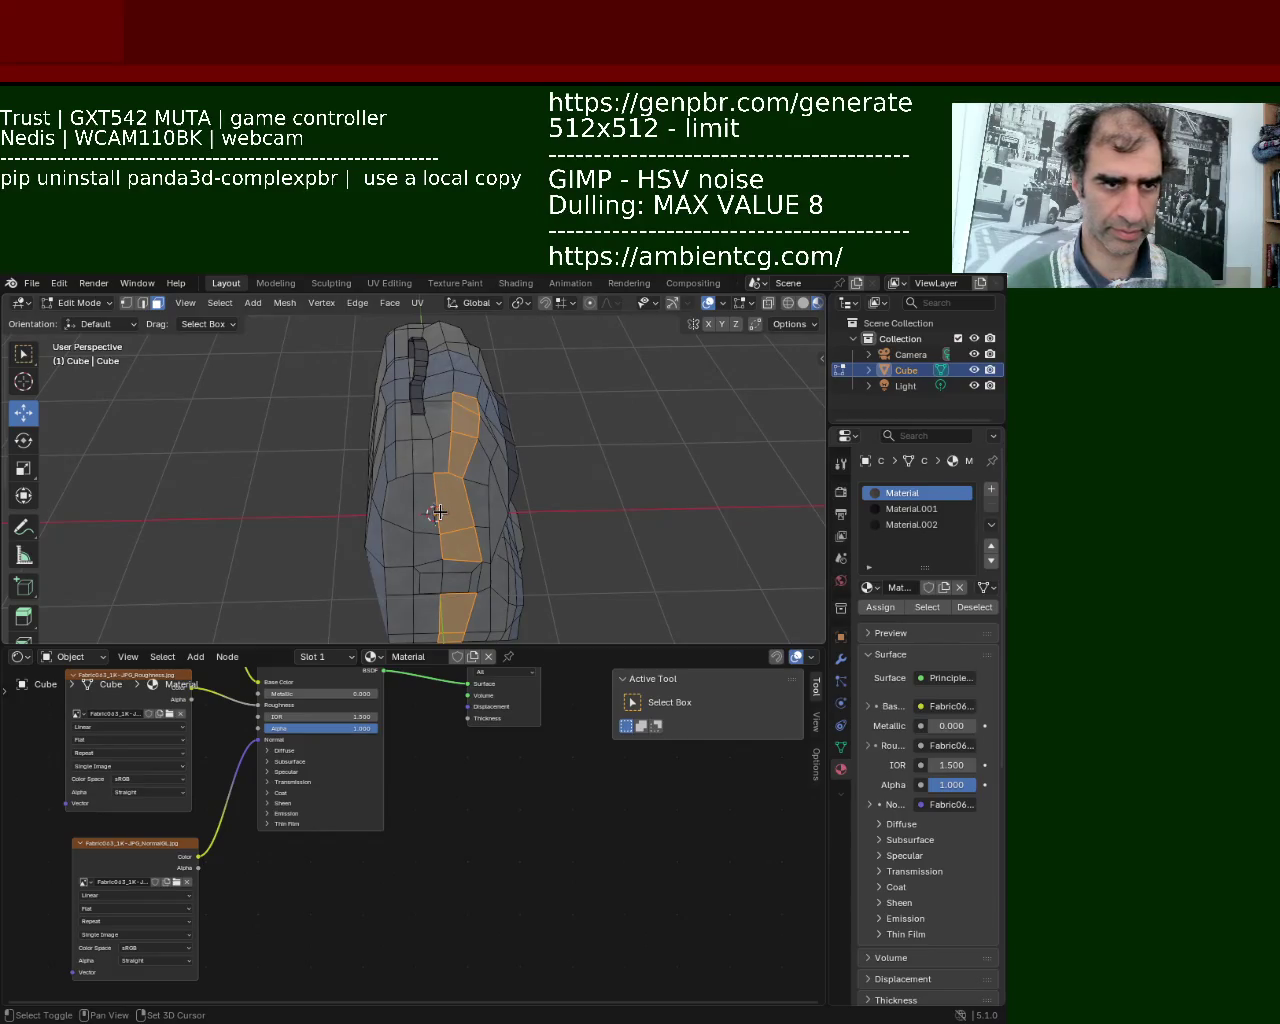
{"action": "middle_click_drag", "start_coordinate": [446, 510], "coordinate": [482, 477]}
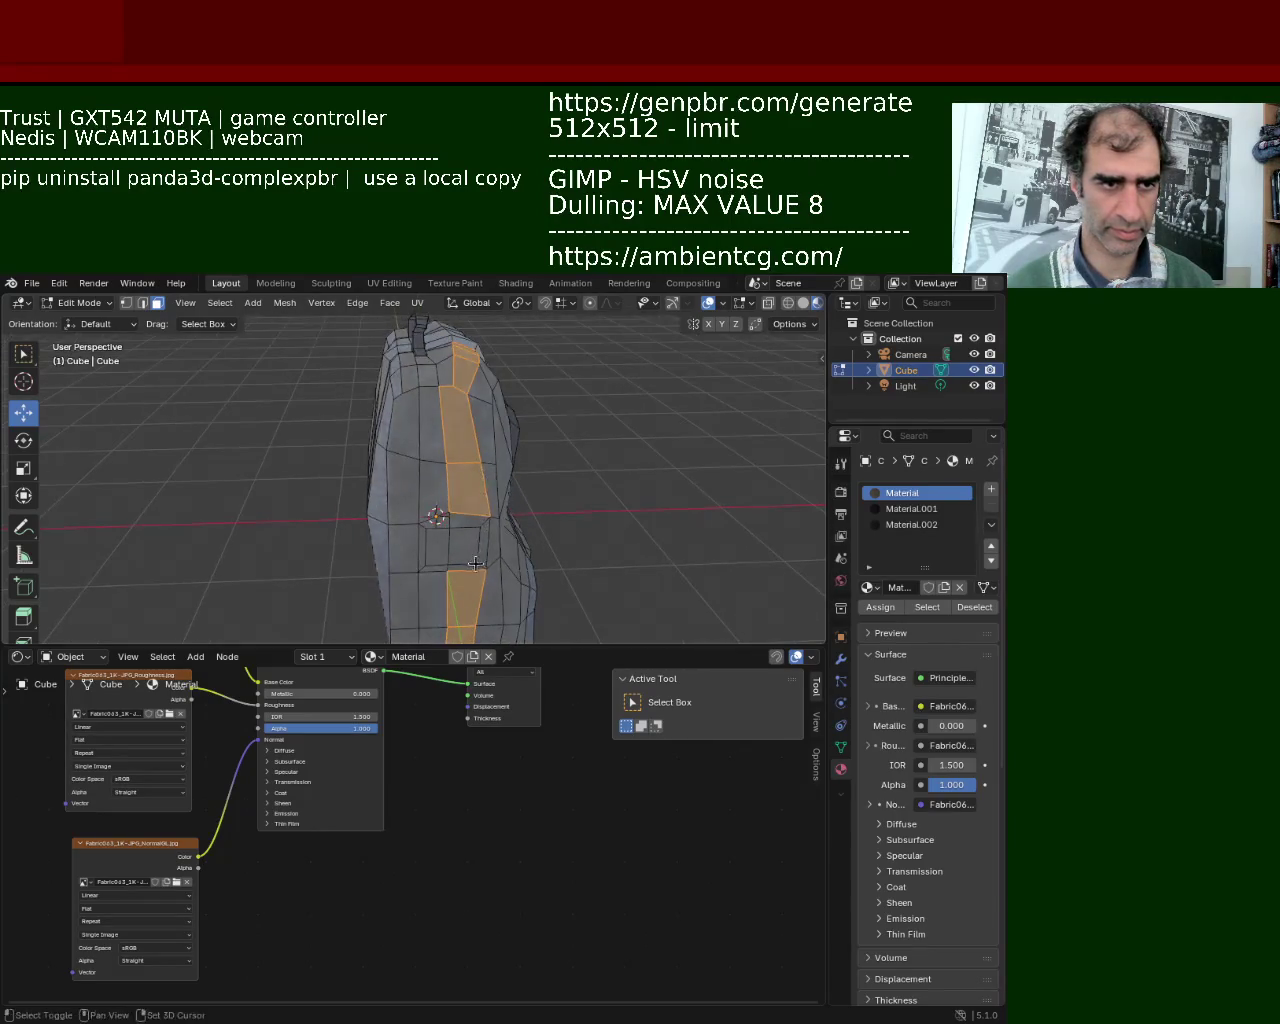
{"action": "left_click", "coordinate": [911, 509]}
{"action": "mouse_move", "coordinate": [654, 506]}
{"action": "middle_mouse_down"}
{"action": "mouse_move", "coordinate": [529, 583]}
{"action": "mouse_move", "coordinate": [412, 560]}
{"action": "mouse_move", "coordinate": [435, 512]}
{"action": "mouse_move", "coordinate": [551, 437]}
{"action": "mouse_move", "coordinate": [529, 437]}
{"action": "mouse_move", "coordinate": [523, 457]}
{"action": "mouse_move", "coordinate": [758, 382]}
{"action": "middle_mouse_up"}
{"action": "left_click", "coordinate": [456, 464]}
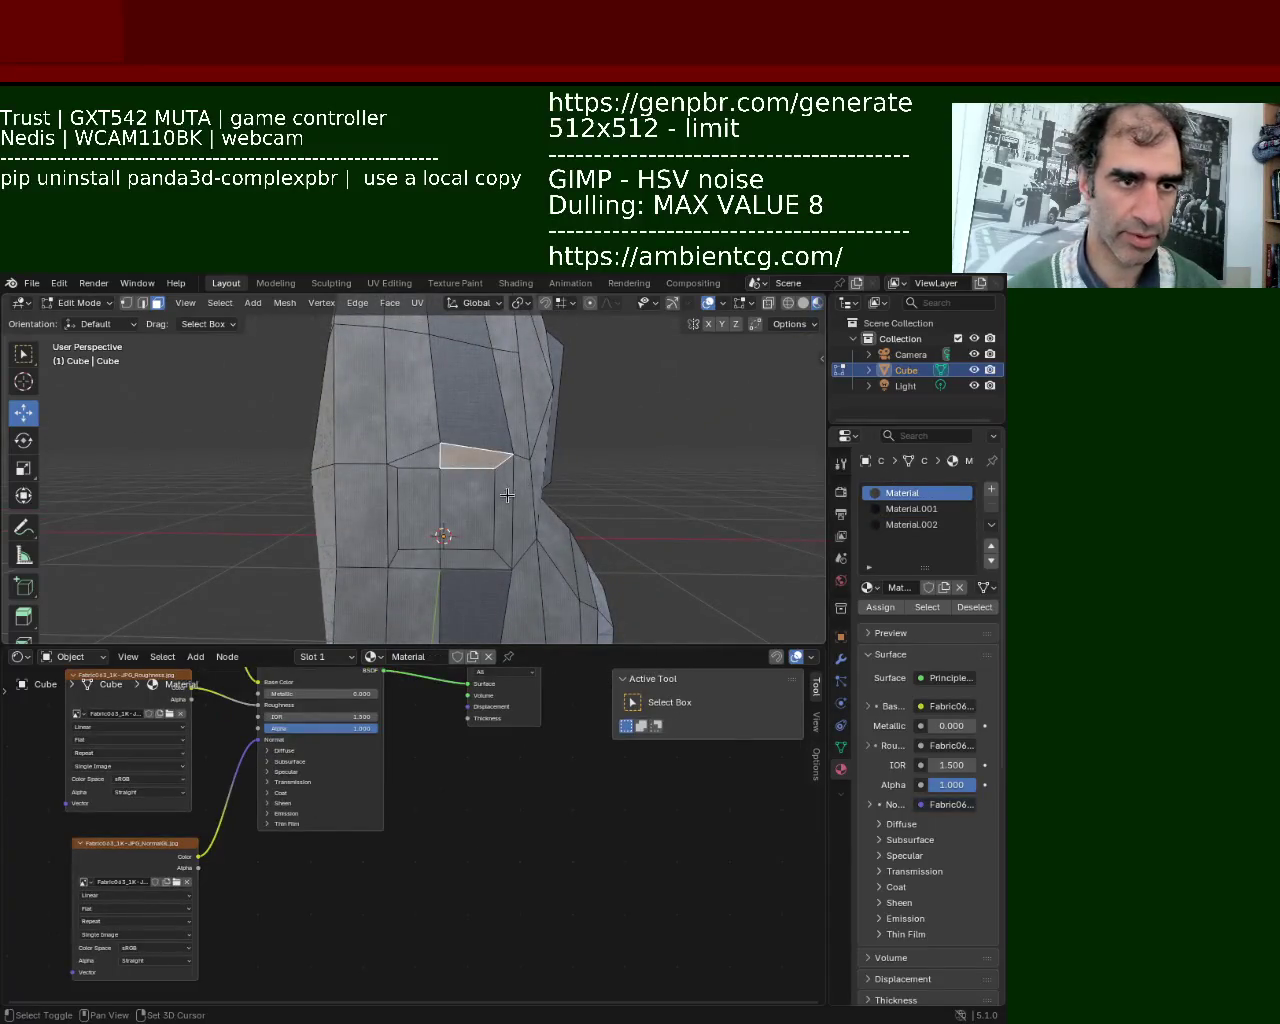
{"action": "left_click", "coordinate": [478, 560], "text": "shift"}
{"action": "left_click", "coordinate": [460, 510], "text": "shift"}
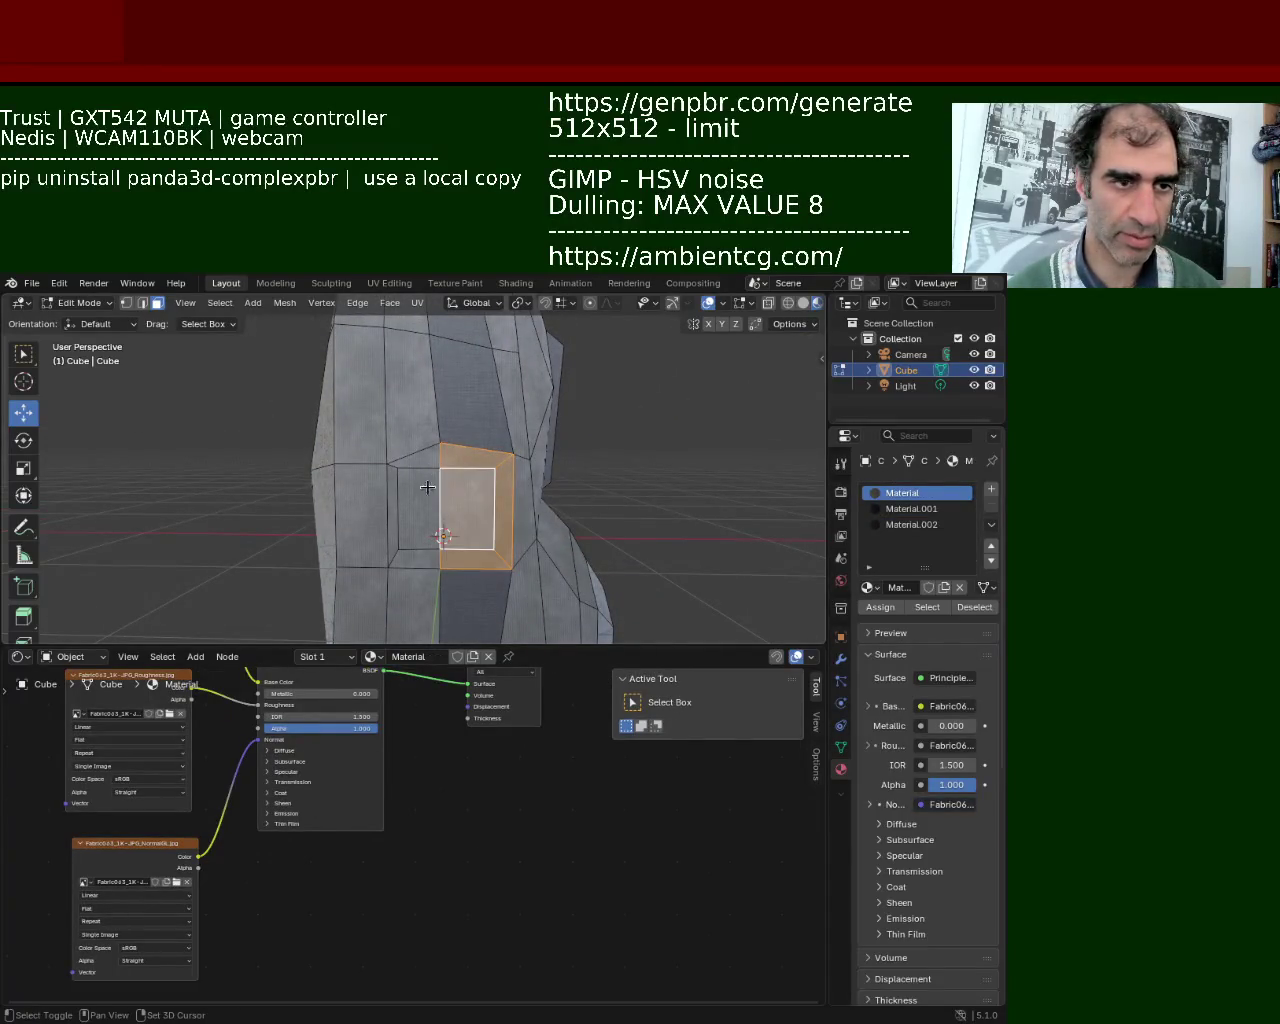
{"action": "left_click", "coordinate": [420, 569], "text": "shift"}
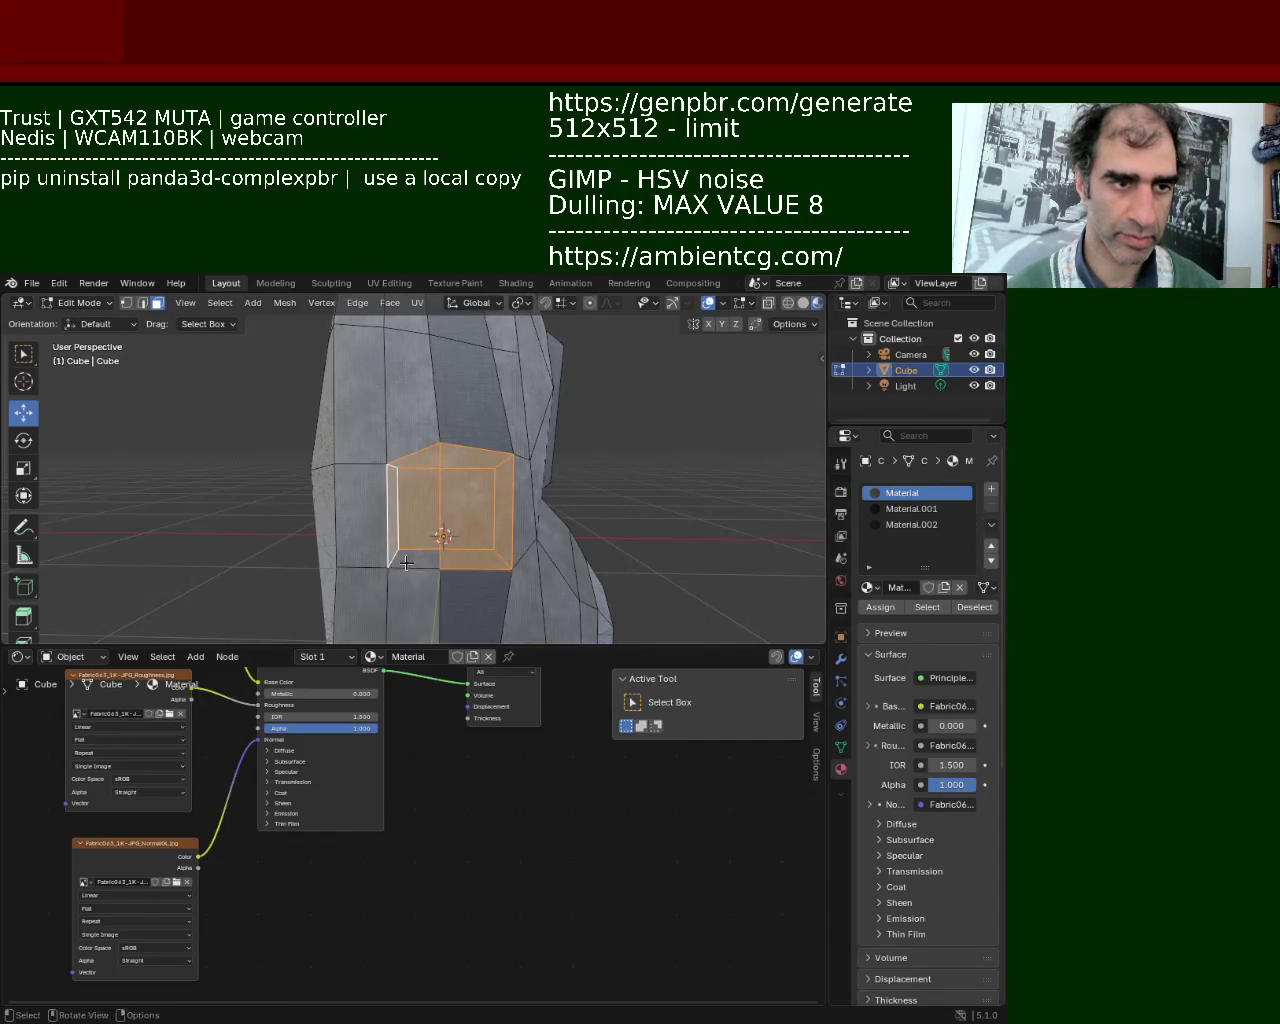
{"action": "left_click", "coordinate": [912, 509]}
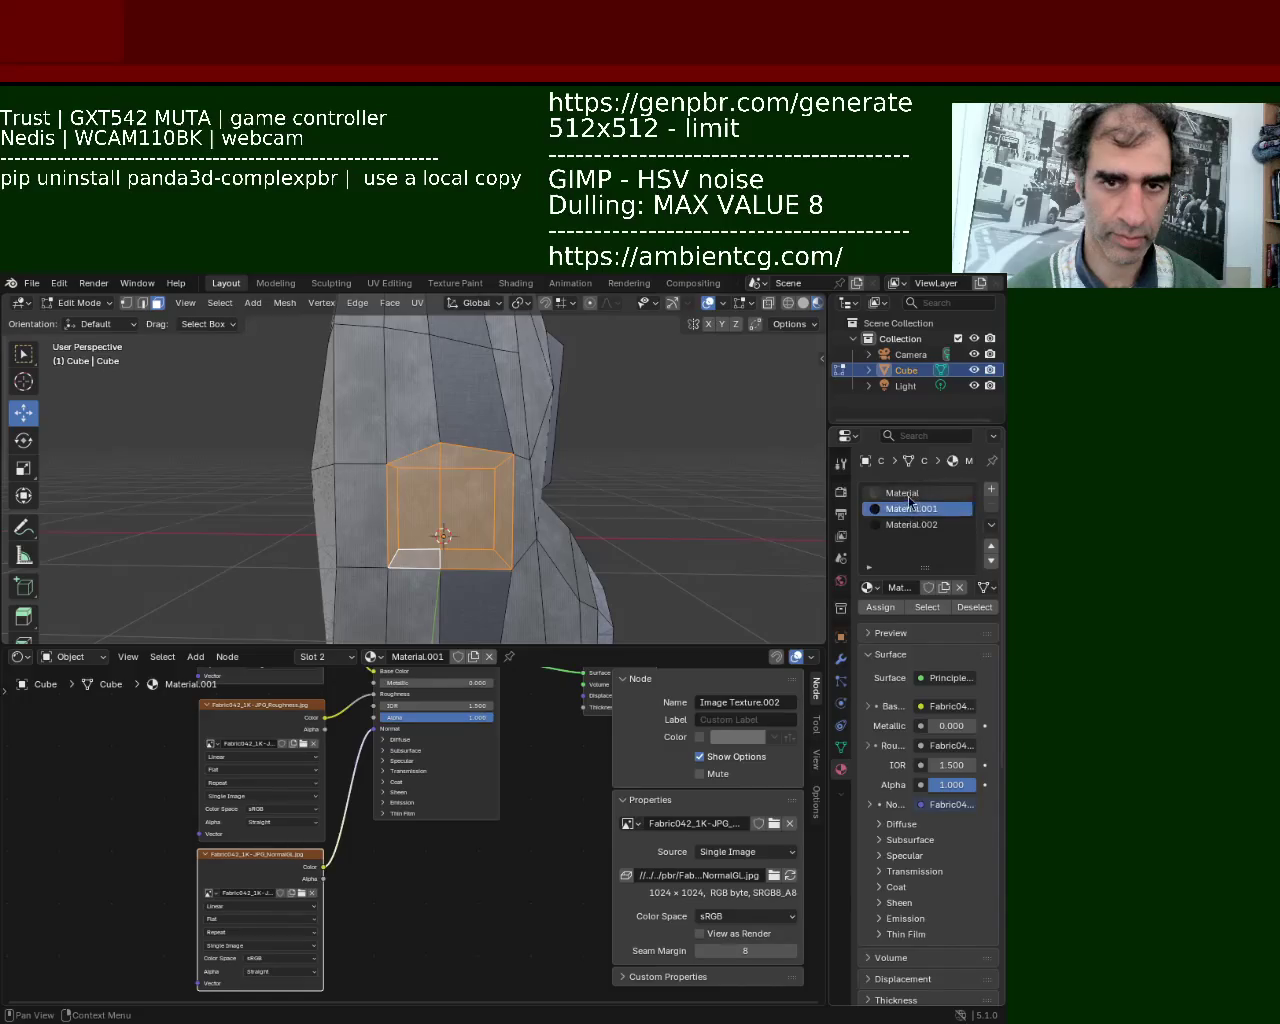
{"action": "mouse_move", "coordinate": [565, 425]}
{"action": "middle_mouse_down"}
{"action": "mouse_move", "coordinate": [615, 383]}
{"action": "mouse_move", "coordinate": [567, 417]}
{"action": "mouse_move", "coordinate": [479, 529]}
{"action": "mouse_move", "coordinate": [501, 422]}
{"action": "mouse_move", "coordinate": [574, 492]}
{"action": "mouse_move", "coordinate": [518, 510]}
{"action": "mouse_move", "coordinate": [293, 467]}
{"action": "mouse_move", "coordinate": [428, 404]}
{"action": "middle_mouse_up"}
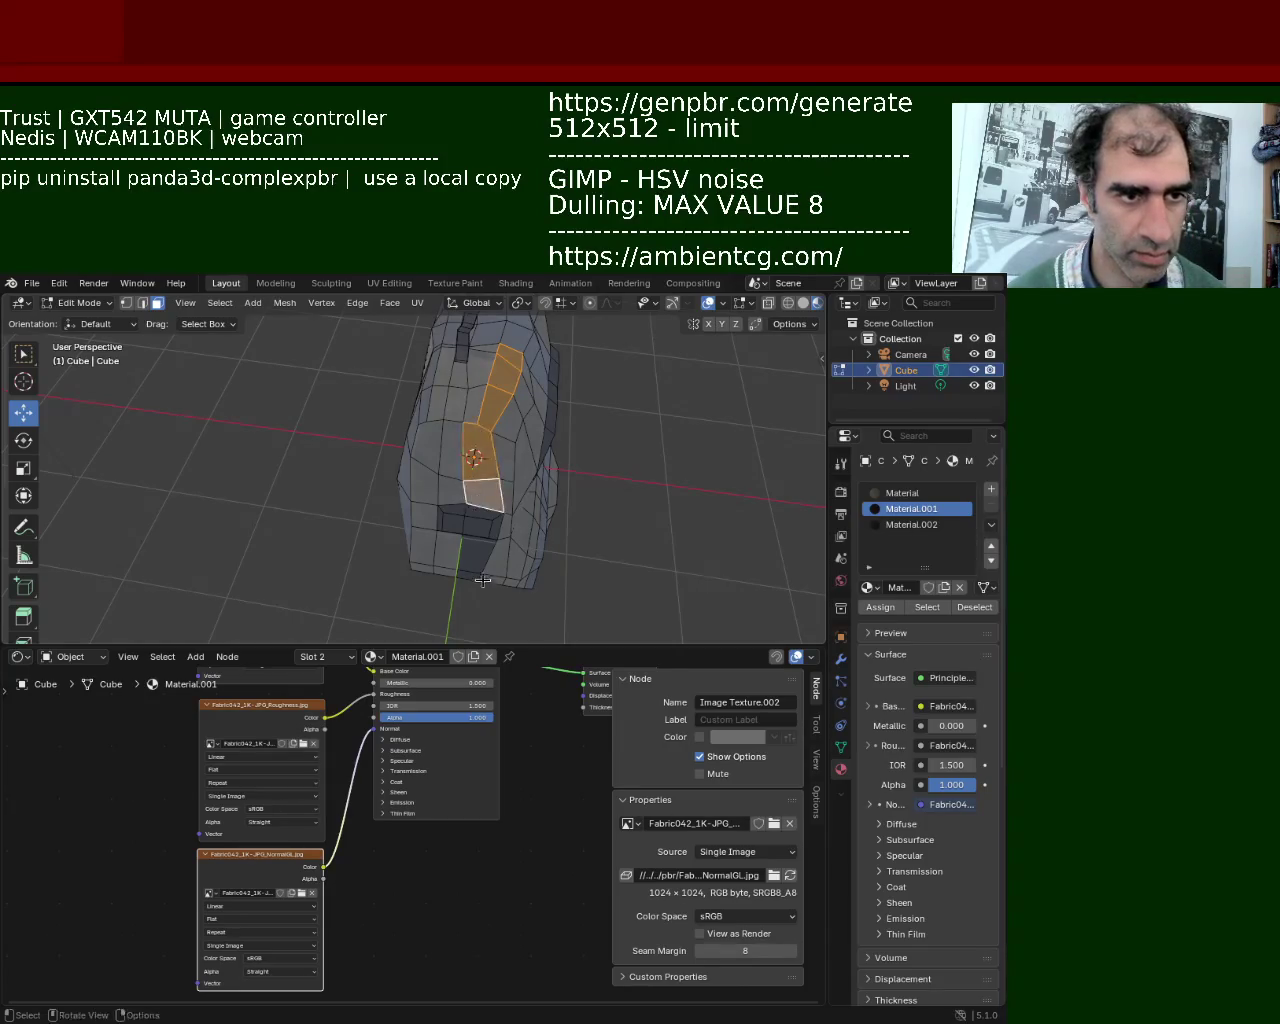
Assign the leather Material.002 to the selected side strip faces.
{"action": "middle_click_drag", "start_coordinate": [483, 580], "coordinate": [510, 514]}
{"action": "left_click", "coordinate": [911, 524]}
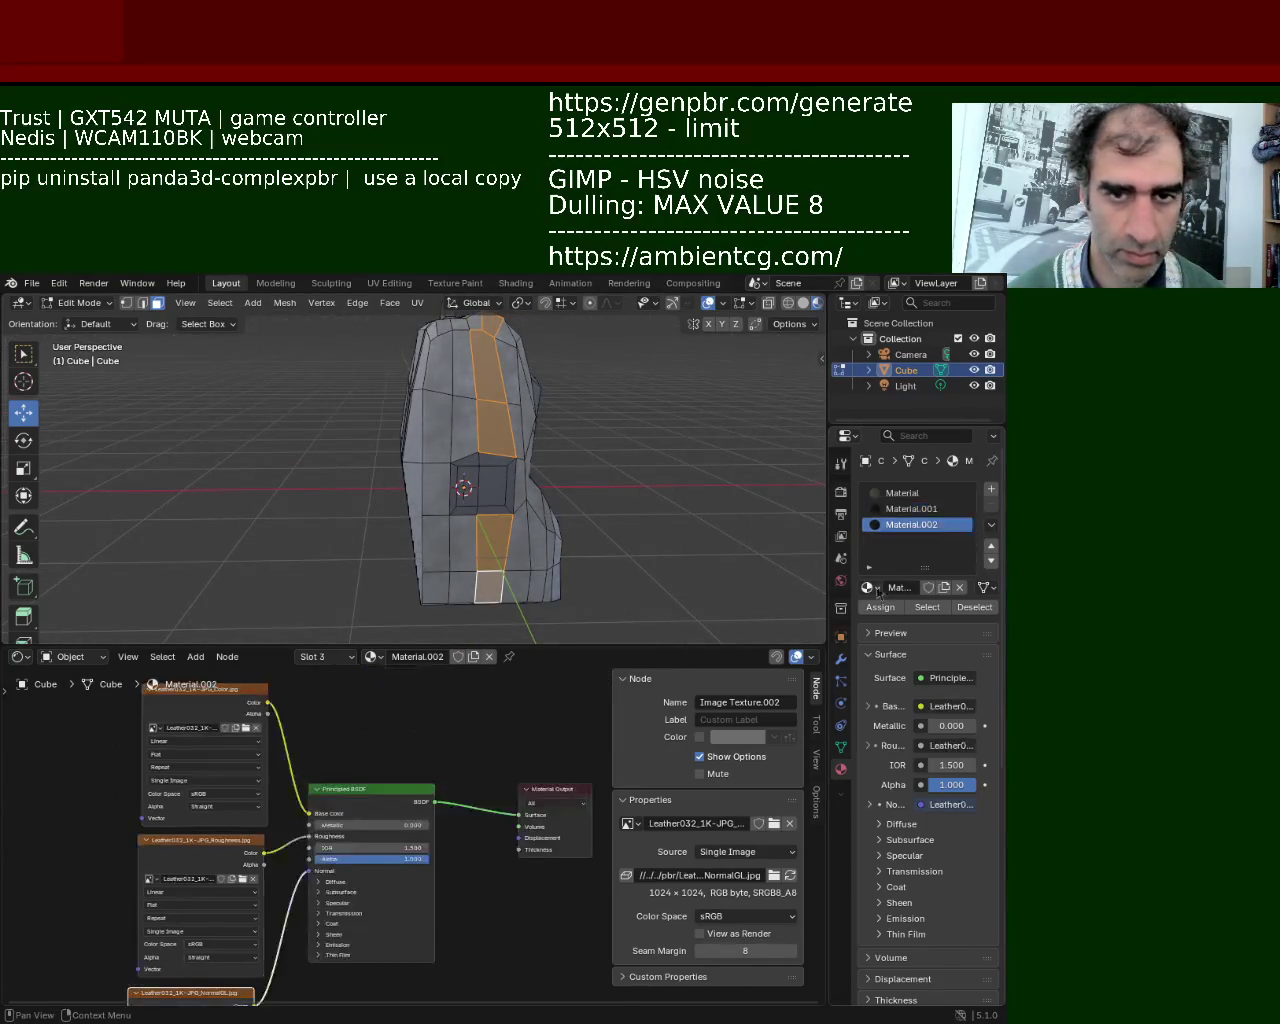
{"action": "left_click", "coordinate": [878, 612]}
{"action": "mouse_move", "coordinate": [626, 488]}
{"action": "middle_mouse_down"}
{"action": "mouse_move", "coordinate": [346, 461]}
{"action": "mouse_move", "coordinate": [576, 343]}
{"action": "mouse_move", "coordinate": [487, 471]}
{"action": "mouse_move", "coordinate": [540, 492]}
{"action": "middle_mouse_up"}
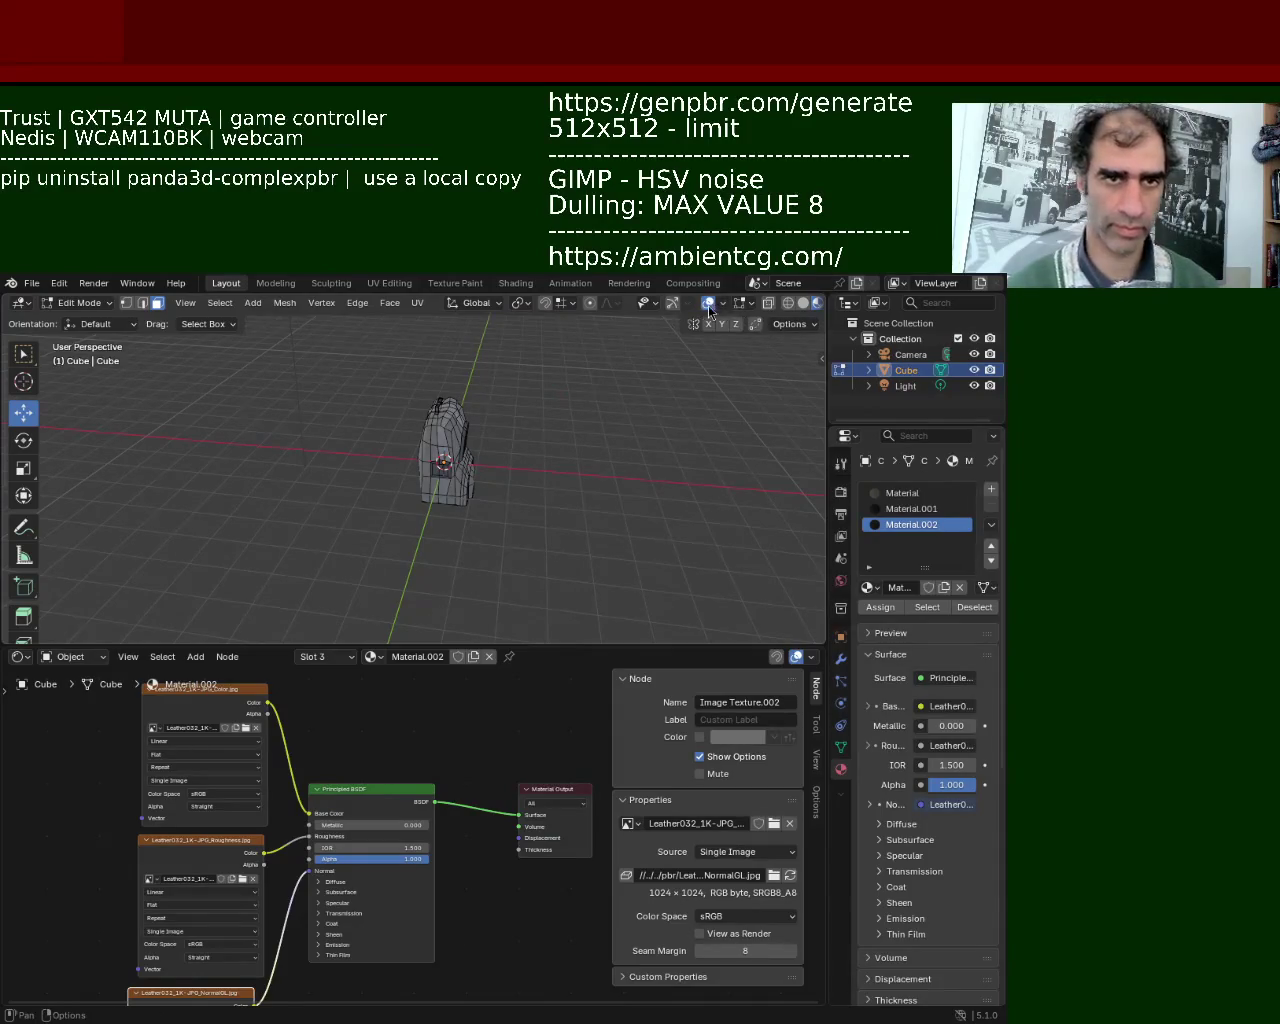
{"action": "middle_click_drag", "start_coordinate": [536, 450], "coordinate": [514, 408], "text": "ctrl"}
{"action": "mouse_move", "coordinate": [575, 456]}
{"action": "middle_mouse_down"}
{"action": "mouse_move", "coordinate": [350, 387]}
{"action": "mouse_move", "coordinate": [490, 477]}
{"action": "middle_mouse_up"}
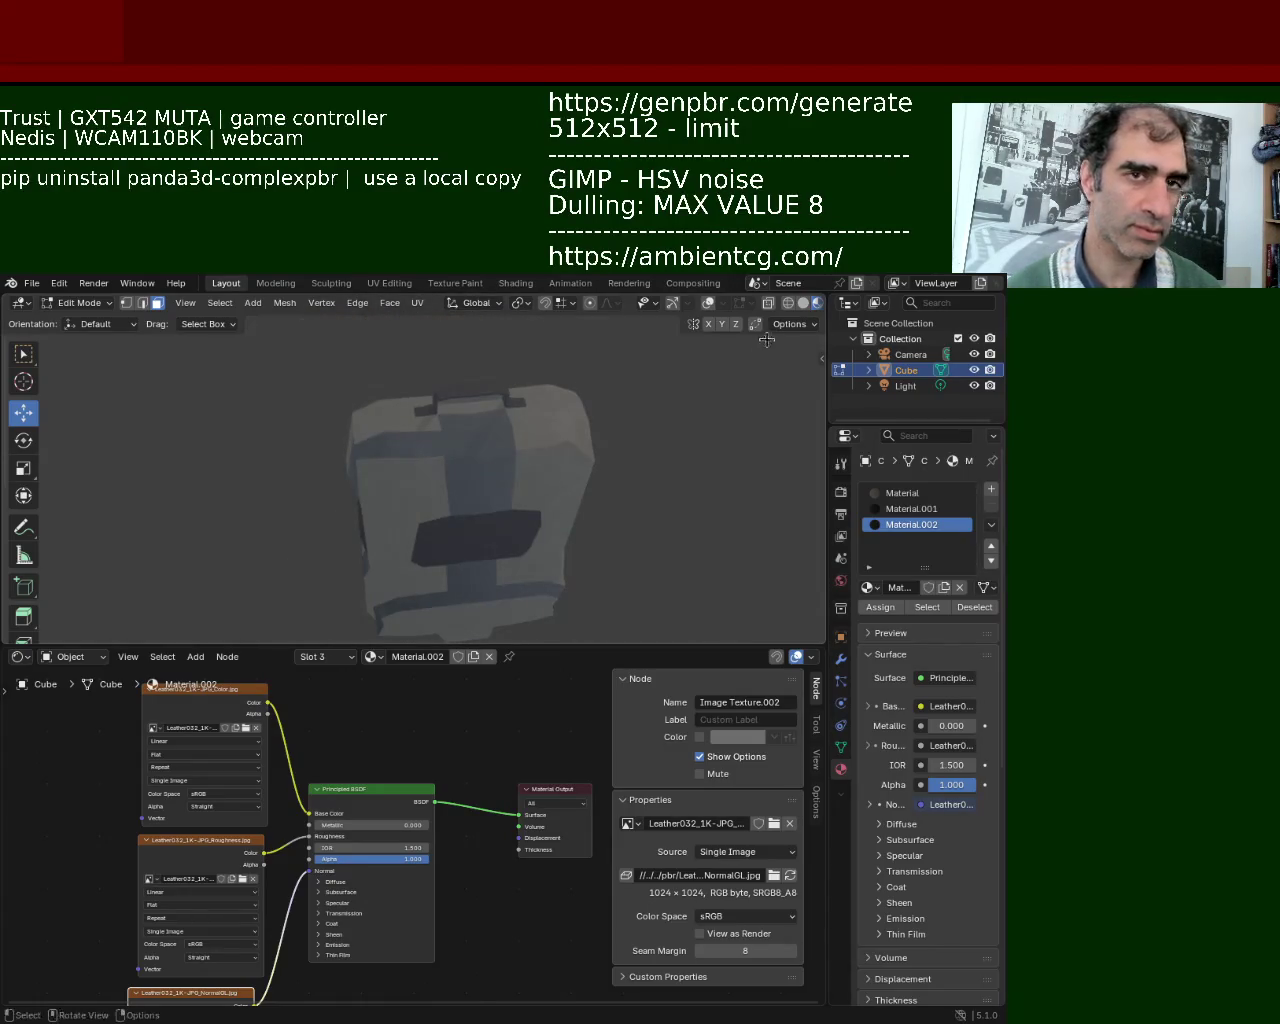
{"action": "left_click", "coordinate": [804, 303]}
{"action": "middle_click_drag", "start_coordinate": [540, 500], "coordinate": [506, 517]}
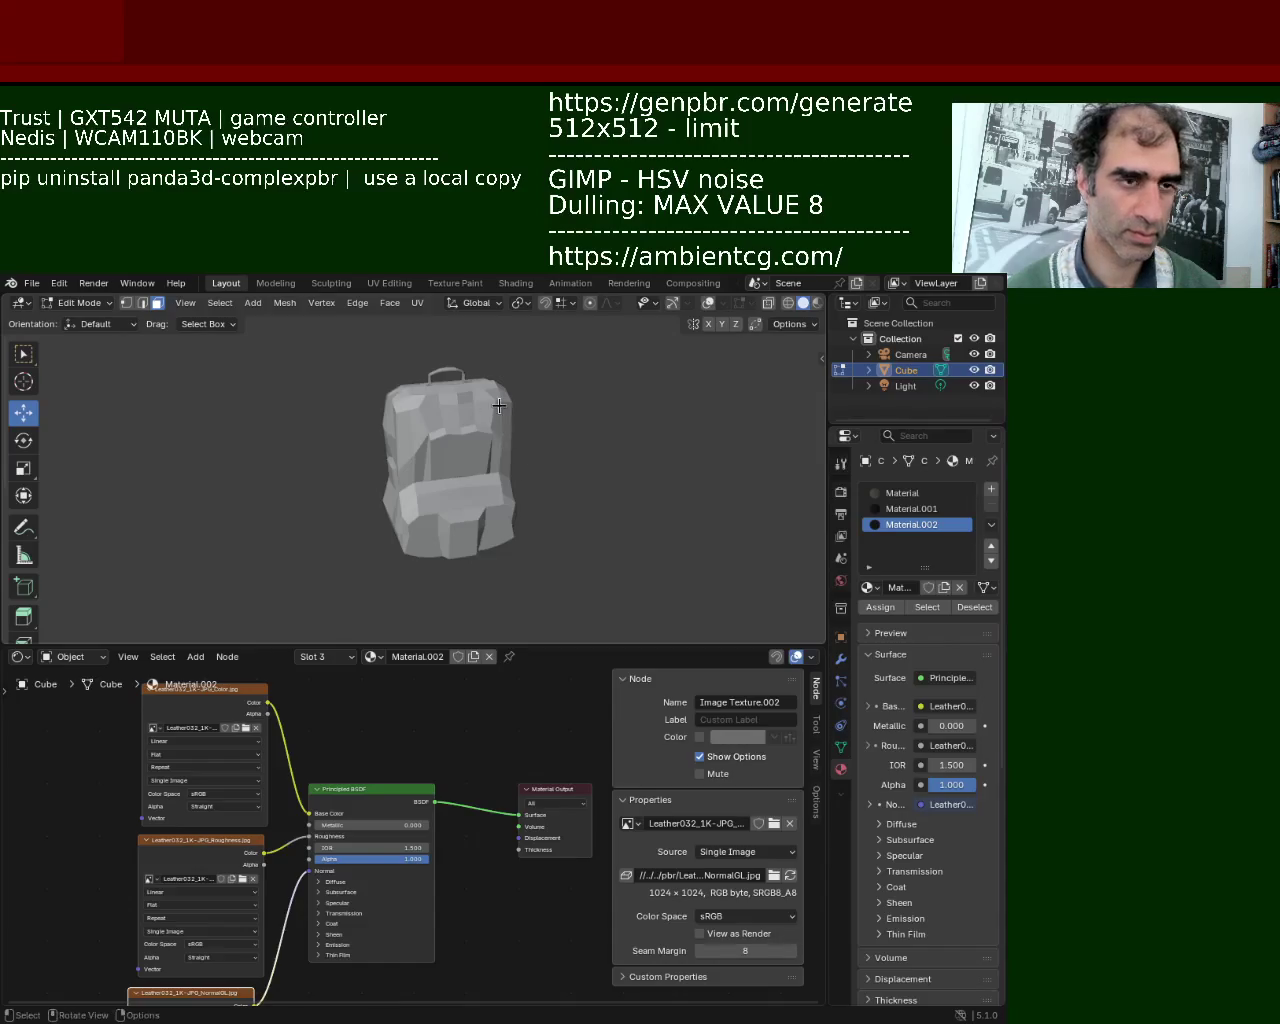
{"action": "left_click", "coordinate": [815, 305]}
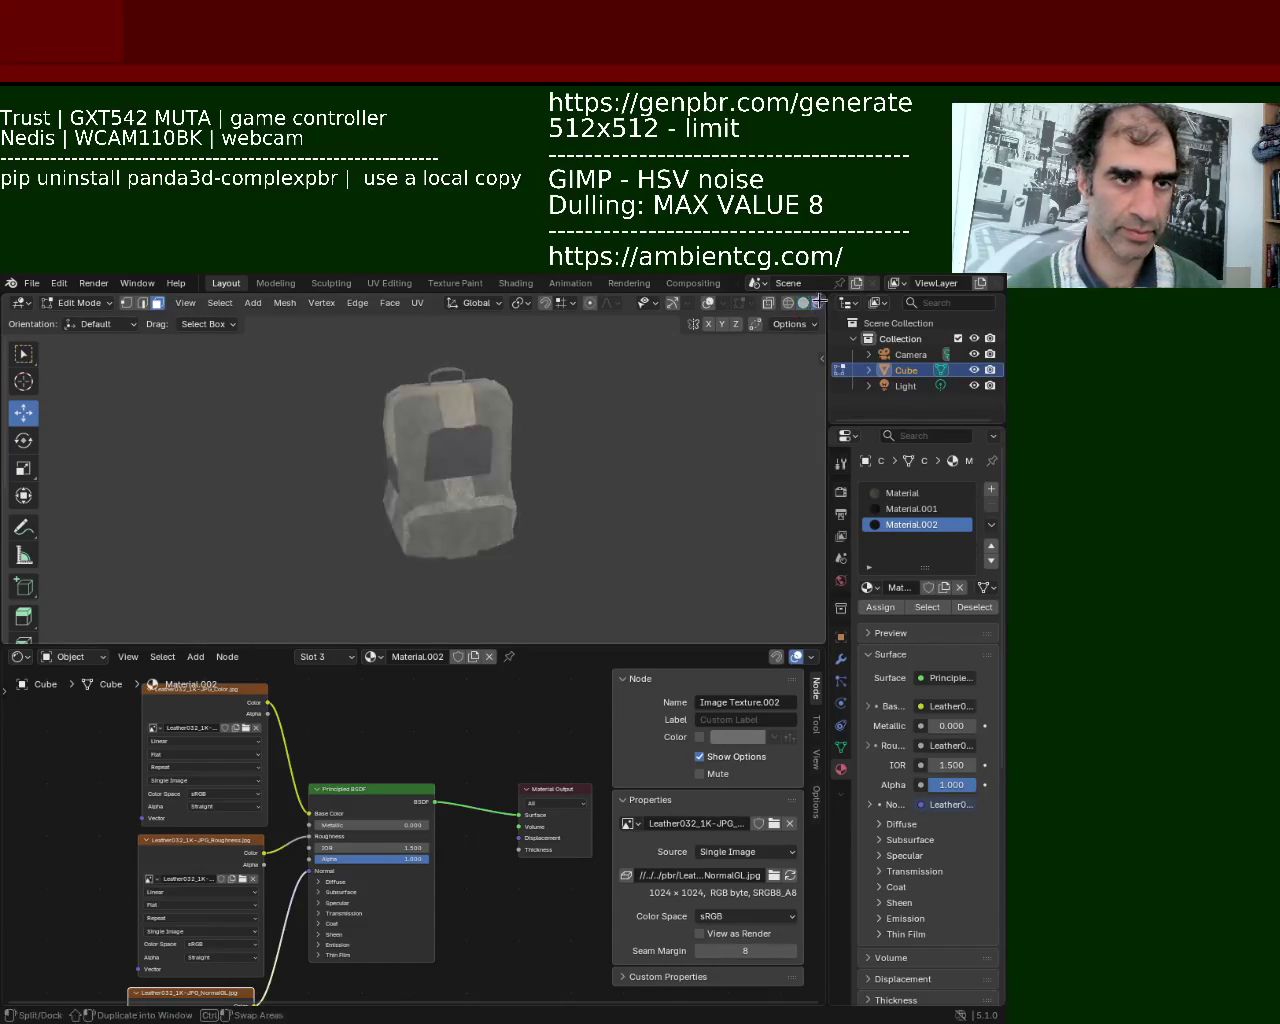
{"action": "key", "text": "Tab"}
{"action": "mouse_move", "coordinate": [617, 449]}
{"action": "middle_mouse_down"}
{"action": "mouse_move", "coordinate": [461, 481]}
{"action": "mouse_move", "coordinate": [506, 417]}
{"action": "middle_mouse_up"}
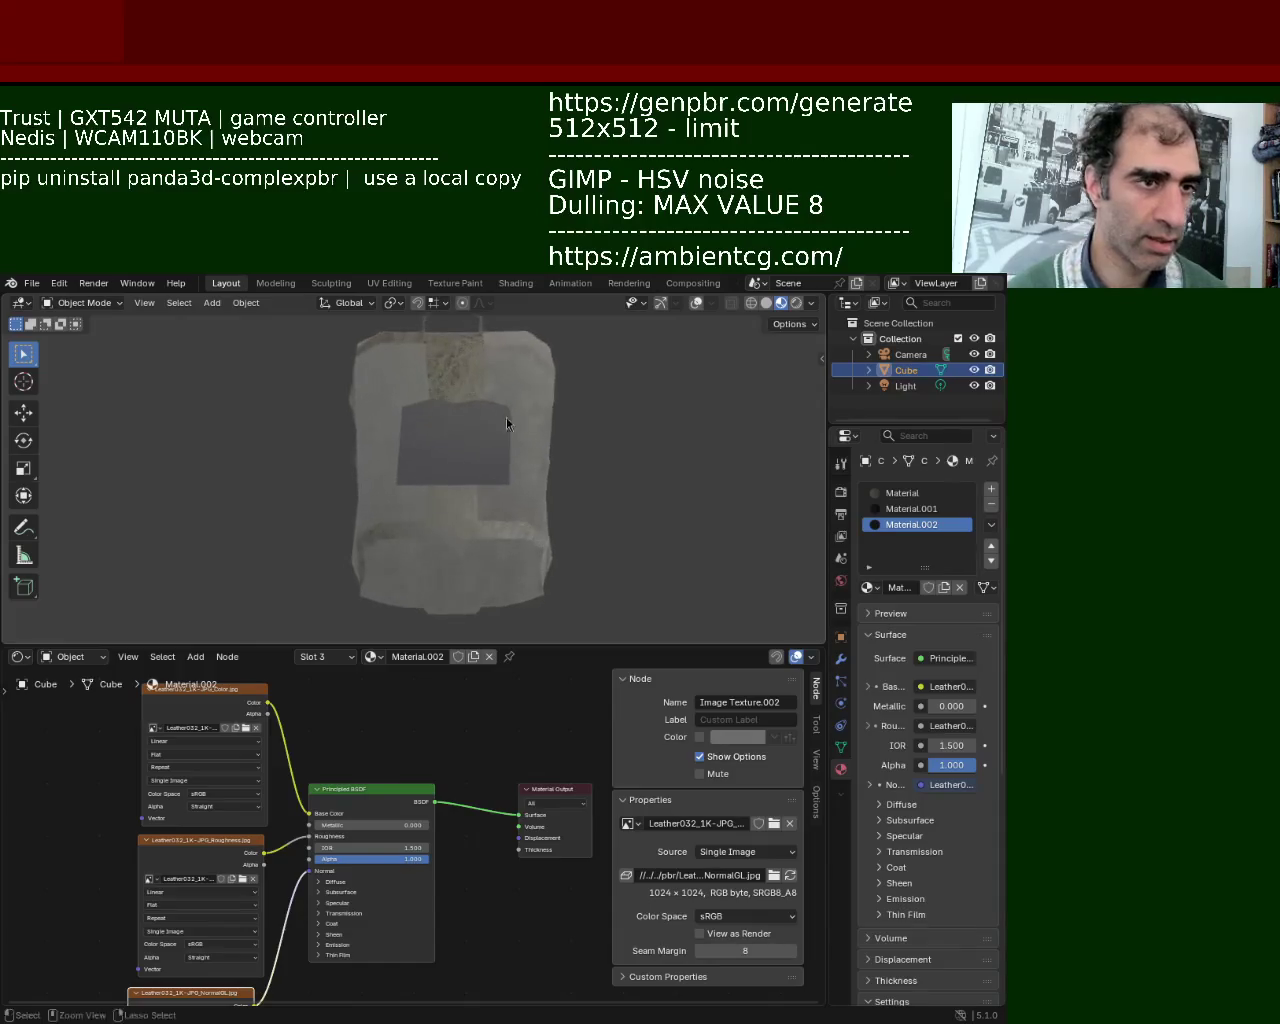
{"action": "left_click", "coordinate": [696, 302]}
{"action": "key", "text": "Tab"}
{"action": "mouse_move", "coordinate": [563, 486]}
{"action": "middle_mouse_down"}
{"action": "mouse_move", "coordinate": [514, 491]}
{"action": "mouse_move", "coordinate": [470, 458]}
{"action": "mouse_move", "coordinate": [586, 422]}
{"action": "mouse_move", "coordinate": [520, 447]}
{"action": "middle_mouse_up"}
Select faces along the backpack's side strip and check them with the base Material active.
{"action": "left_click", "coordinate": [505, 418]}
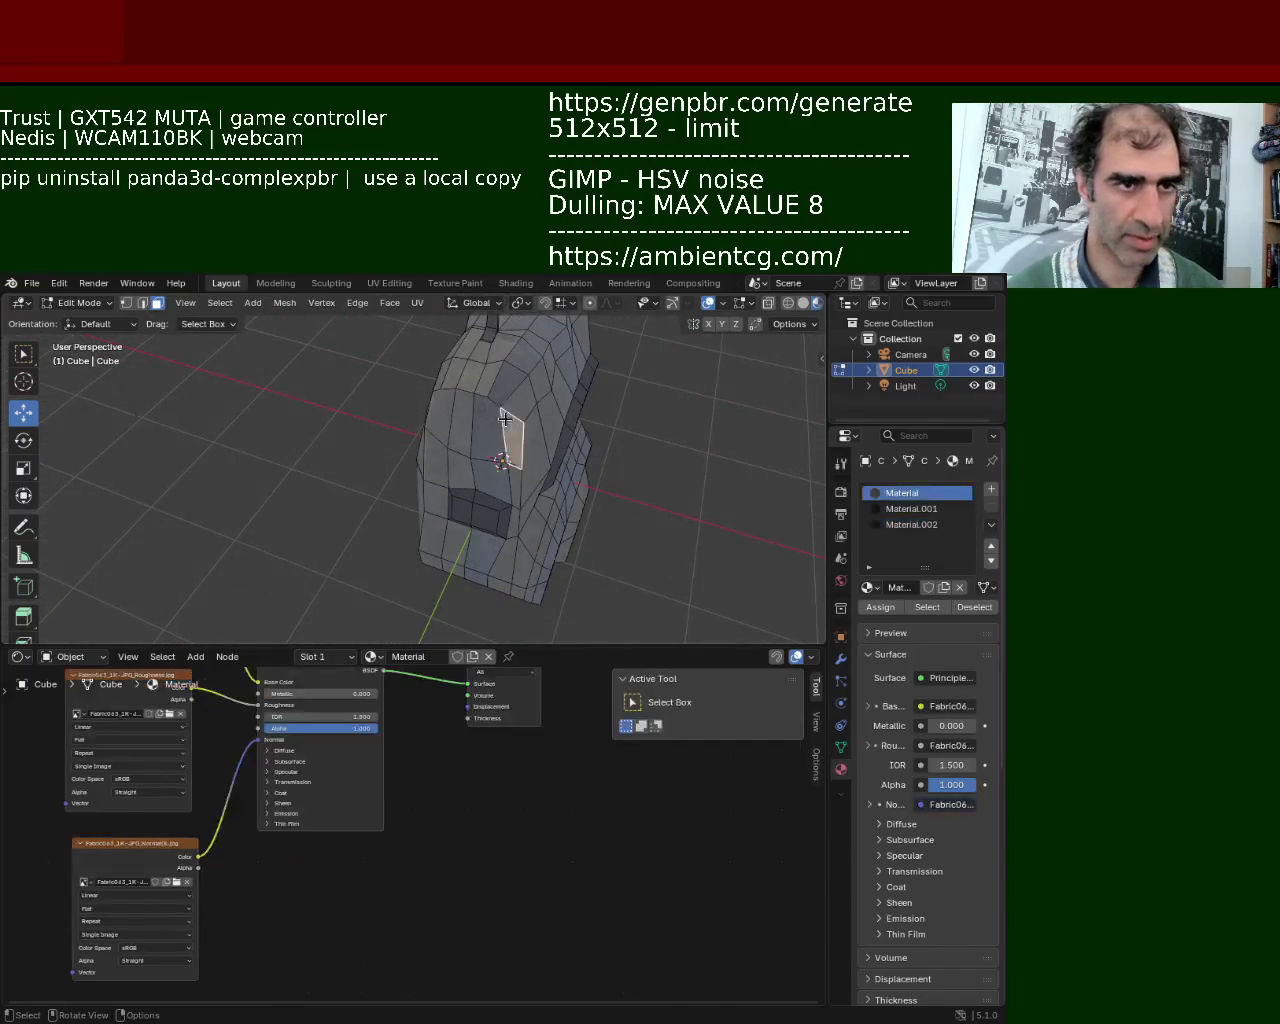
{"action": "left_click", "coordinate": [508, 381]}
{"action": "middle_click_drag", "start_coordinate": [508, 381], "coordinate": [411, 428]}
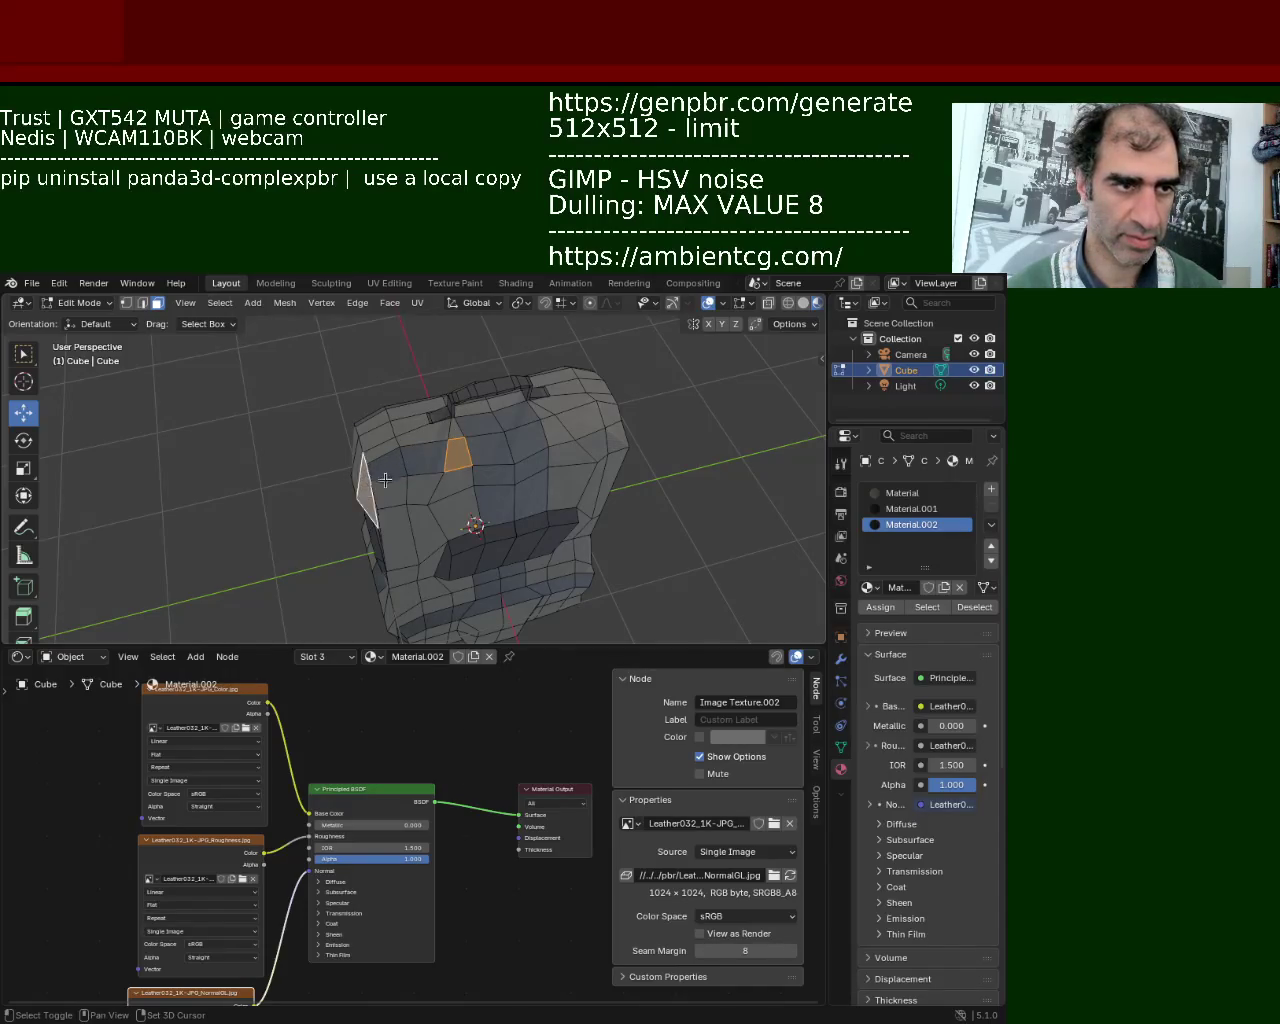
{"action": "left_click", "coordinate": [416, 461], "text": "shift"}
{"action": "left_click", "coordinate": [905, 493]}
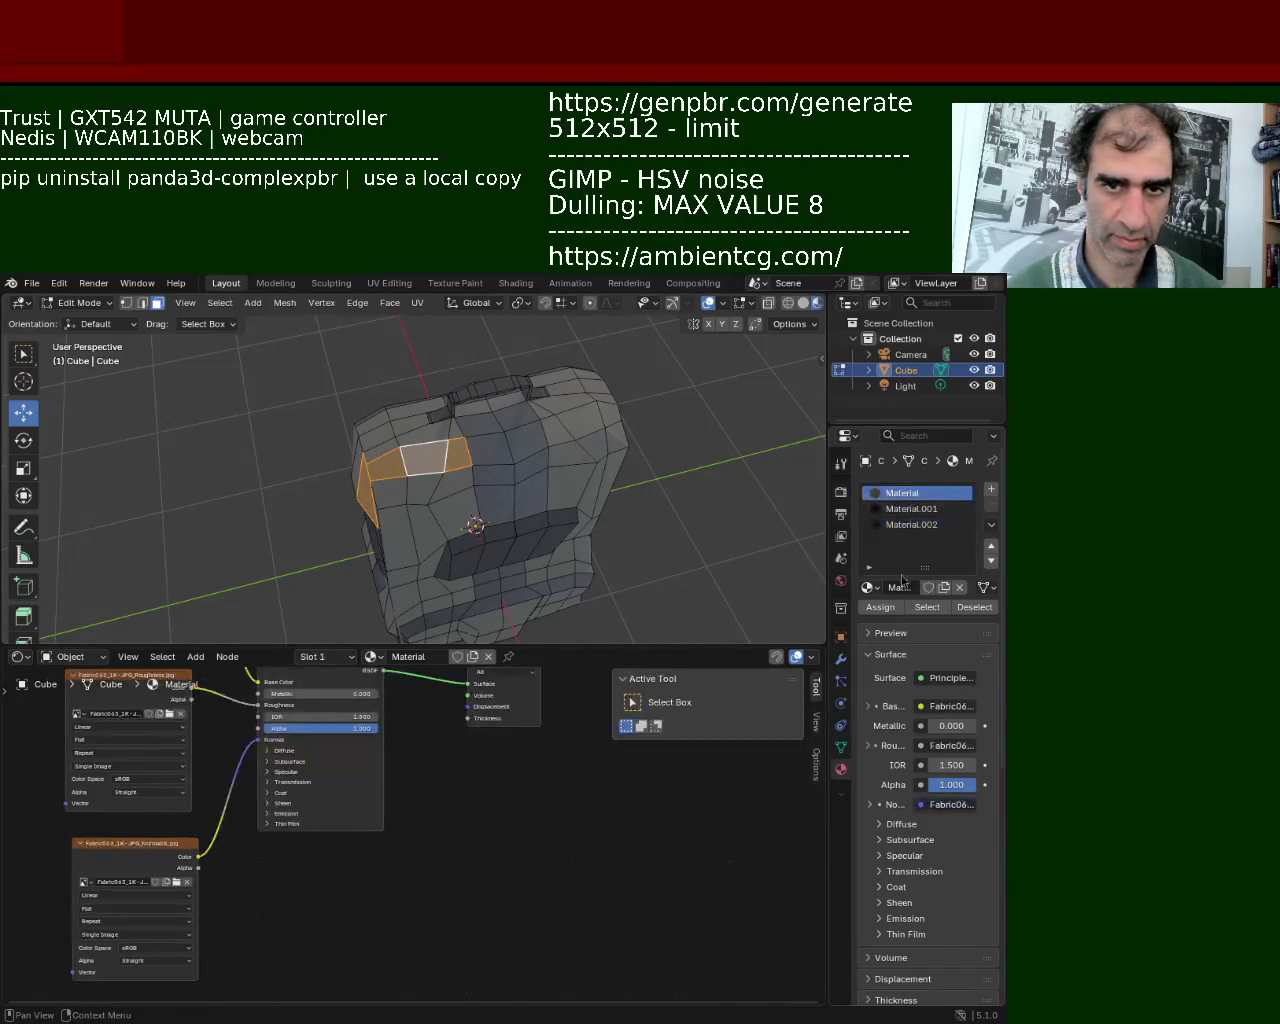
{"action": "middle_click_drag", "start_coordinate": [398, 500], "coordinate": [472, 442]}
{"action": "left_click", "coordinate": [472, 442]}
{"action": "left_click", "coordinate": [462, 549], "text": "shift"}
{"action": "left_click", "coordinate": [888, 495]}
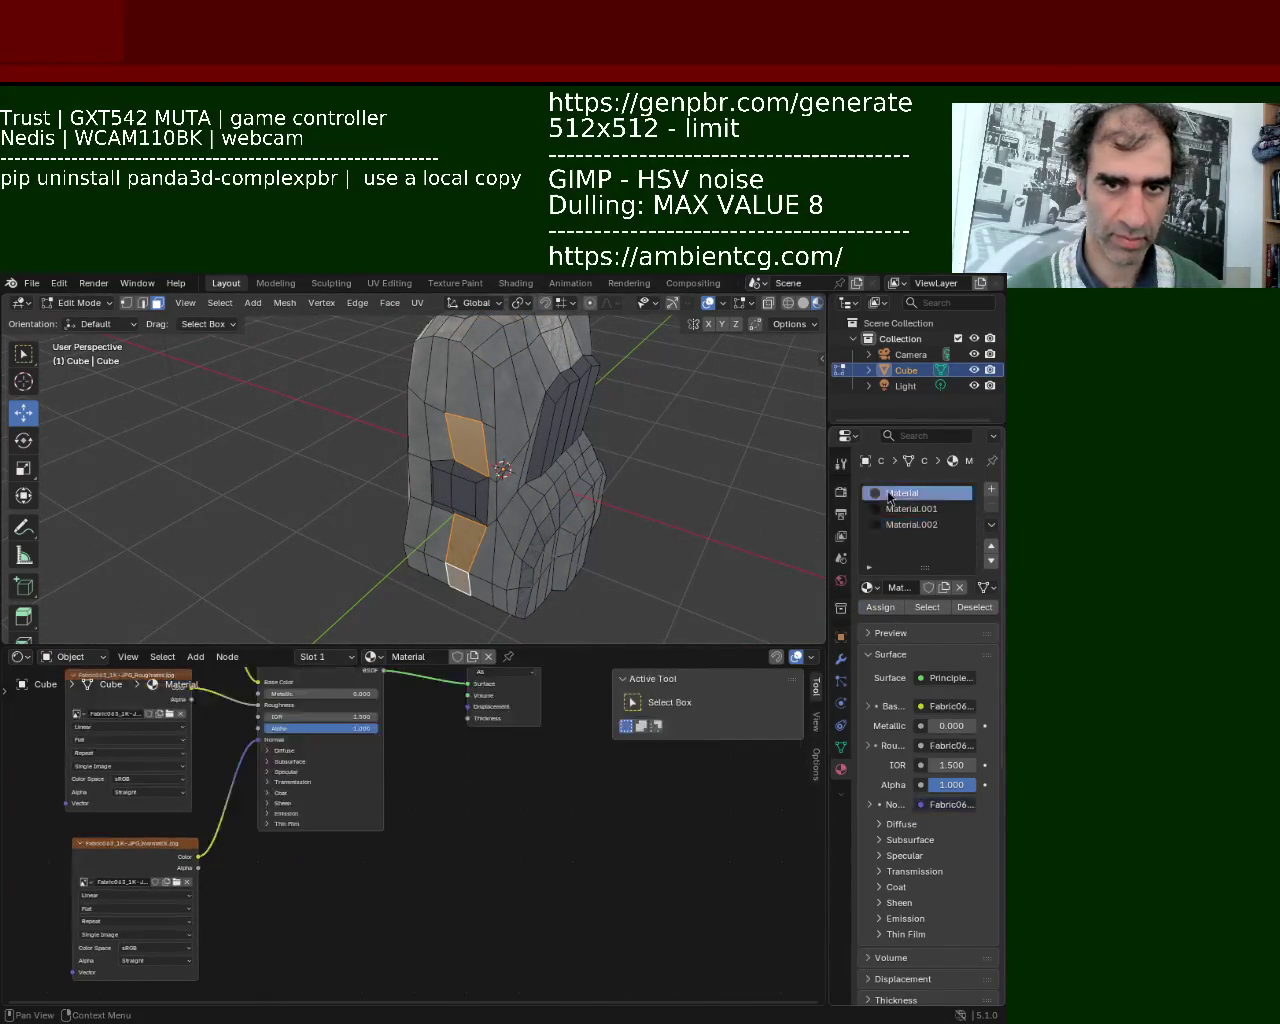
{"action": "left_click", "coordinate": [508, 450]}
{"action": "mouse_move", "coordinate": [508, 450]}
{"action": "middle_mouse_down"}
{"action": "mouse_move", "coordinate": [478, 428]}
{"action": "mouse_move", "coordinate": [397, 460]}
{"action": "middle_mouse_up"}
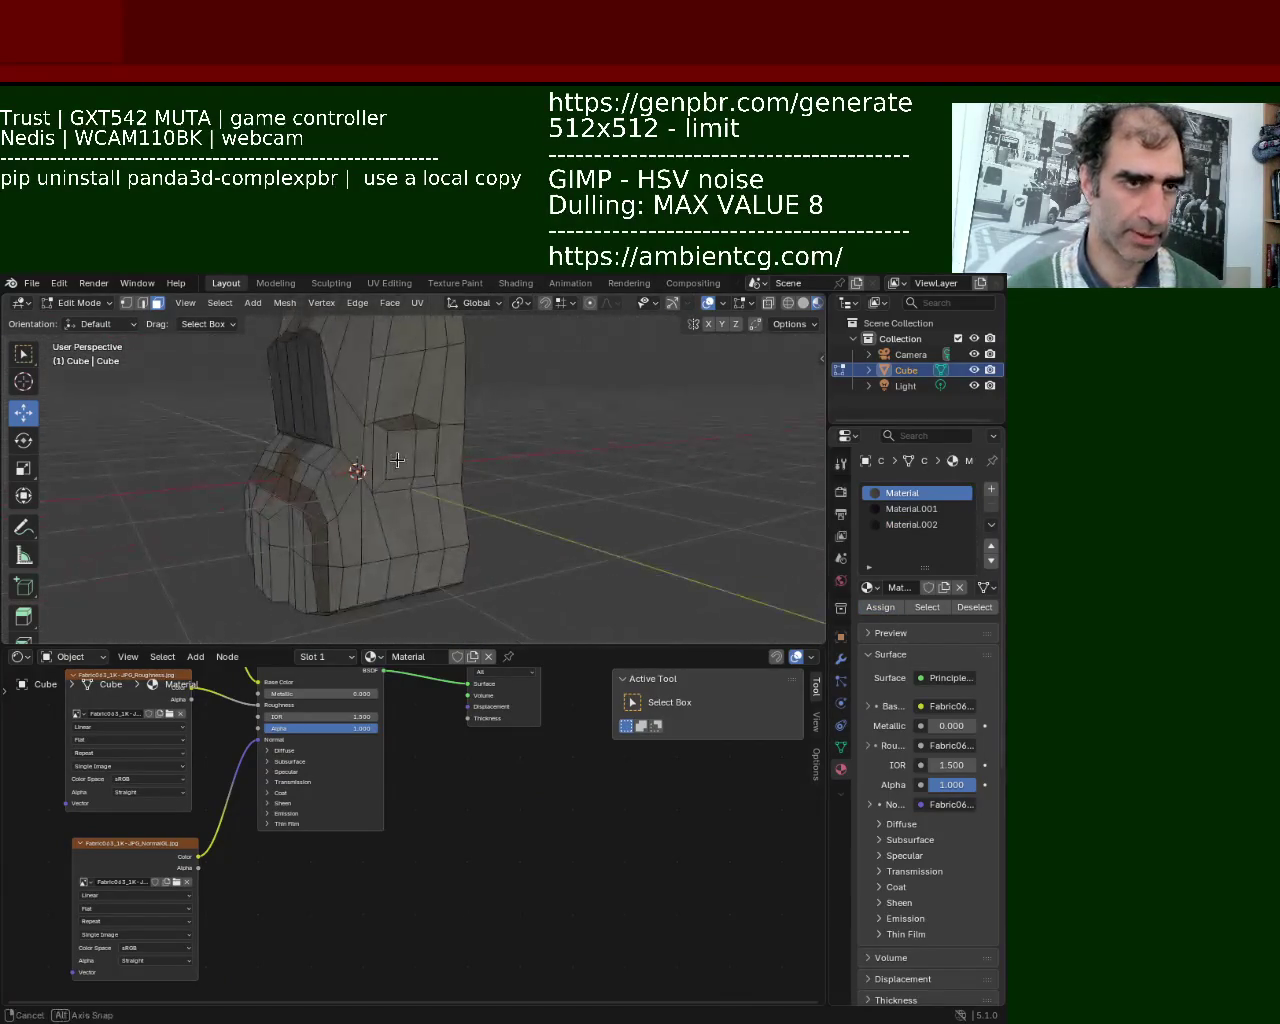
{"action": "scroll", "coordinate": [423, 420], "scroll_direction": "up", "scroll_amount": 2}
Assign Material.001 to the side pocket's top, front, side and bottom faces.
{"action": "left_click", "coordinate": [434, 398]}
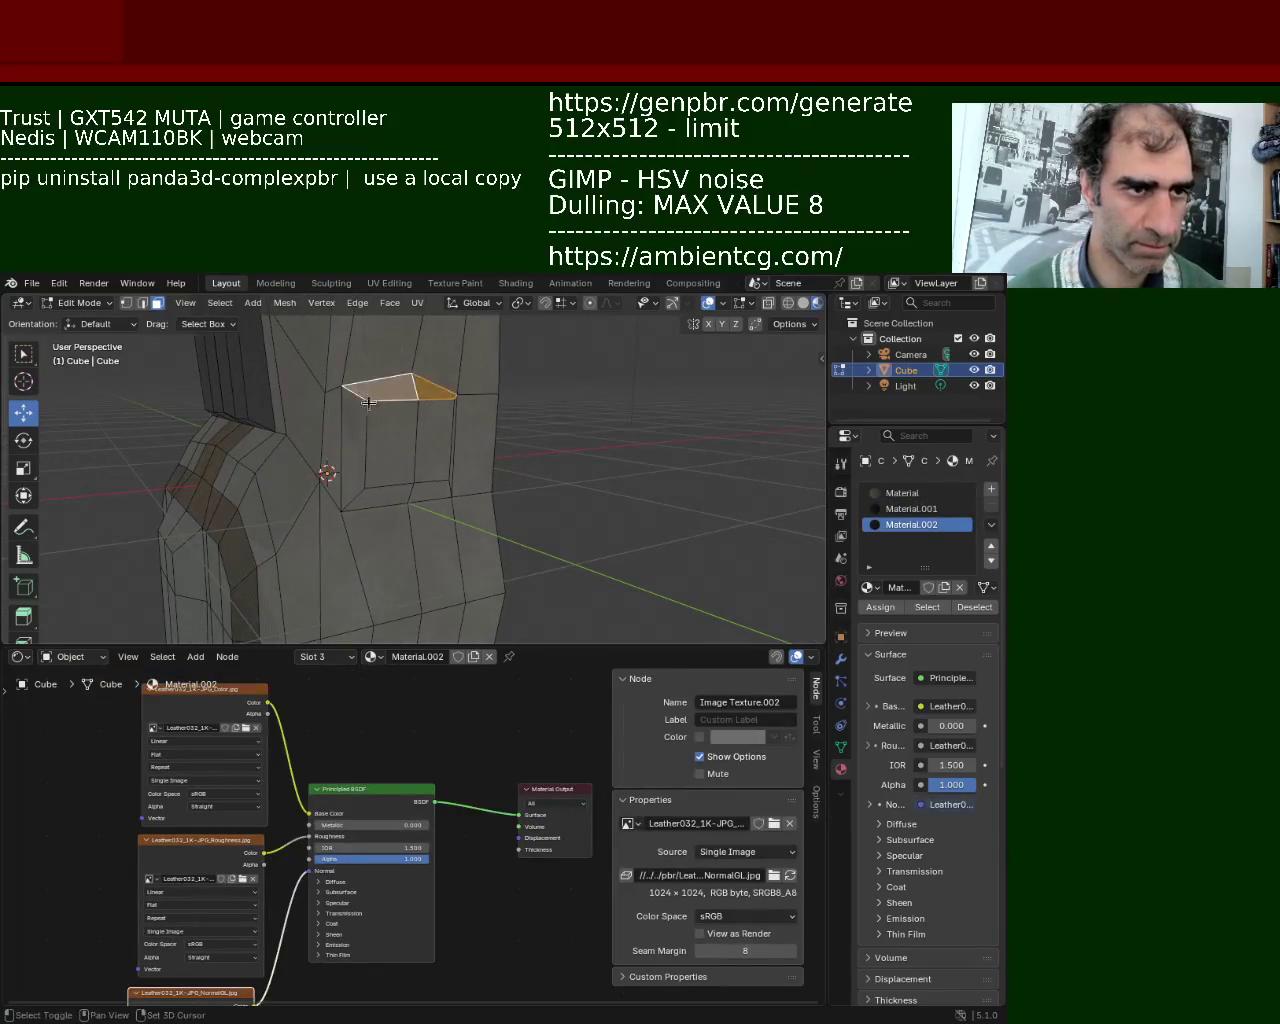
{"action": "left_click", "coordinate": [355, 435], "text": "shift"}
{"action": "left_click", "coordinate": [408, 491], "text": "shift"}
{"action": "left_click", "coordinate": [438, 455], "text": "shift"}
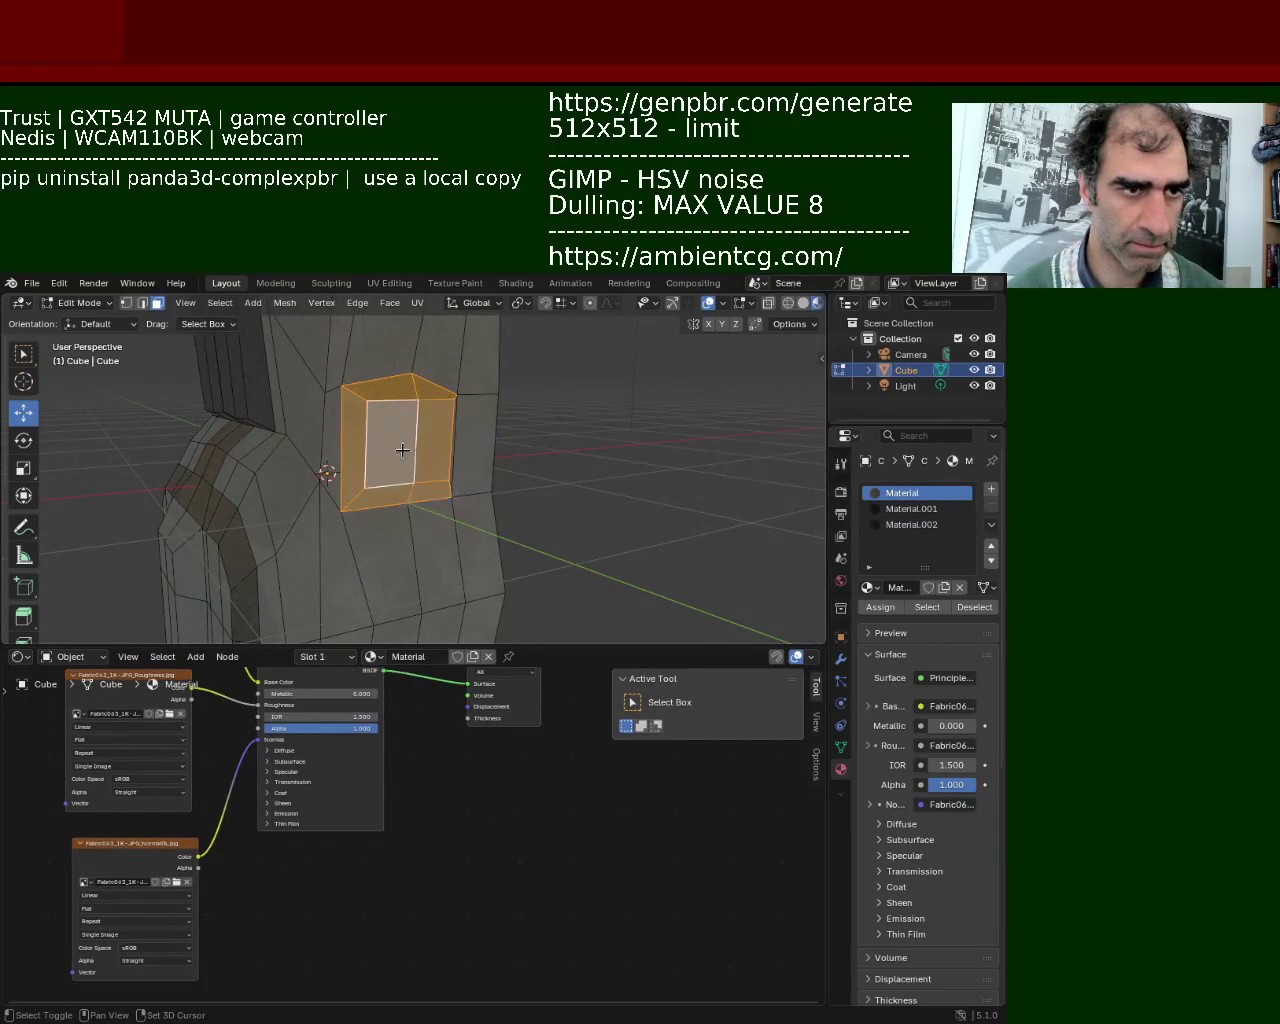
{"action": "middle_click_drag", "start_coordinate": [438, 455], "coordinate": [351, 456]}
{"action": "left_click", "coordinate": [266, 412], "text": "shift"}
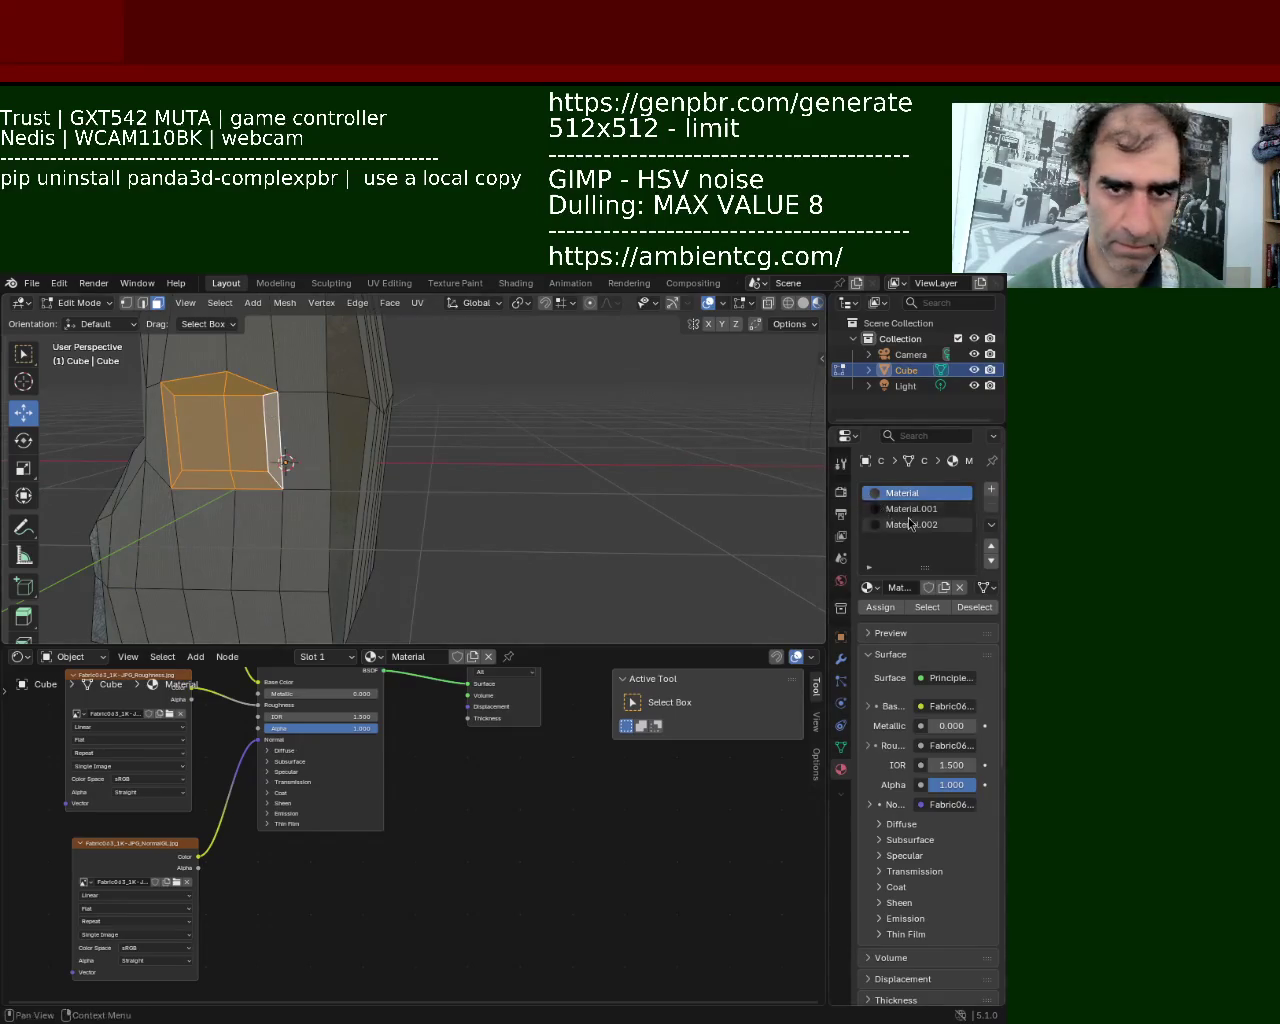
{"action": "left_click", "coordinate": [909, 516]}
{"action": "left_click", "coordinate": [880, 608]}
{"action": "left_click", "coordinate": [534, 434]}
{"action": "mouse_move", "coordinate": [534, 434]}
{"action": "middle_mouse_down"}
{"action": "mouse_move", "coordinate": [673, 478]}
{"action": "mouse_move", "coordinate": [612, 412]}
{"action": "mouse_move", "coordinate": [372, 312]}
{"action": "mouse_move", "coordinate": [479, 400]}
{"action": "mouse_move", "coordinate": [246, 392]}
{"action": "middle_mouse_up"}
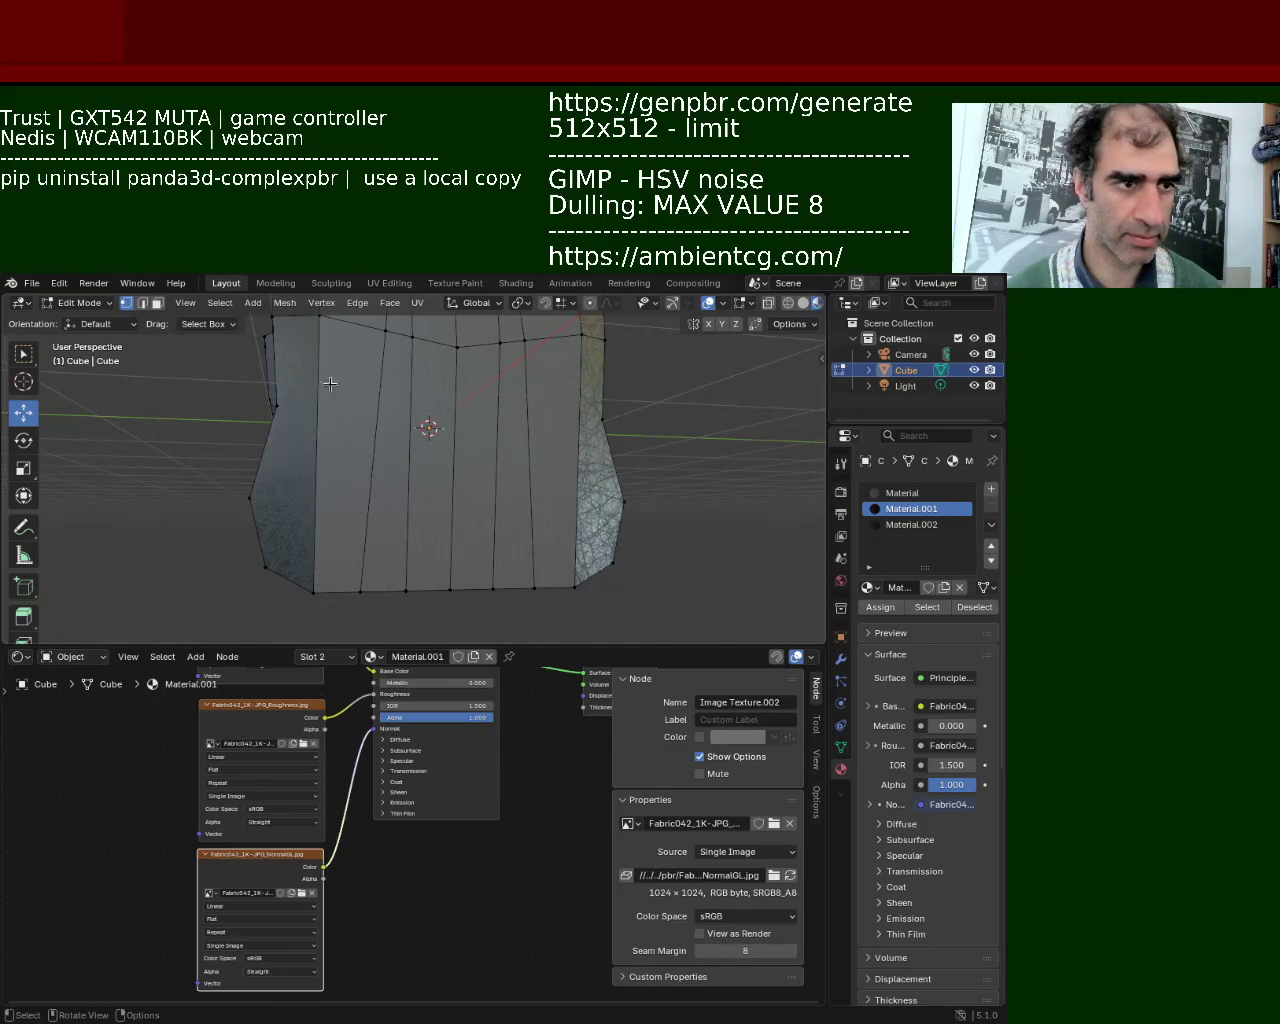
Subdivide the front panel's vertical side edges at their midpoints.
{"action": "right_click", "coordinate": [309, 596]}
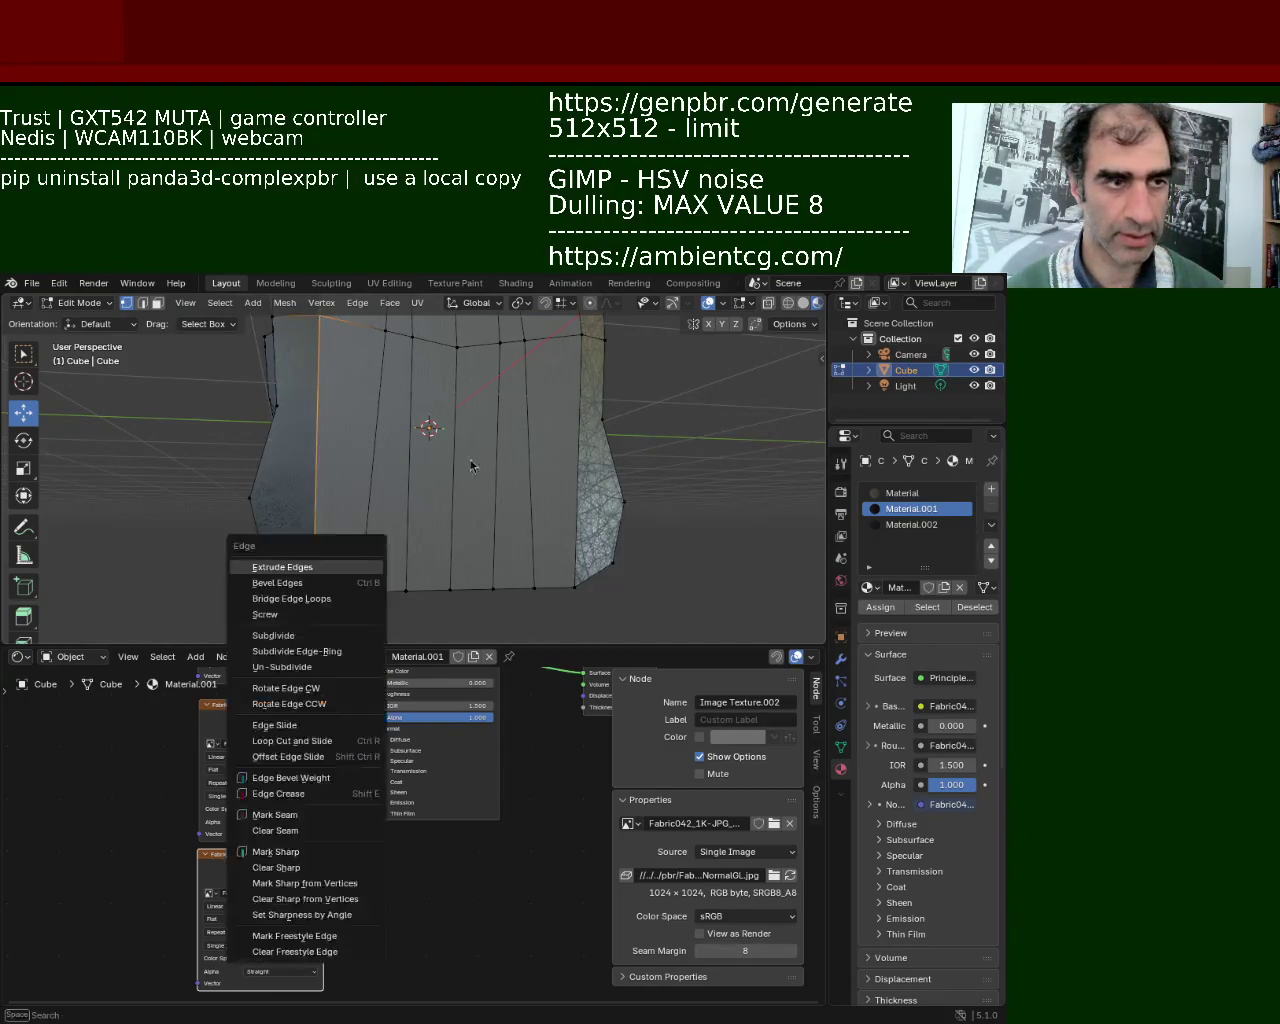
{"action": "left_click", "coordinate": [571, 465]}
{"action": "right_click", "coordinate": [575, 580]}
{"action": "left_click", "coordinate": [575, 580]}
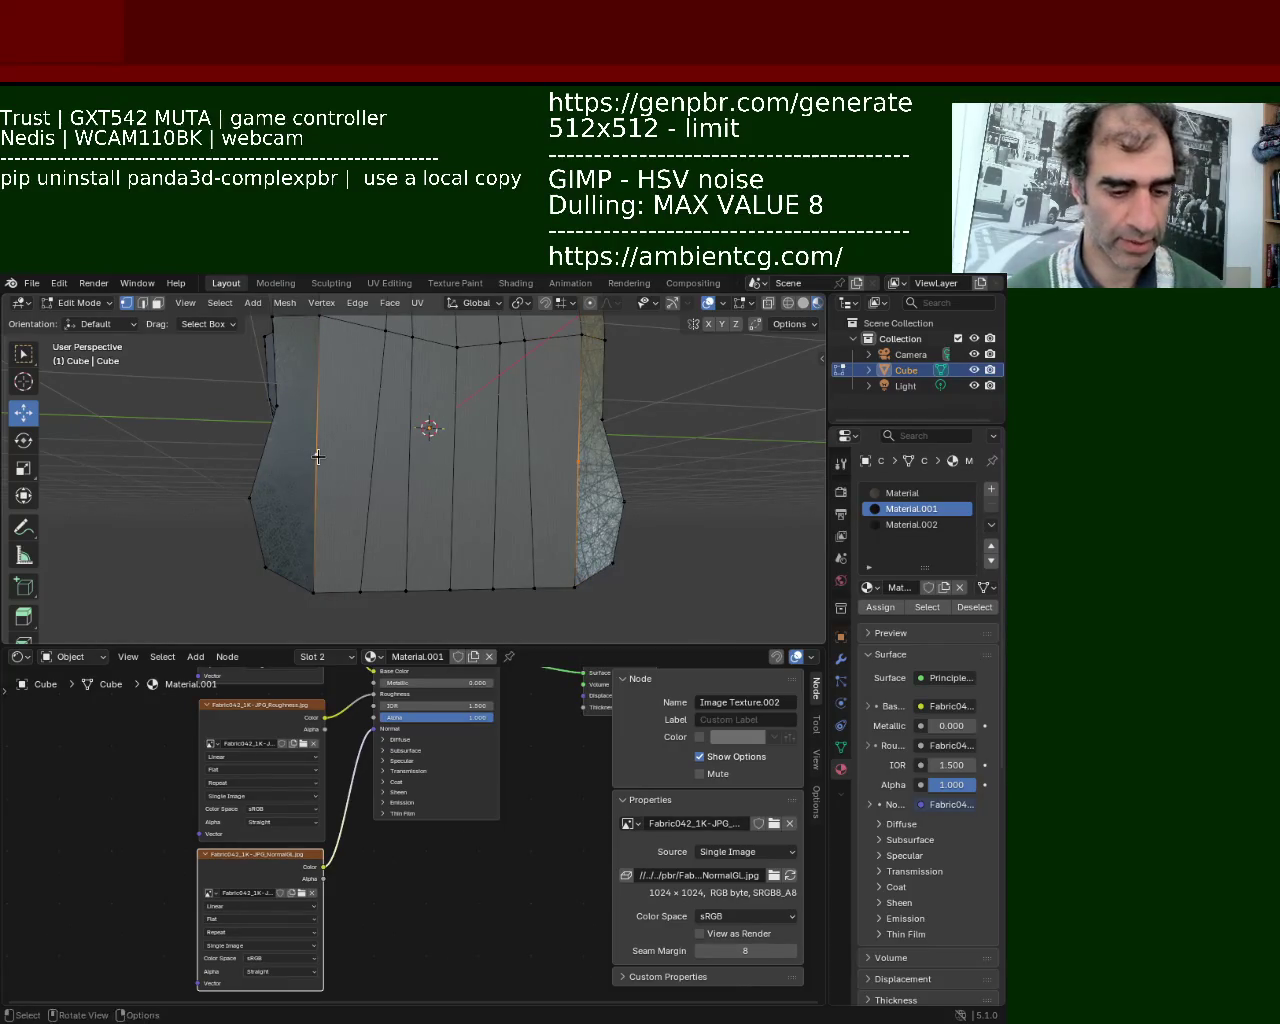
Subdivide a further panel edge in vertex mode to complete the new horizontal row.
{"action": "left_click", "coordinate": [157, 304]}
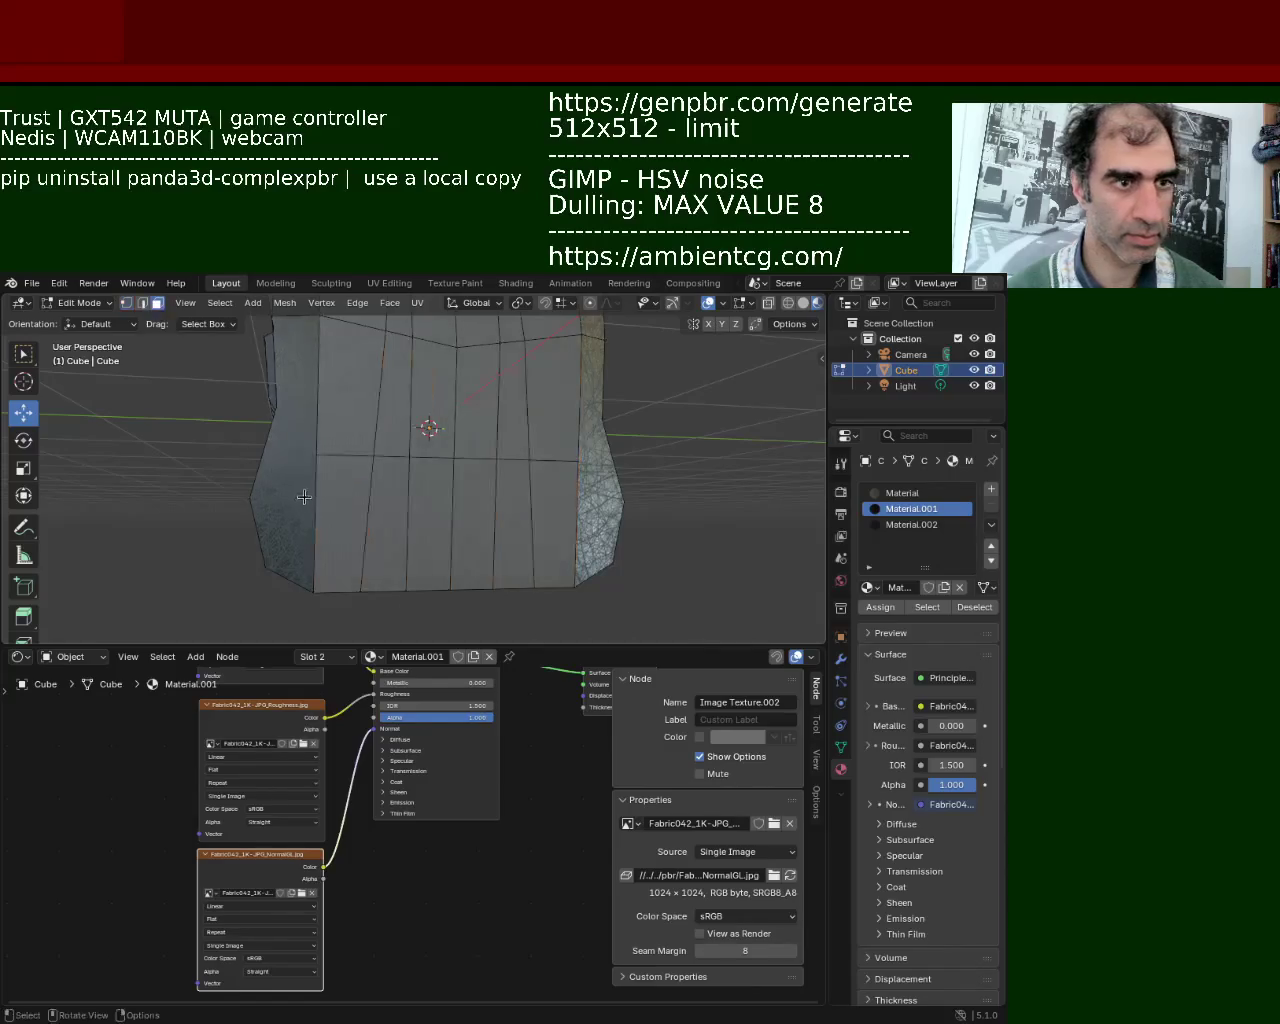
{"action": "left_click", "coordinate": [330, 490]}
{"action": "left_click", "coordinate": [395, 510], "text": "shift"}
{"action": "left_click", "coordinate": [423, 515], "text": "shift"}
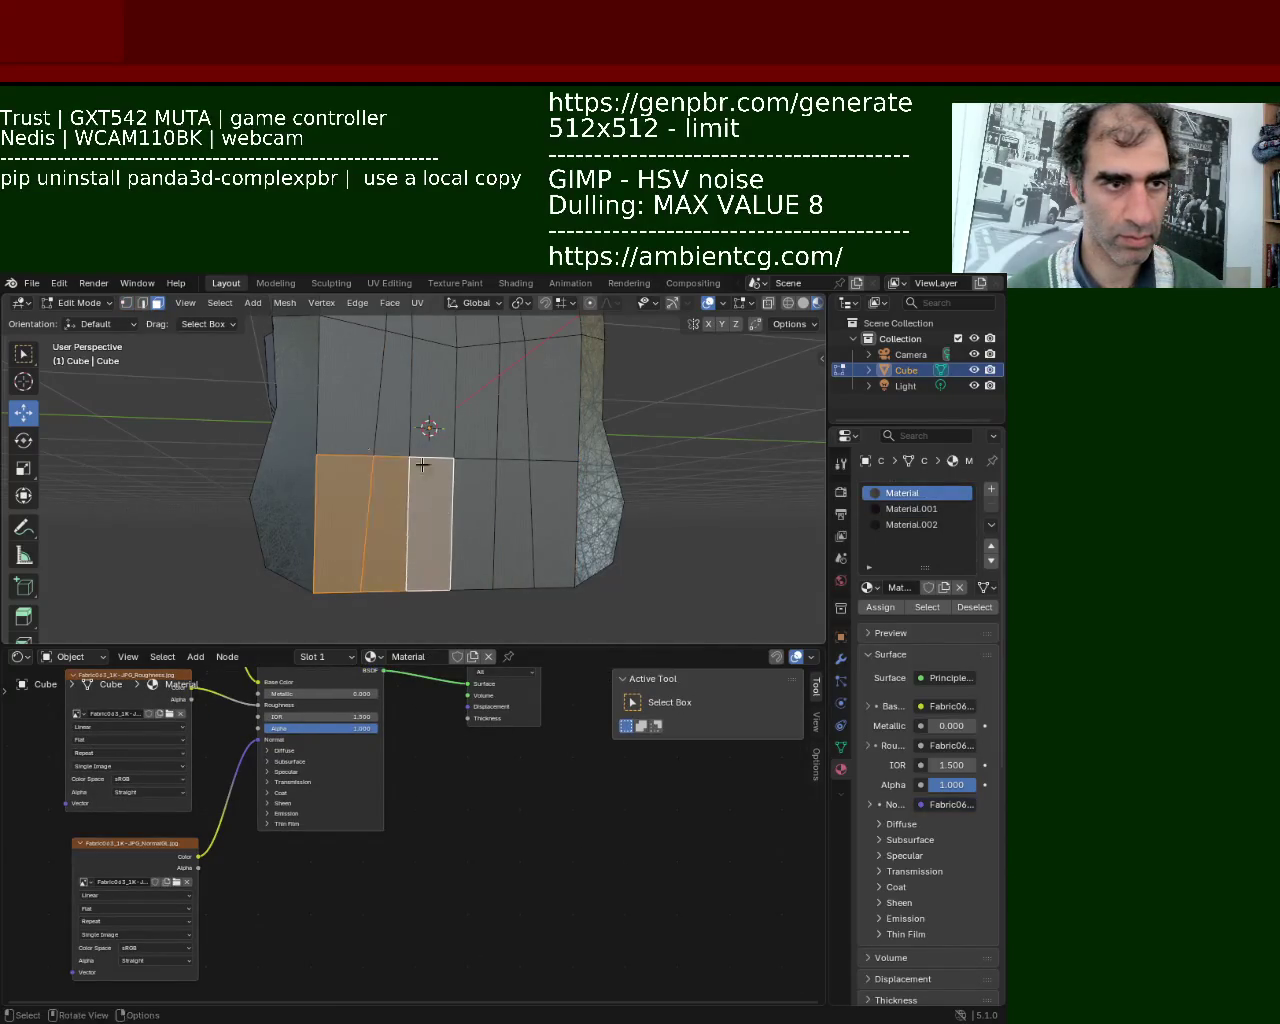
{"action": "left_click", "coordinate": [126, 303]}
{"action": "left_click", "coordinate": [317, 501]}
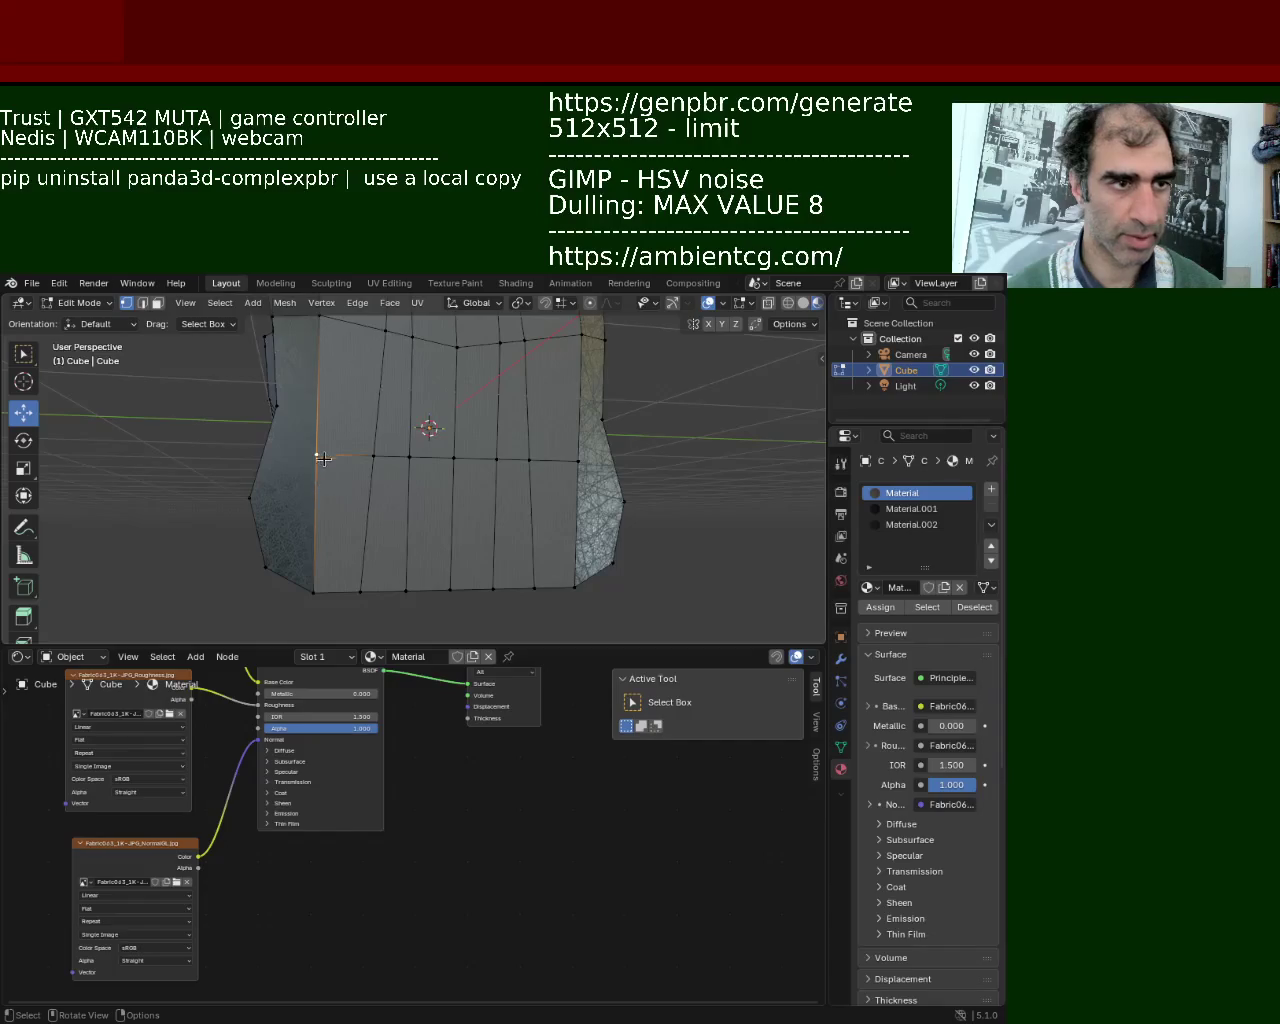
{"action": "right_click", "coordinate": [395, 568]}
{"action": "left_click", "coordinate": [395, 568]}
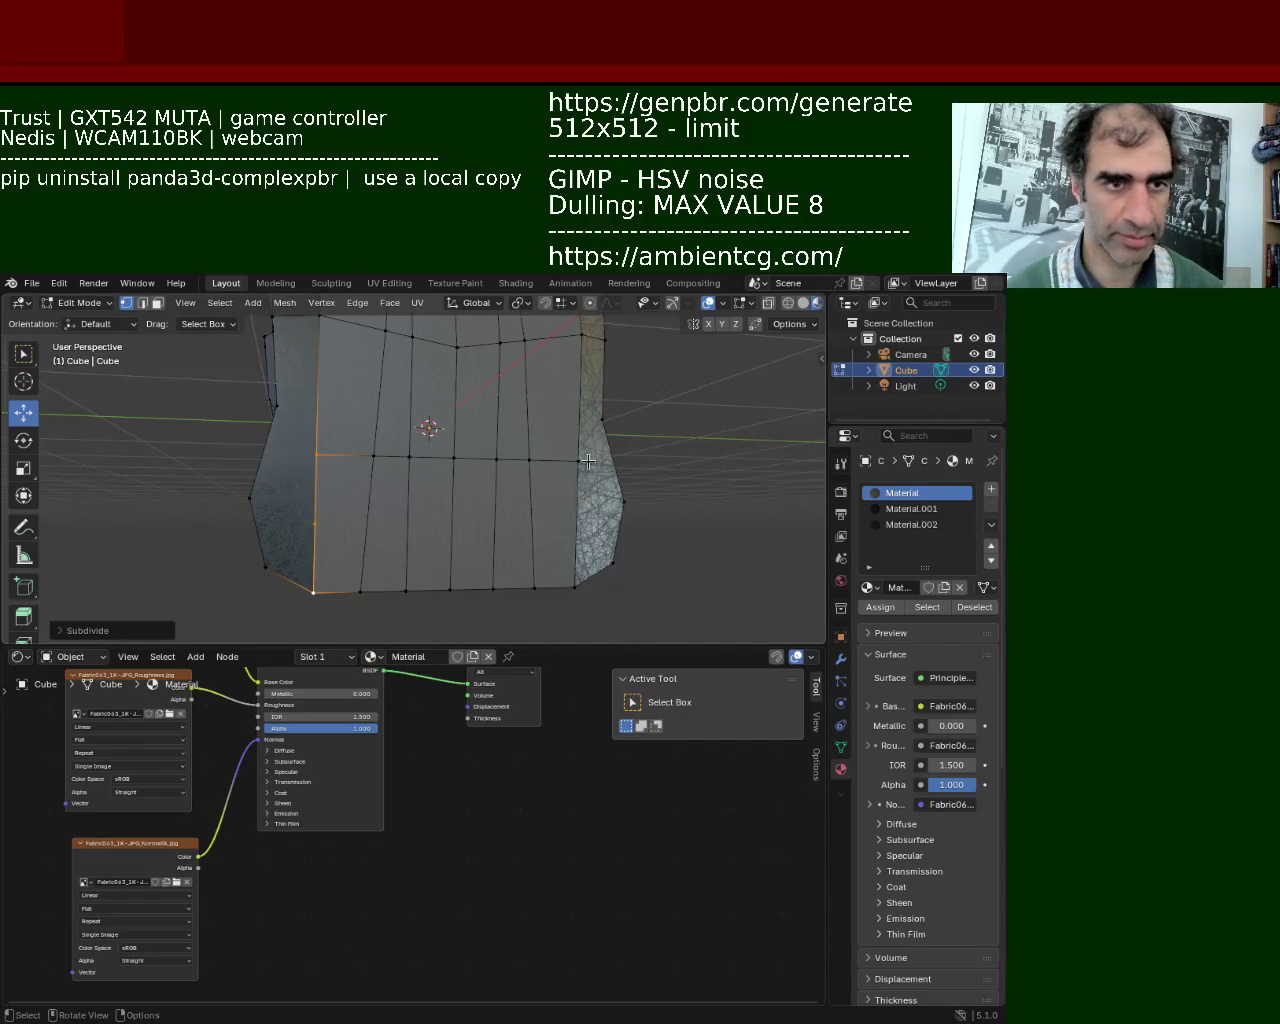
{"action": "right_click", "coordinate": [350, 549]}
{"action": "left_click", "coordinate": [315, 523]}
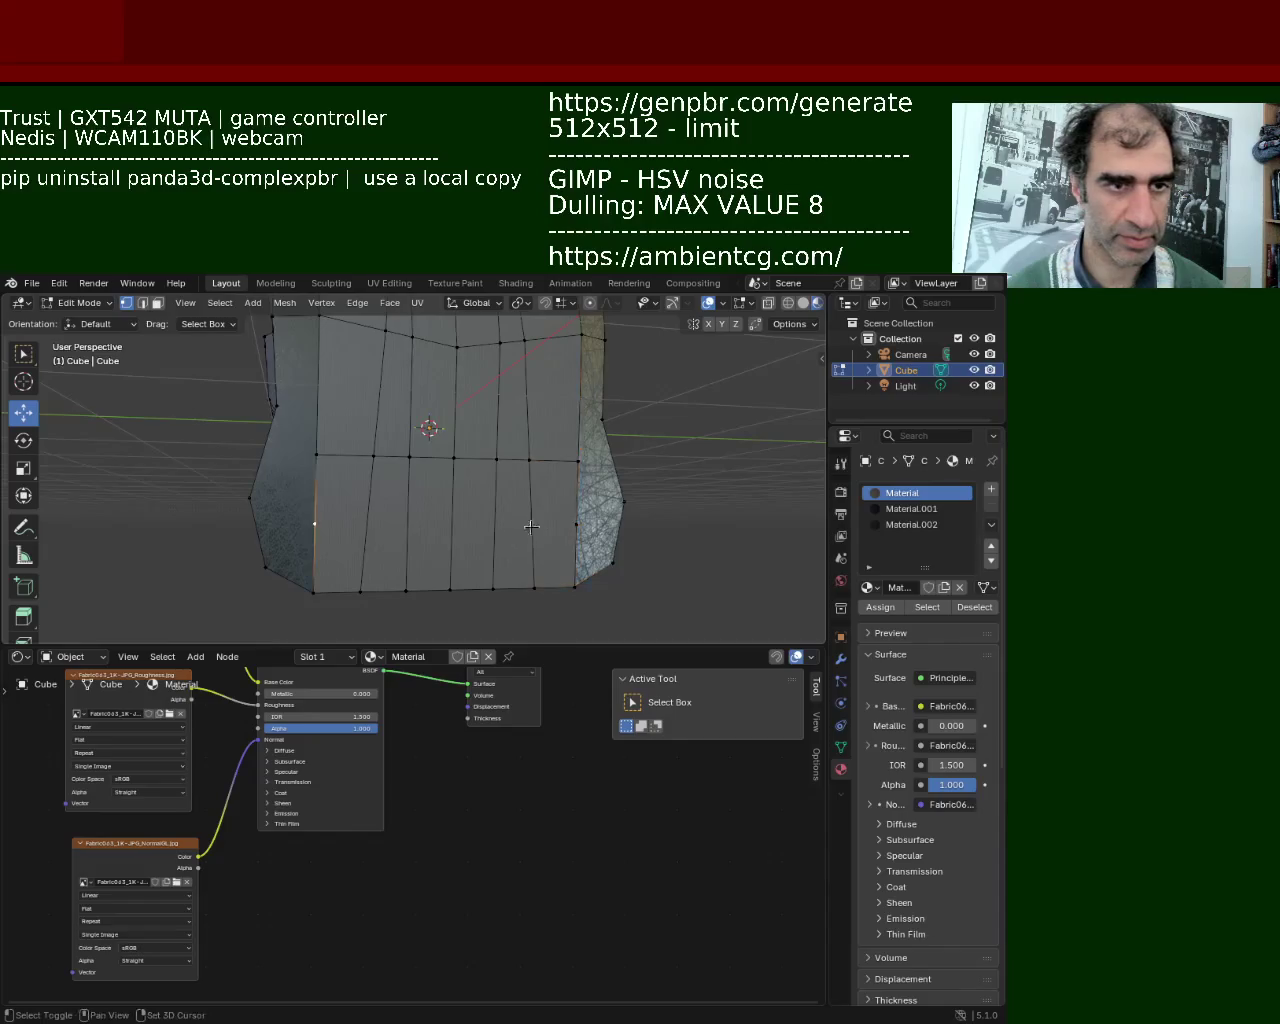
Assign the leather Material.002 to the six bottom-row faces of the front panel.
{"action": "left_click", "coordinate": [338, 558], "text": "shift"}
{"action": "left_click", "coordinate": [385, 557], "text": "shift"}
{"action": "left_click", "coordinate": [428, 555], "text": "shift"}
{"action": "left_click", "coordinate": [472, 555], "text": "shift"}
{"action": "left_click", "coordinate": [508, 550], "text": "shift"}
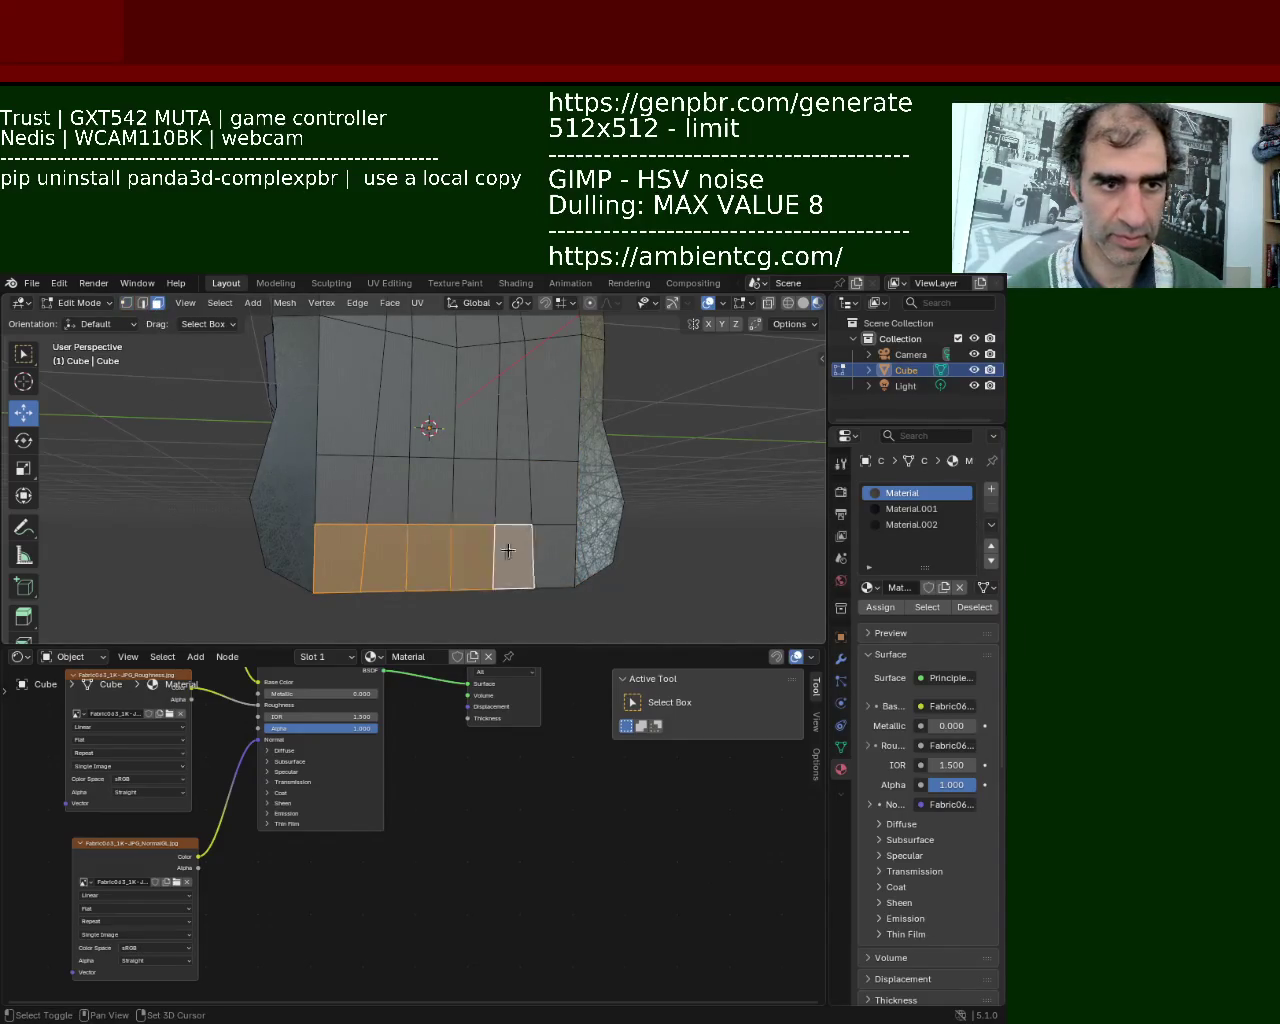
{"action": "left_click", "coordinate": [554, 548], "text": "shift"}
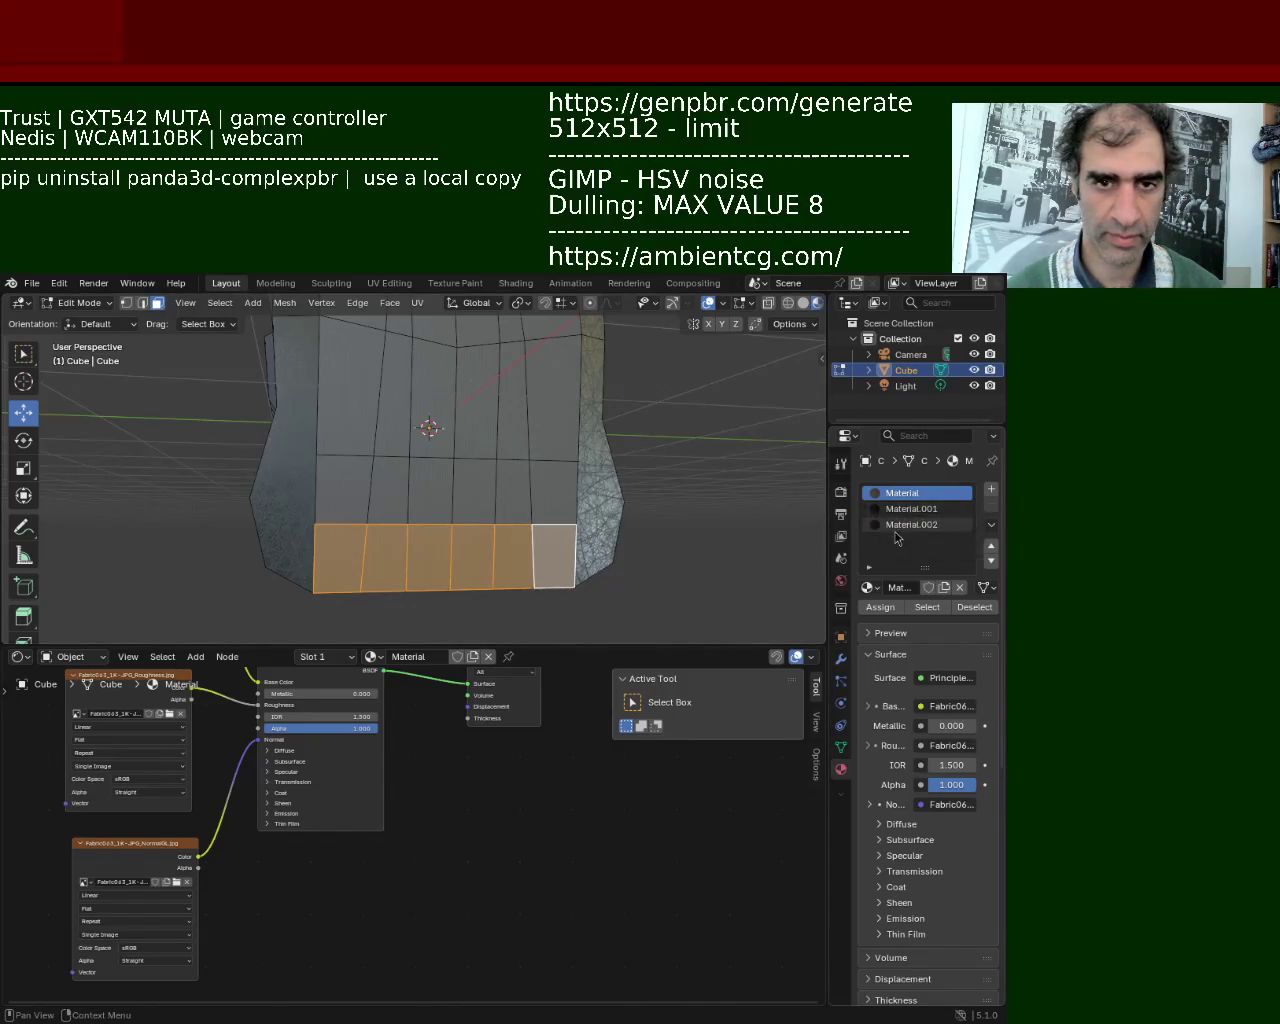
{"action": "left_click", "coordinate": [911, 524]}
{"action": "left_click", "coordinate": [880, 607]}
{"action": "left_click", "coordinate": [691, 517]}
{"action": "mouse_move", "coordinate": [608, 421]}
{"action": "middle_mouse_down"}
{"action": "mouse_move", "coordinate": [413, 508]}
{"action": "mouse_move", "coordinate": [438, 512]}
{"action": "mouse_move", "coordinate": [378, 515]}
{"action": "middle_mouse_up"}
{"action": "scroll", "coordinate": [413, 508], "scroll_direction": "down", "scroll_amount": 3}
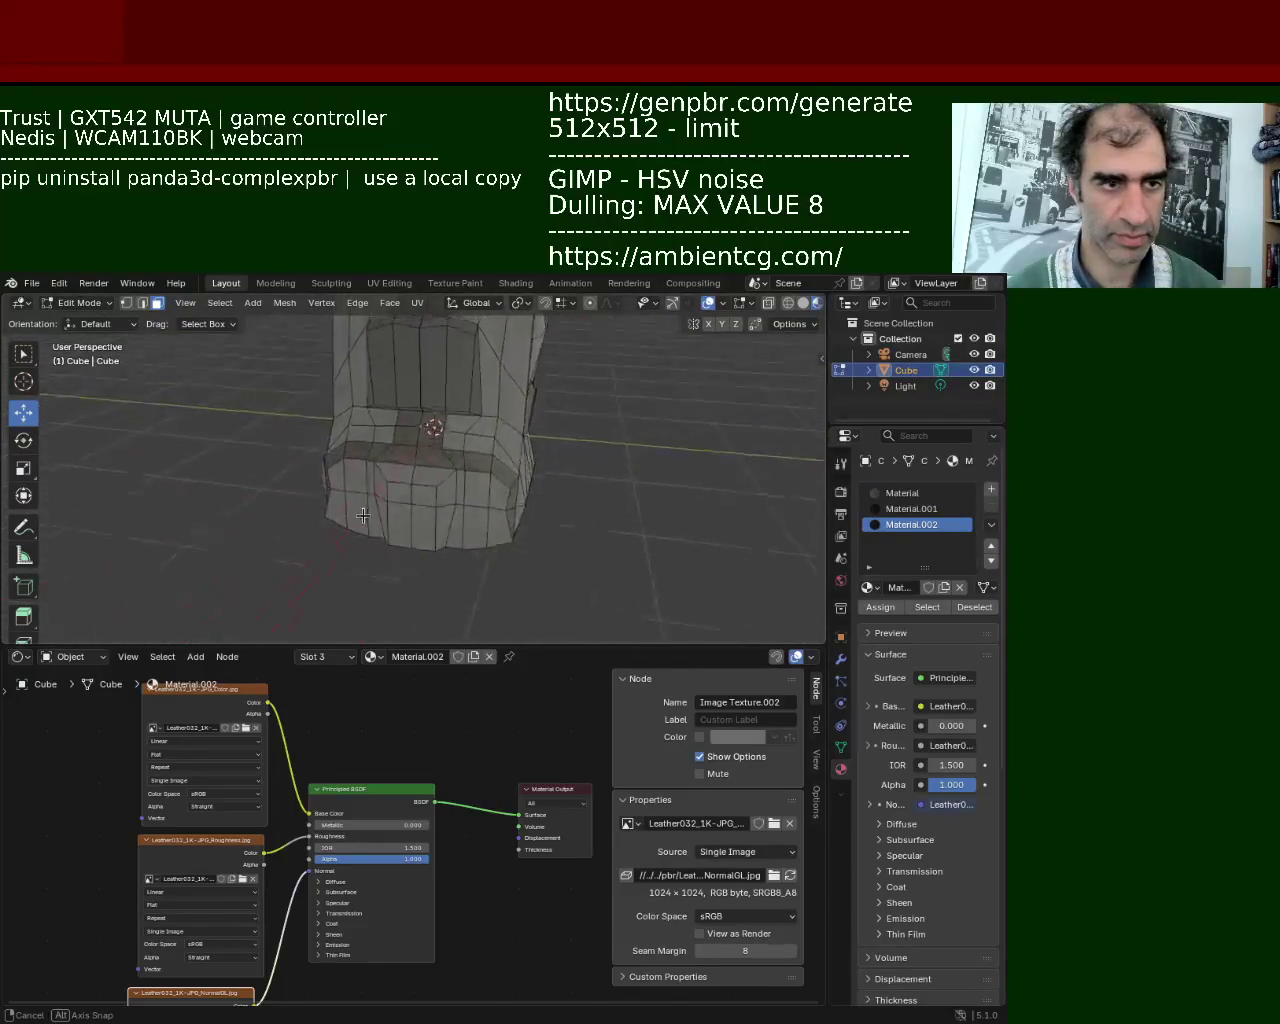
{"action": "mouse_move", "coordinate": [378, 515]}
{"action": "middle_mouse_down"}
{"action": "mouse_move", "coordinate": [519, 432]}
{"action": "mouse_move", "coordinate": [394, 523]}
{"action": "mouse_move", "coordinate": [404, 408]}
{"action": "mouse_move", "coordinate": [499, 383]}
{"action": "mouse_move", "coordinate": [438, 504]}
{"action": "mouse_move", "coordinate": [383, 470]}
{"action": "middle_mouse_up"}
{"action": "scroll", "coordinate": [519, 432], "scroll_direction": "up", "scroll_amount": 3}
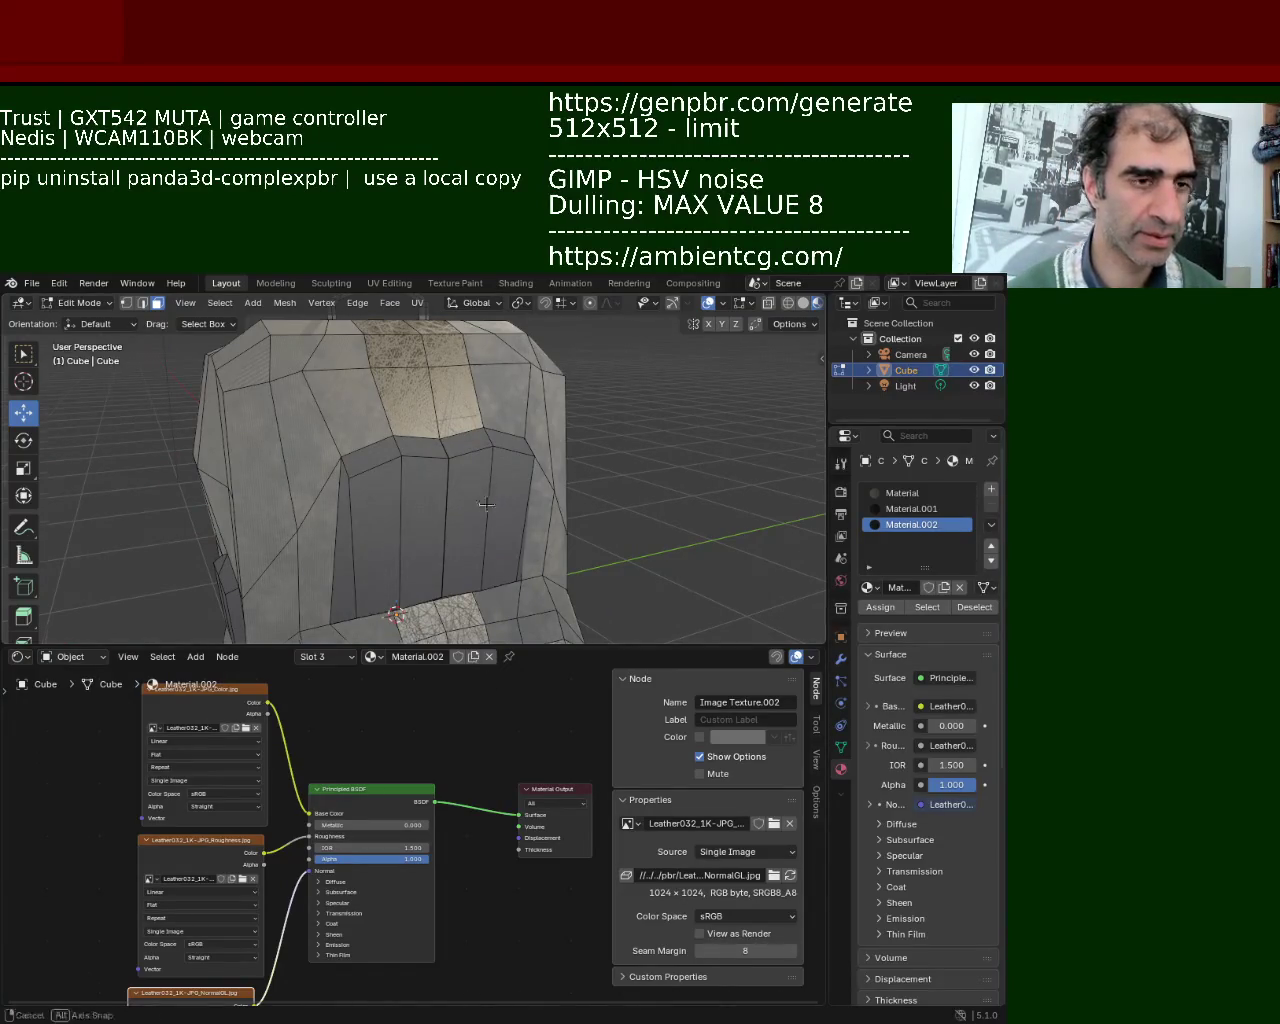
{"action": "middle_click_drag", "start_coordinate": [485, 504], "coordinate": [364, 497]}
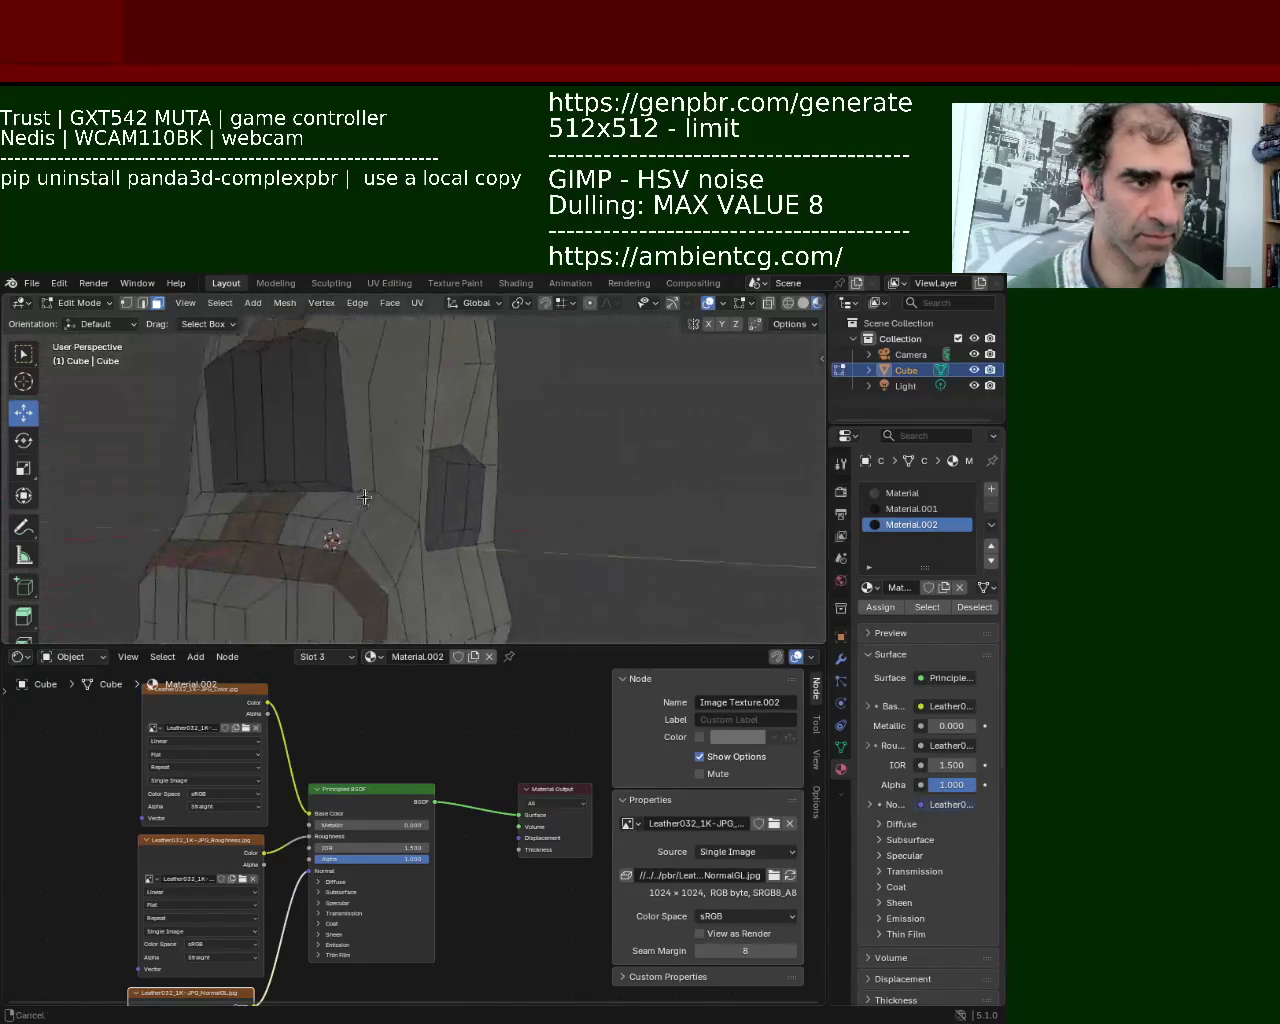
{"action": "mouse_move", "coordinate": [364, 497]}
{"action": "middle_mouse_down"}
{"action": "mouse_move", "coordinate": [490, 530]}
{"action": "mouse_move", "coordinate": [393, 486]}
{"action": "middle_mouse_up"}
{"action": "mouse_move", "coordinate": [438, 435]}
{"action": "middle_mouse_down"}
{"action": "mouse_move", "coordinate": [448, 456]}
{"action": "mouse_move", "coordinate": [525, 480]}
{"action": "mouse_move", "coordinate": [481, 460]}
{"action": "middle_mouse_up"}
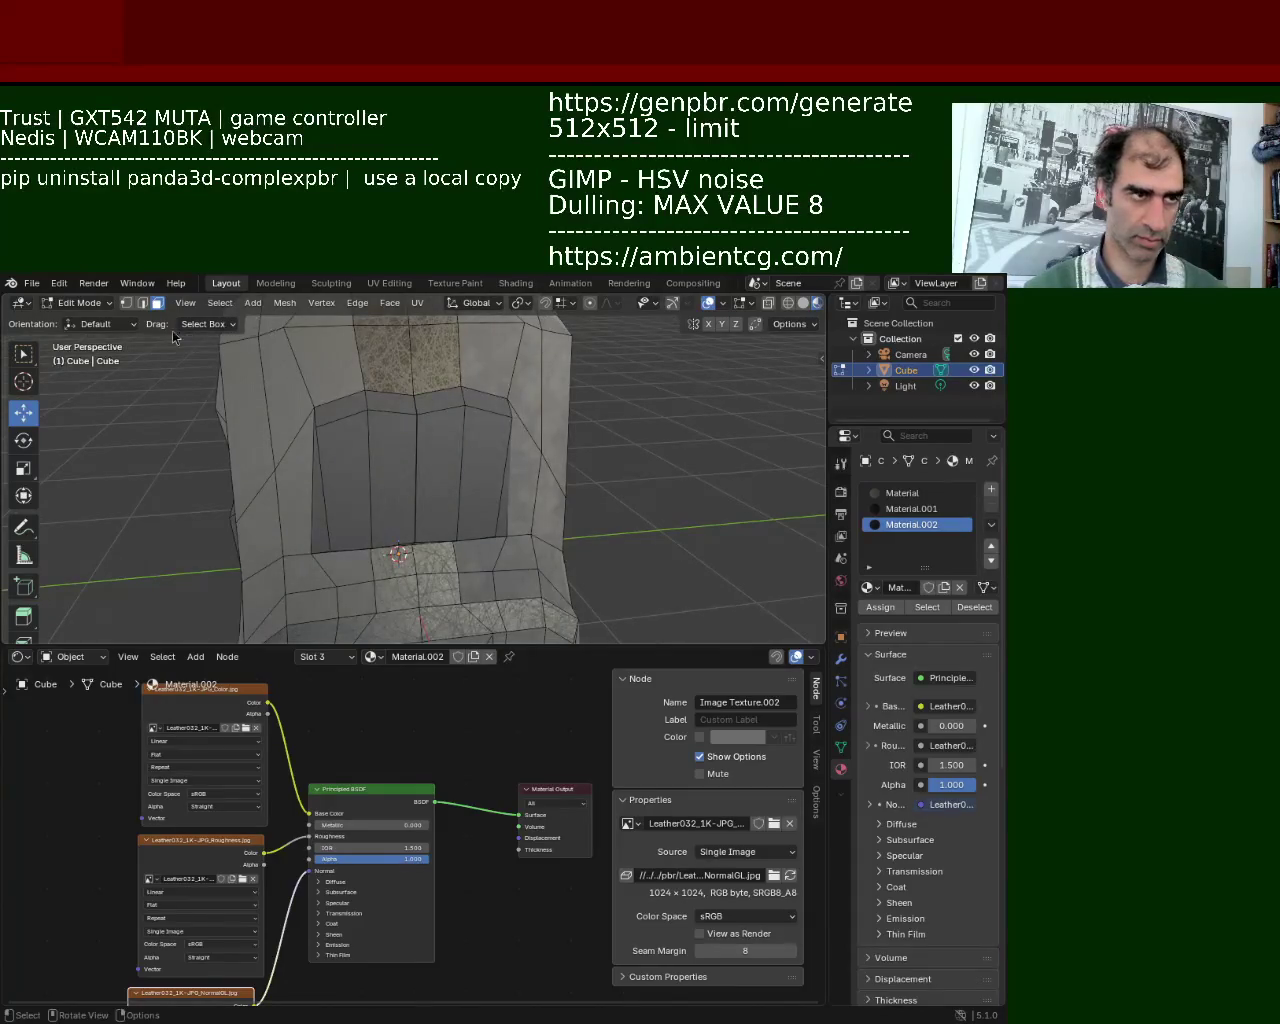
{"action": "left_click", "coordinate": [320, 494]}
Assign the base Material to the front pocket faces, then deselect all.
{"action": "middle_click_drag", "start_coordinate": [325, 530], "coordinate": [342, 462], "text": "shift"}
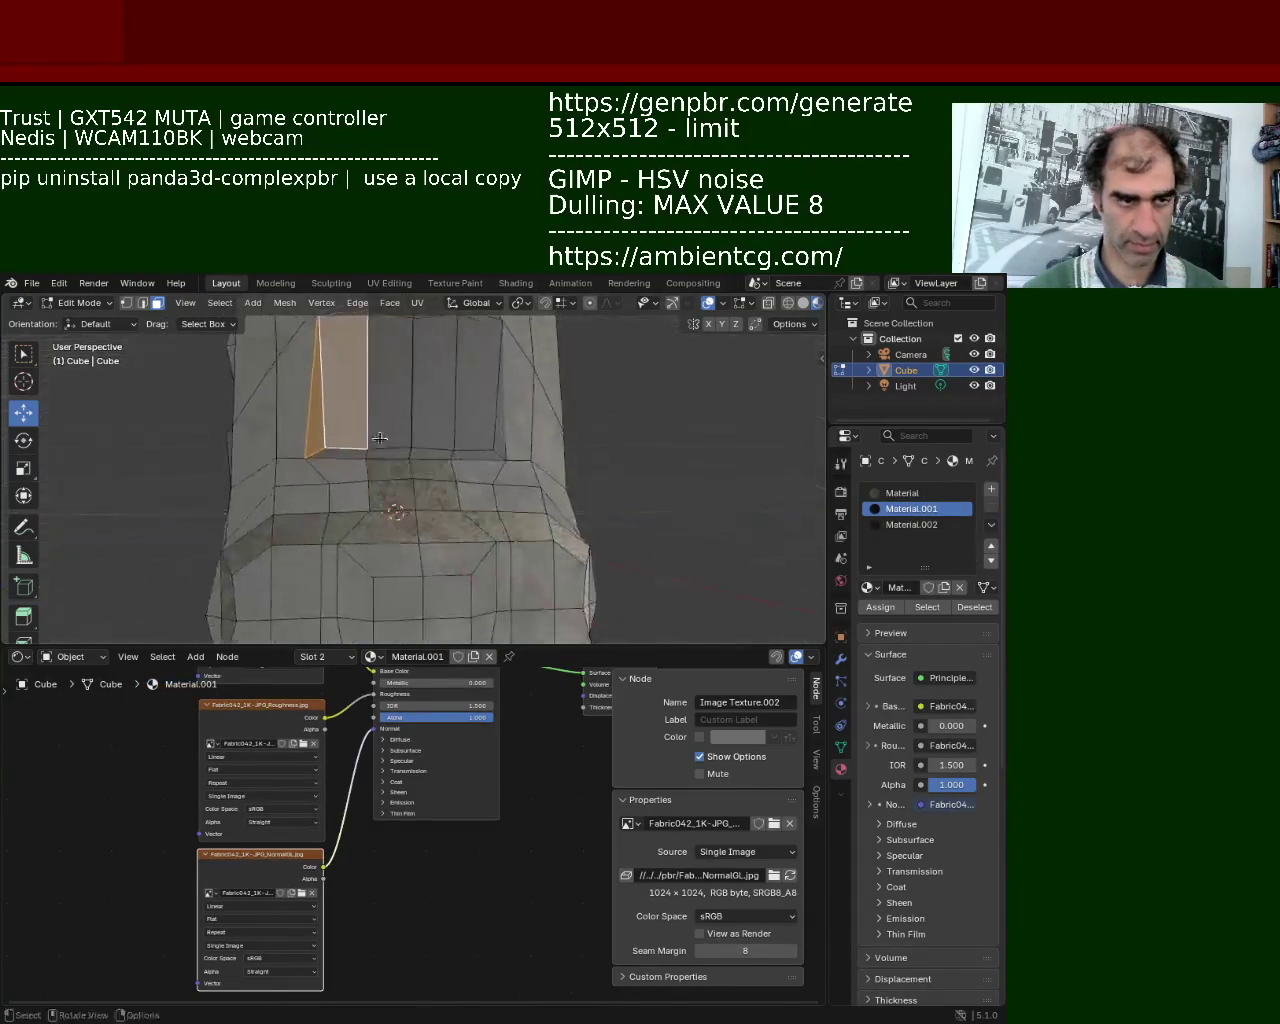
{"action": "left_click", "coordinate": [342, 462], "text": "shift"}
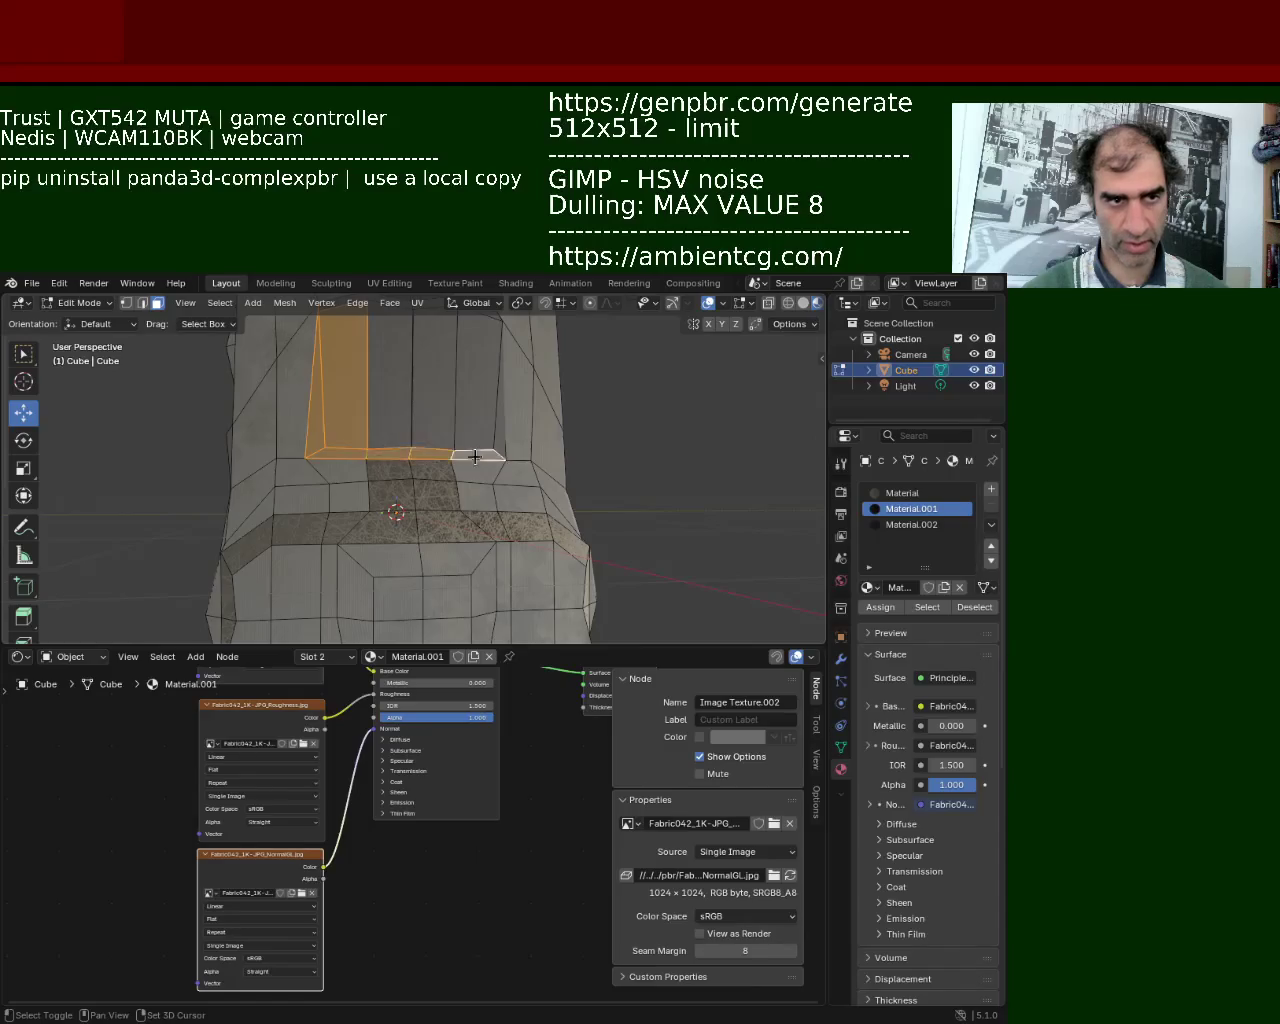
{"action": "middle_click_drag", "start_coordinate": [422, 403], "coordinate": [400, 470]}
{"action": "left_click", "coordinate": [390, 478], "text": "shift"}
{"action": "left_click", "coordinate": [342, 475], "text": "shift"}
{"action": "left_click", "coordinate": [296, 475], "text": "shift"}
{"action": "left_click", "coordinate": [900, 493]}
{"action": "left_click", "coordinate": [880, 607]}
{"action": "key", "text": "alt+a"}
Assign Material.001 fabric to the pocket's two tall side faces.
{"action": "mouse_move", "coordinate": [663, 486]}
{"action": "middle_mouse_down"}
{"action": "mouse_move", "coordinate": [418, 506]}
{"action": "mouse_move", "coordinate": [305, 486]}
{"action": "middle_mouse_up"}
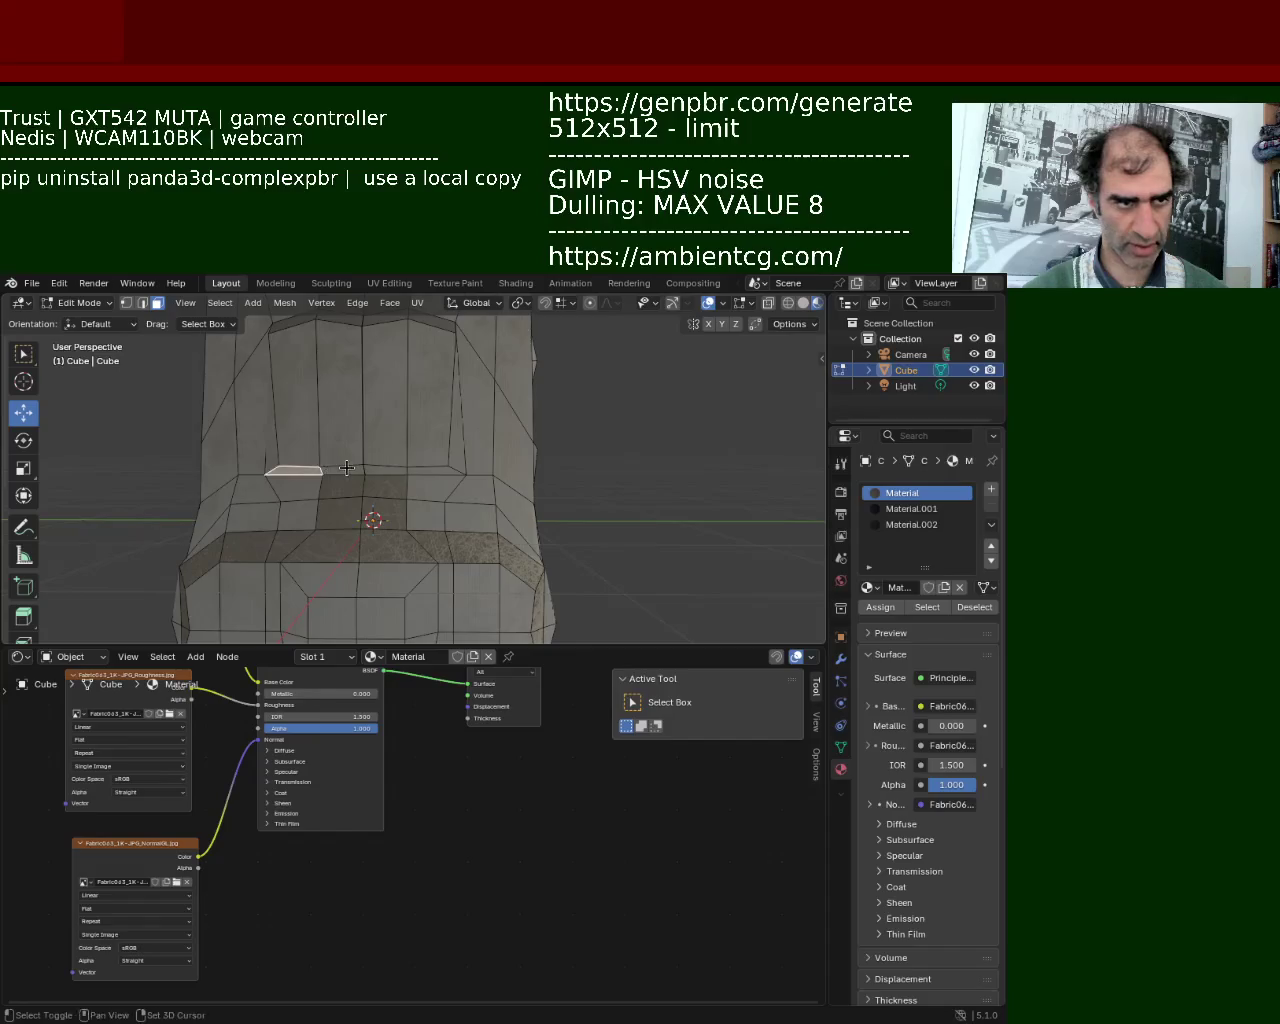
{"action": "left_click", "coordinate": [388, 470], "text": "shift"}
{"action": "left_click", "coordinate": [432, 455], "text": "shift"}
{"action": "key", "text": "ctrl+z"}
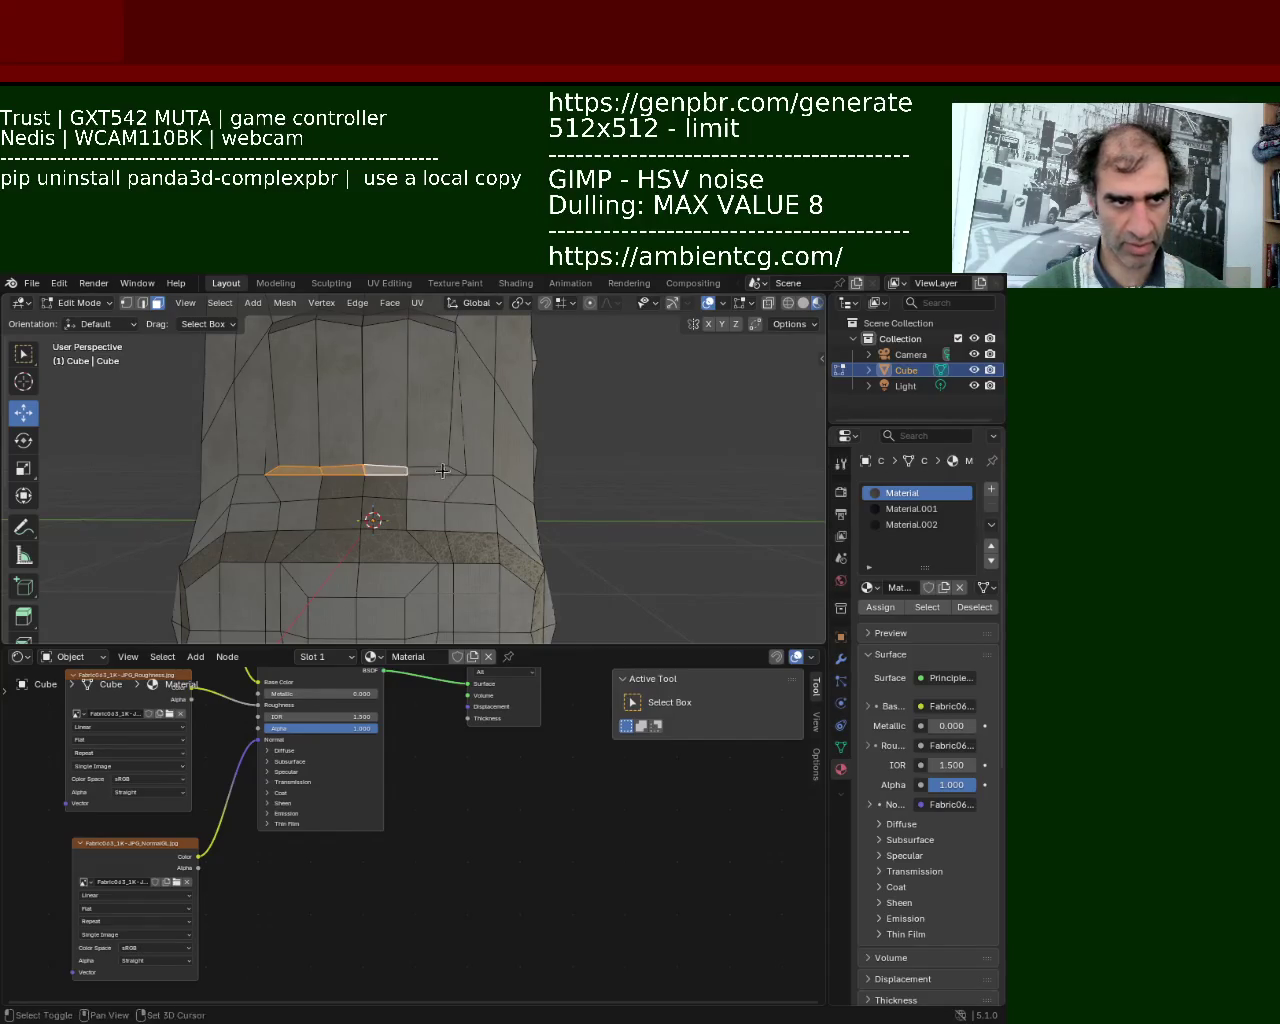
{"action": "left_click", "coordinate": [900, 510]}
{"action": "mouse_move", "coordinate": [742, 537]}
{"action": "middle_mouse_down"}
{"action": "mouse_move", "coordinate": [427, 478]}
{"action": "mouse_move", "coordinate": [520, 451]}
{"action": "mouse_move", "coordinate": [329, 508]}
{"action": "mouse_move", "coordinate": [291, 451]}
{"action": "mouse_move", "coordinate": [310, 430]}
{"action": "mouse_move", "coordinate": [352, 427]}
{"action": "middle_mouse_up"}
{"action": "left_click", "coordinate": [469, 494]}
{"action": "left_click", "coordinate": [352, 427], "text": "shift"}
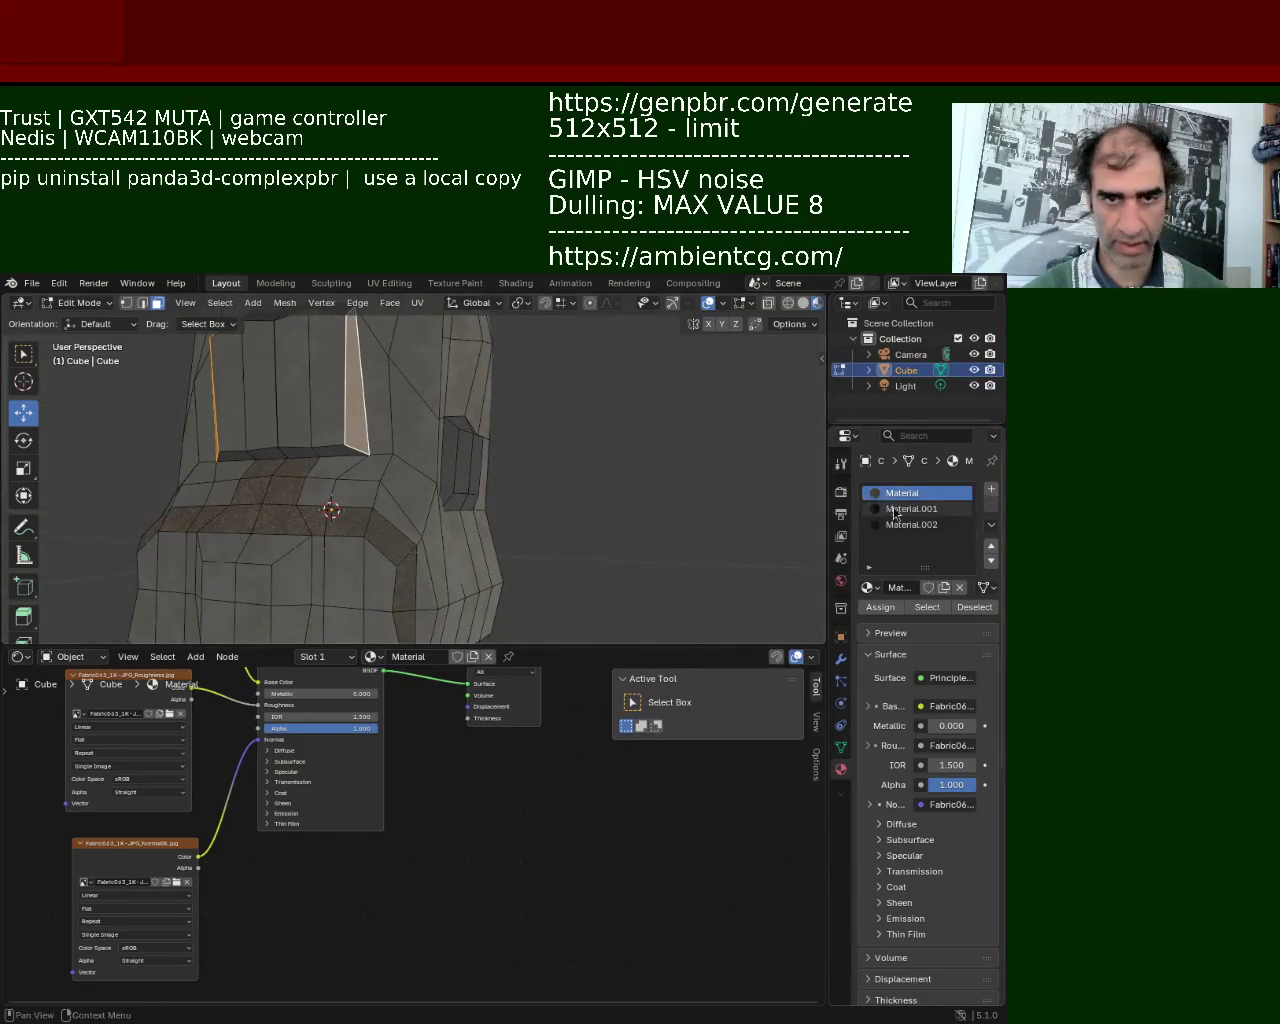
{"action": "left_click", "coordinate": [895, 509]}
{"action": "left_click", "coordinate": [880, 607]}
{"action": "mouse_move", "coordinate": [663, 460]}
{"action": "middle_mouse_down"}
{"action": "mouse_move", "coordinate": [534, 463]}
{"action": "mouse_move", "coordinate": [619, 420]}
{"action": "mouse_move", "coordinate": [623, 471]}
{"action": "mouse_move", "coordinate": [560, 466]}
{"action": "mouse_move", "coordinate": [558, 386]}
{"action": "mouse_move", "coordinate": [597, 400]}
{"action": "mouse_move", "coordinate": [500, 456]}
{"action": "middle_mouse_up"}
Subdivide the recessed side panel and assign Material.001 to its four lower faces.
{"action": "scroll", "coordinate": [510, 468], "scroll_direction": "up", "scroll_amount": 3}
{"action": "scroll", "coordinate": [490, 510], "scroll_direction": "up", "scroll_amount": 2}
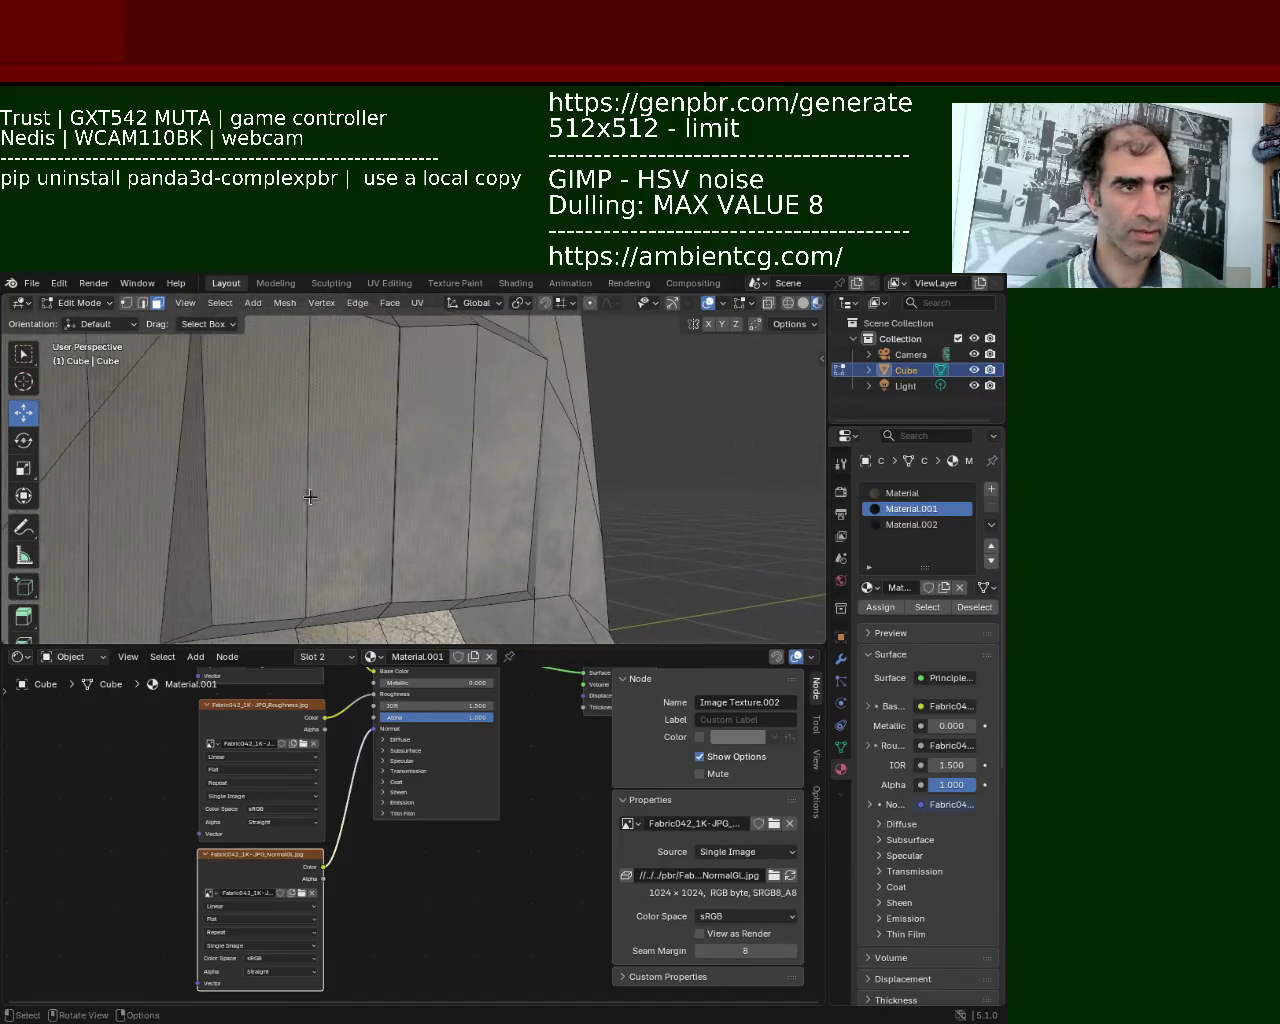
{"action": "left_click", "coordinate": [127, 309]}
{"action": "middle_click_drag", "start_coordinate": [400, 450], "coordinate": [419, 460]}
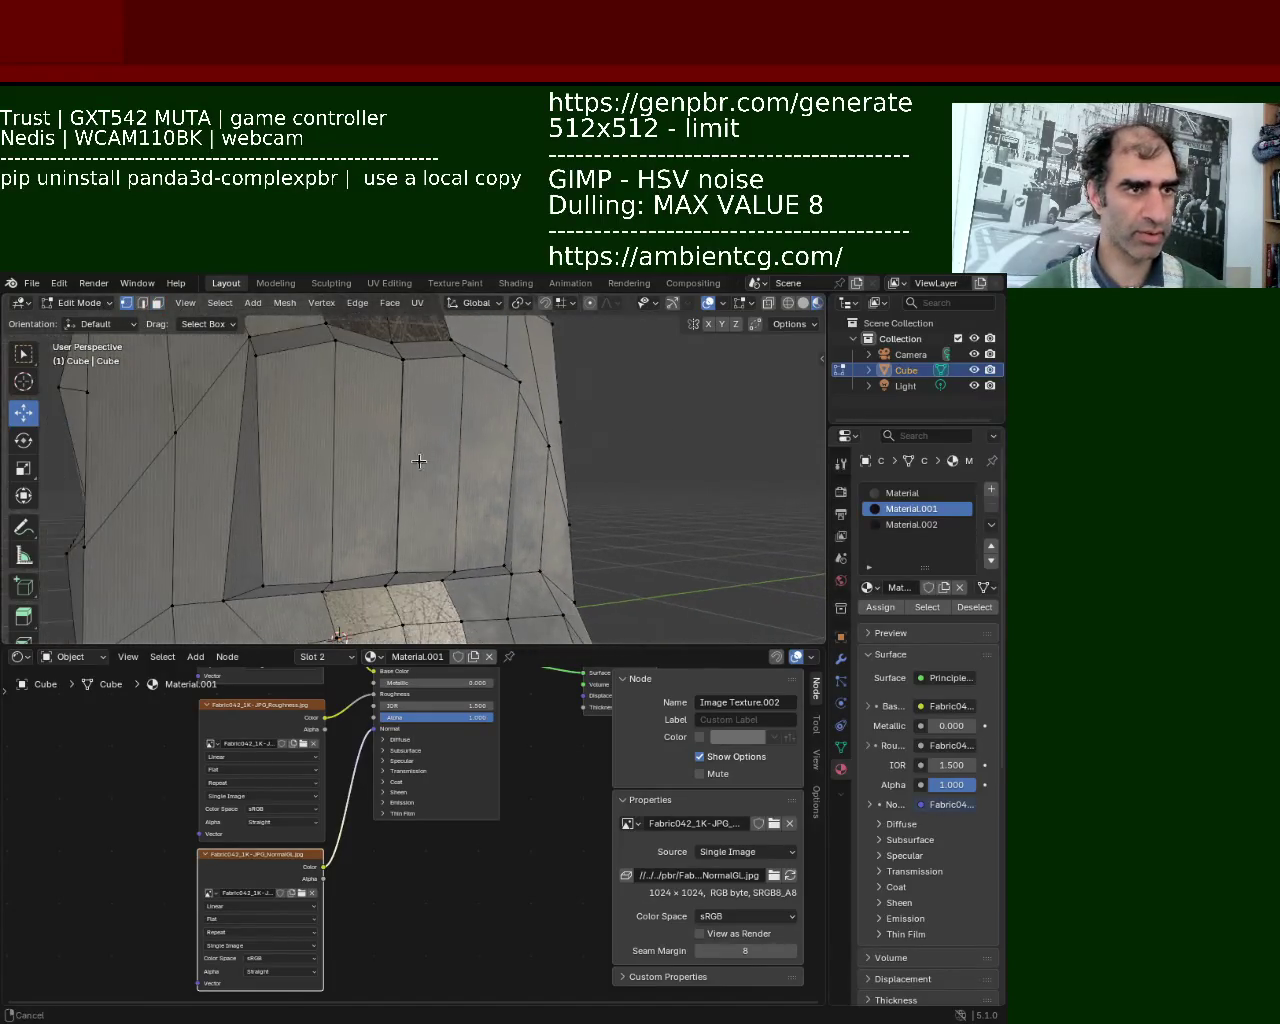
{"action": "right_click", "coordinate": [273, 575]}
{"action": "left_click", "coordinate": [273, 580]}
{"action": "left_click", "coordinate": [535, 409]}
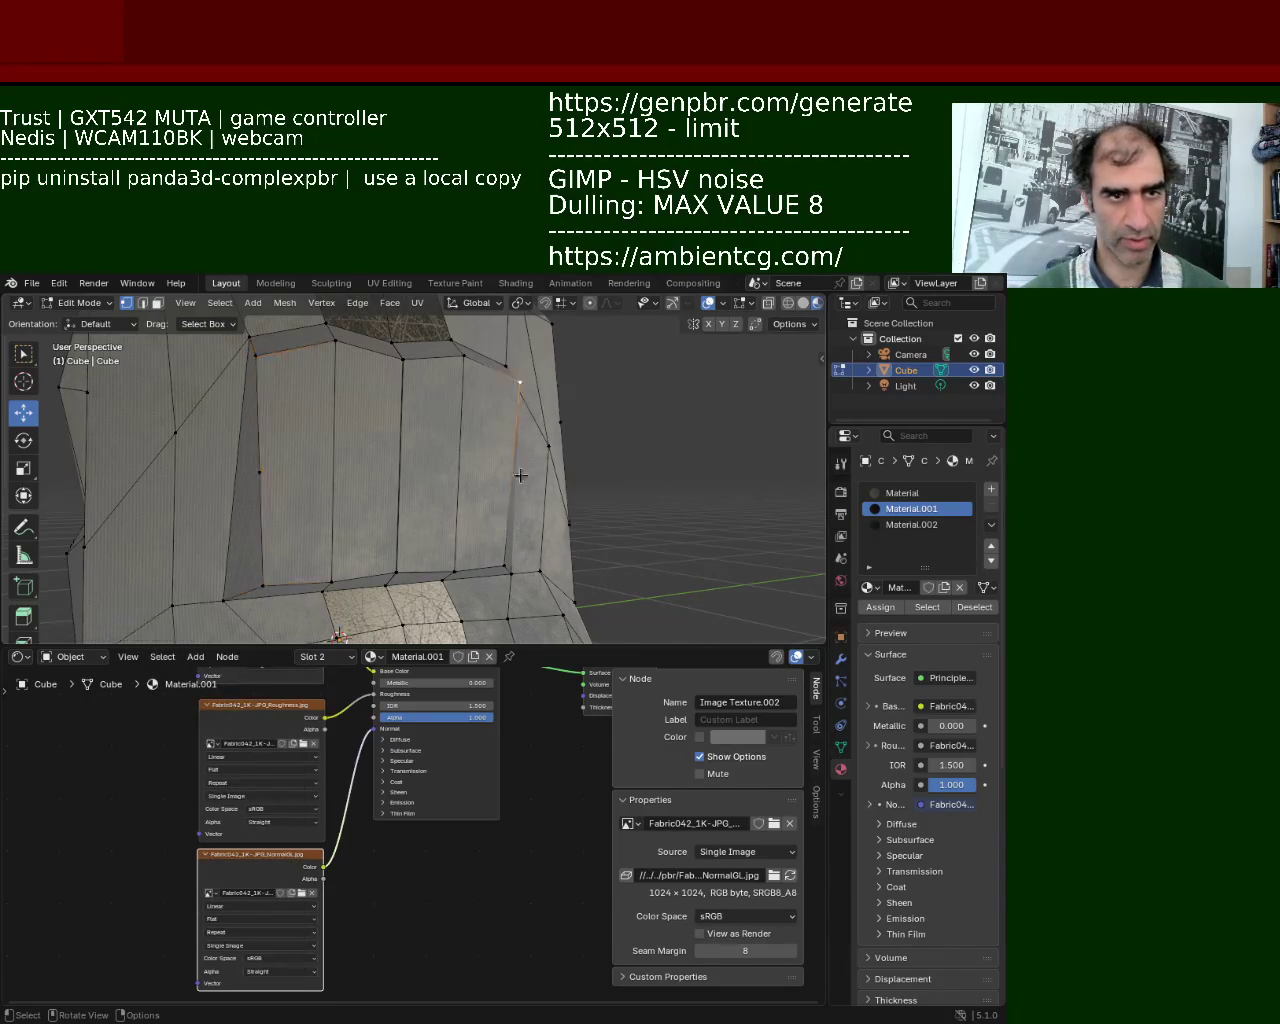
{"action": "left_click", "coordinate": [250, 473], "text": "shift"}
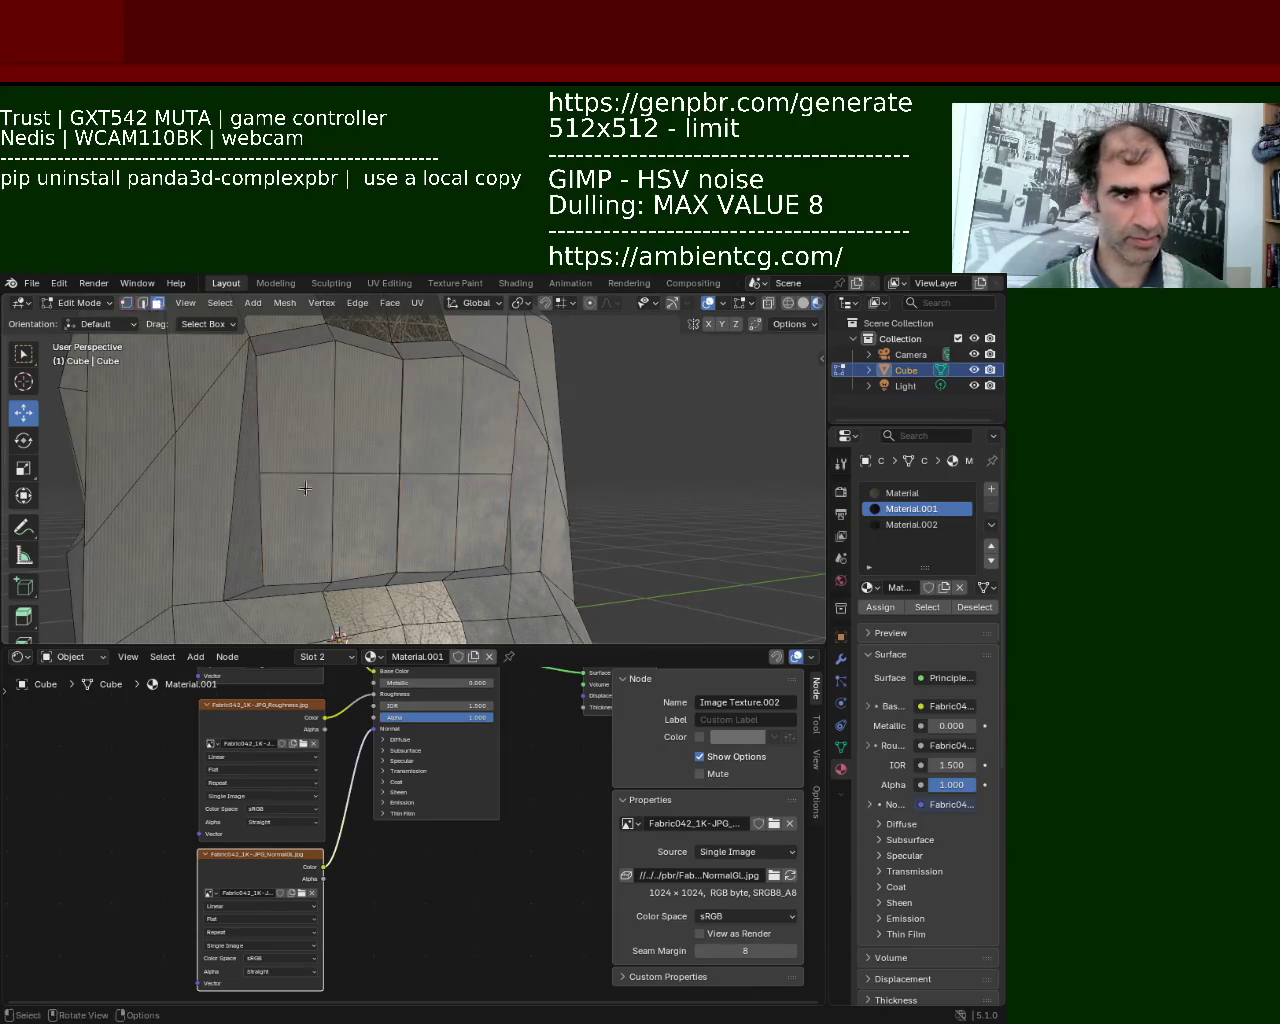
{"action": "left_click", "coordinate": [300, 520]}
{"action": "left_click", "coordinate": [380, 530], "text": "shift"}
{"action": "left_click", "coordinate": [428, 527], "text": "shift"}
{"action": "left_click", "coordinate": [472, 524], "text": "shift"}
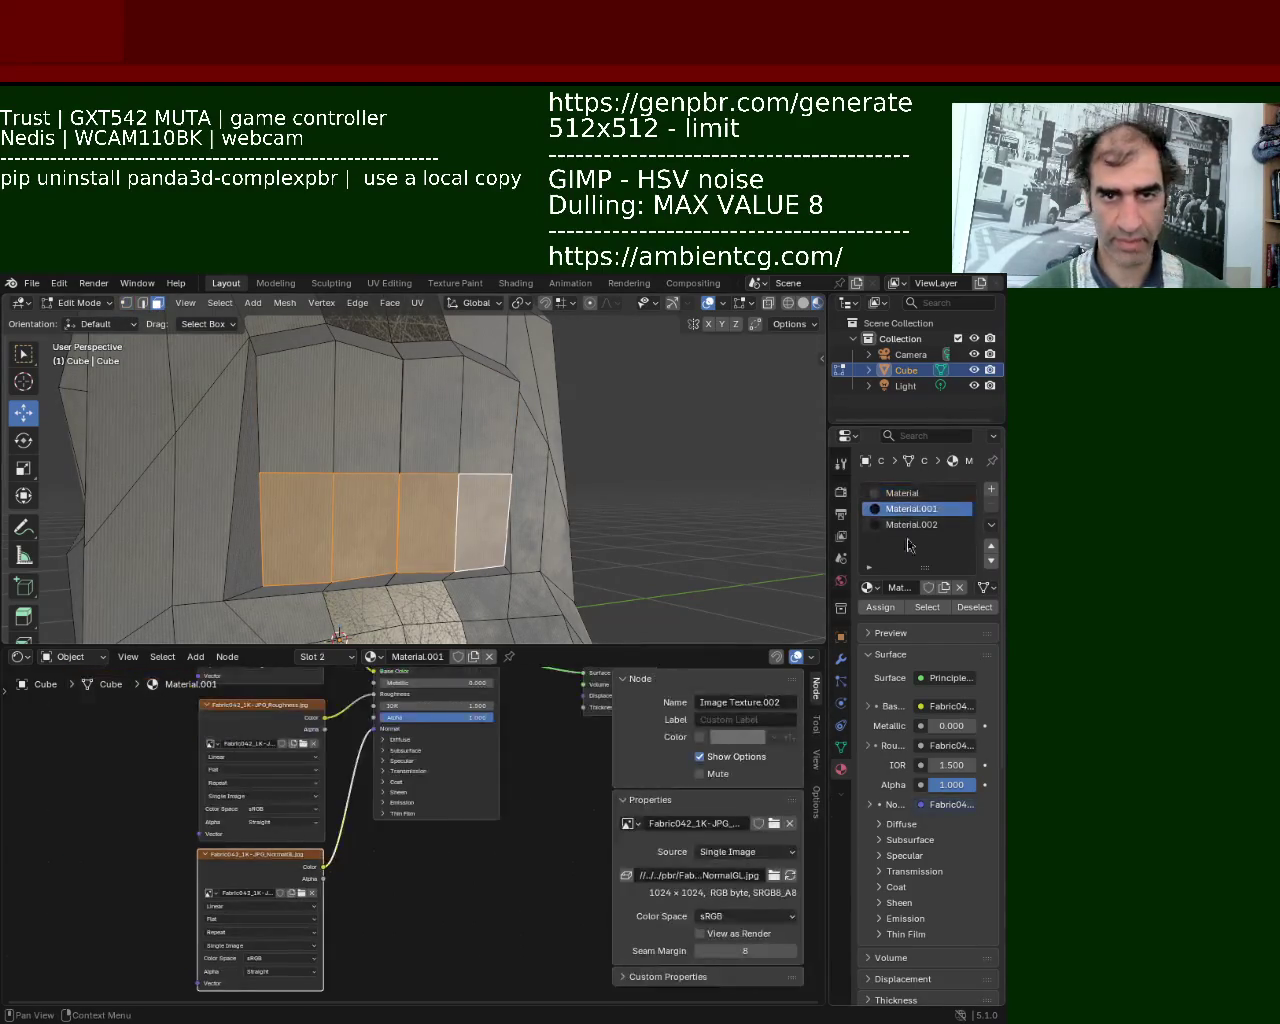
{"action": "left_click", "coordinate": [880, 607]}
Select the side box's front faces with the base Material slot chosen.
{"action": "scroll", "coordinate": [509, 466], "scroll_direction": "down", "scroll_amount": 3}
{"action": "mouse_move", "coordinate": [509, 466]}
{"action": "middle_mouse_down"}
{"action": "mouse_move", "coordinate": [368, 420]}
{"action": "mouse_move", "coordinate": [414, 443]}
{"action": "middle_mouse_up"}
{"action": "scroll", "coordinate": [491, 430], "scroll_direction": "up", "scroll_amount": 5}
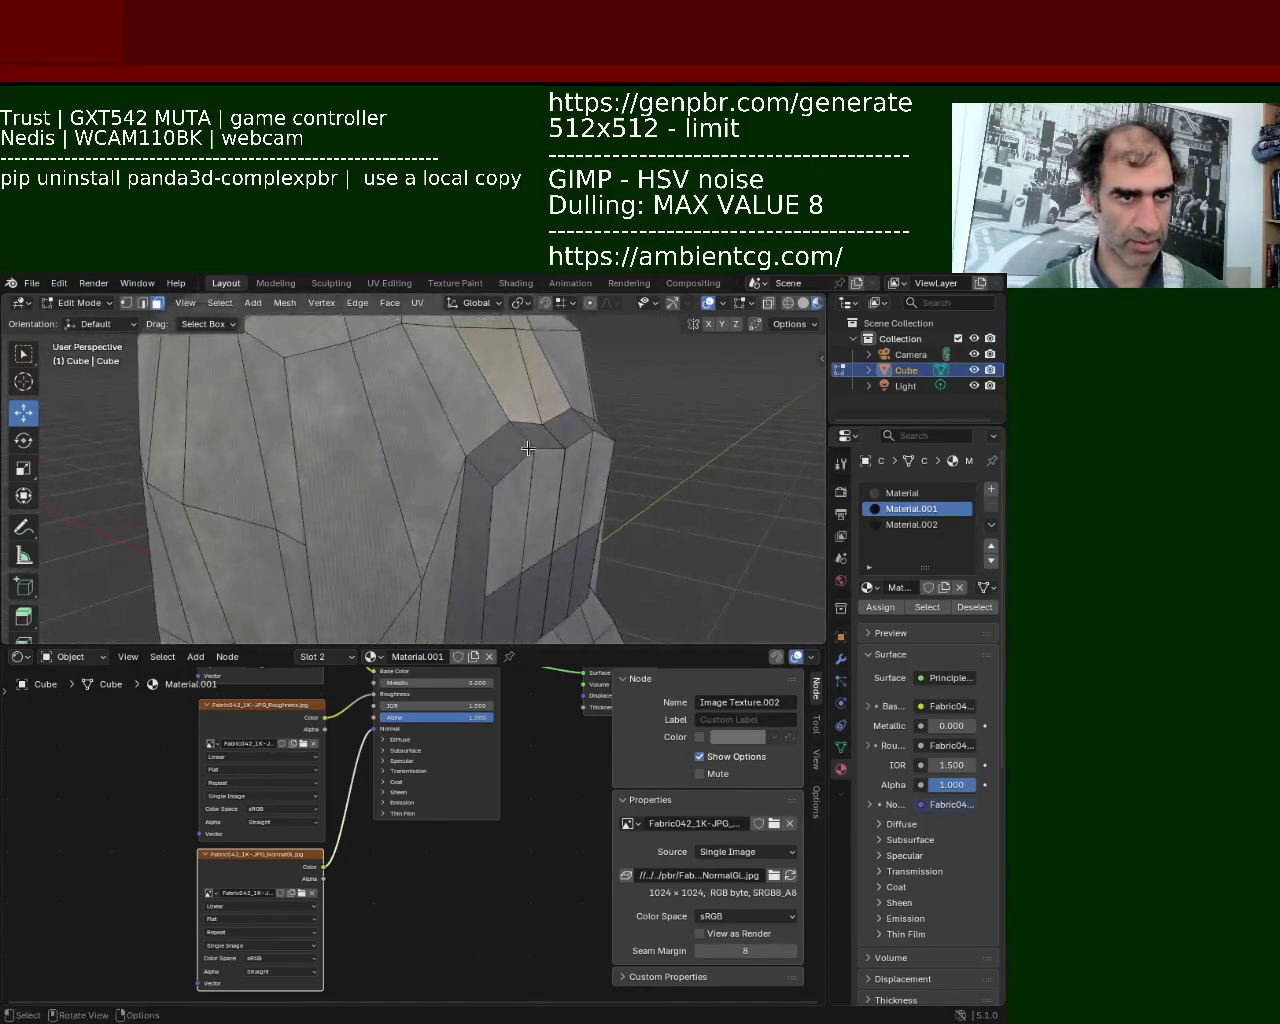
{"action": "mouse_move", "coordinate": [491, 430]}
{"action": "middle_mouse_down"}
{"action": "mouse_move", "coordinate": [415, 436]}
{"action": "mouse_move", "coordinate": [504, 460]}
{"action": "mouse_move", "coordinate": [335, 438]}
{"action": "middle_mouse_up"}
{"action": "scroll", "coordinate": [514, 424], "scroll_direction": "down", "scroll_amount": 5}
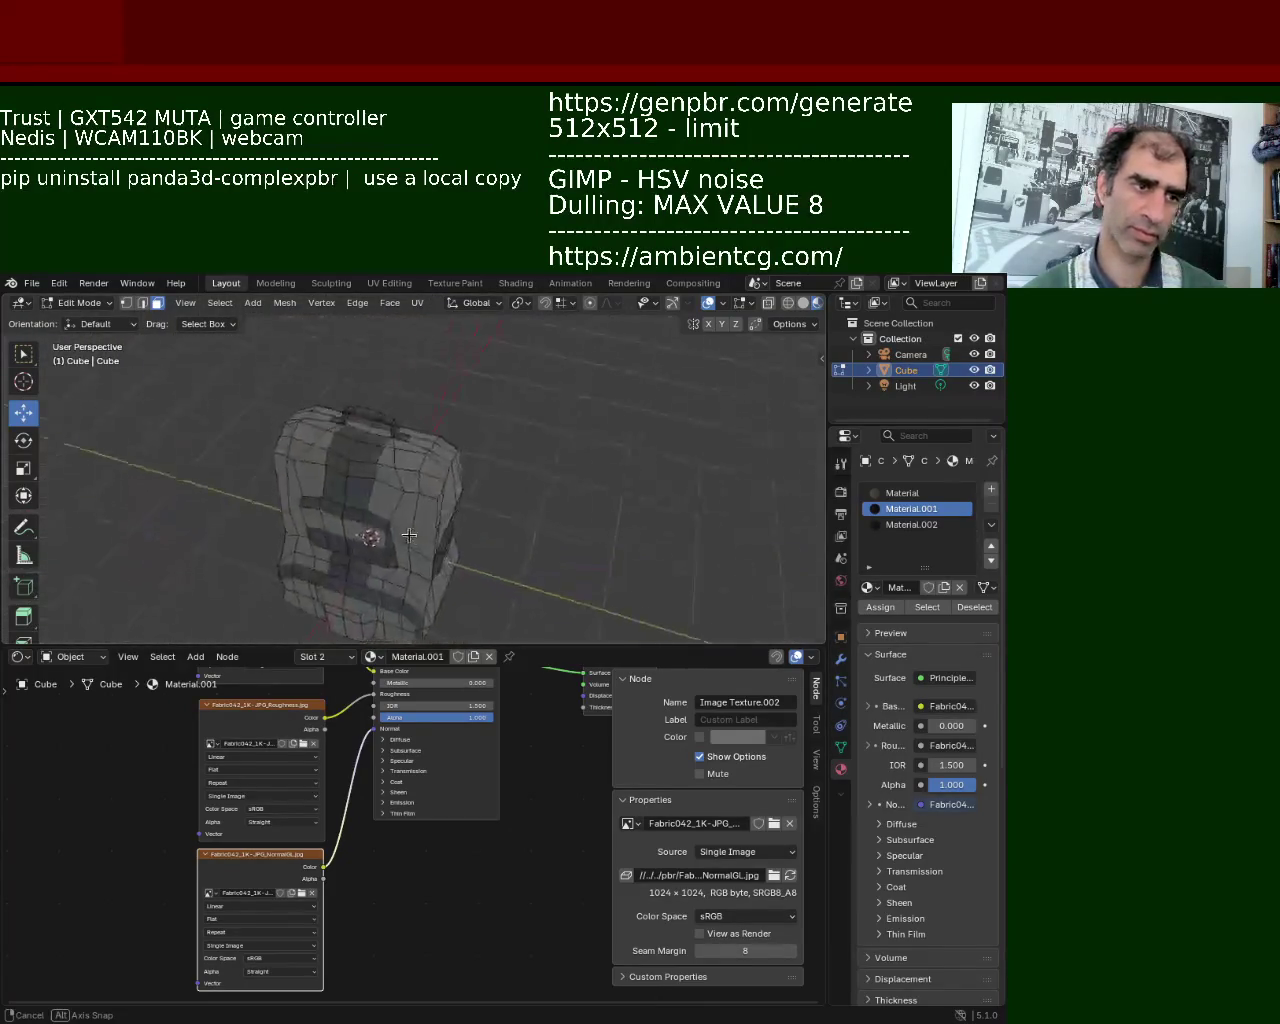
{"action": "scroll", "coordinate": [427, 500], "scroll_direction": "up", "scroll_amount": 3}
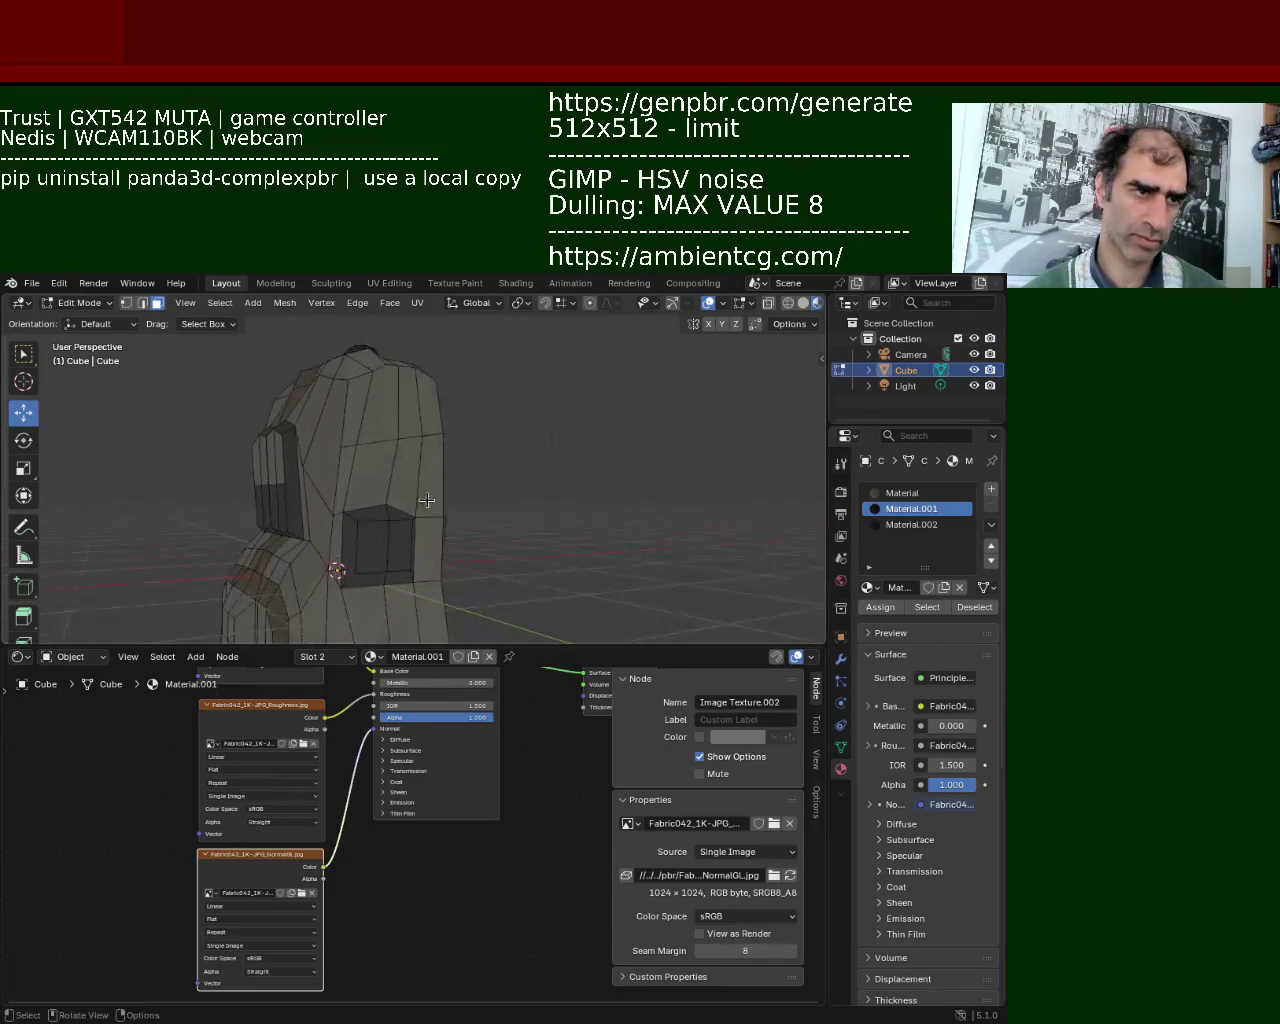
{"action": "middle_click_drag", "start_coordinate": [486, 428], "coordinate": [560, 400], "text": "shift"}
{"action": "scroll", "coordinate": [364, 548], "scroll_direction": "up", "scroll_amount": 2}
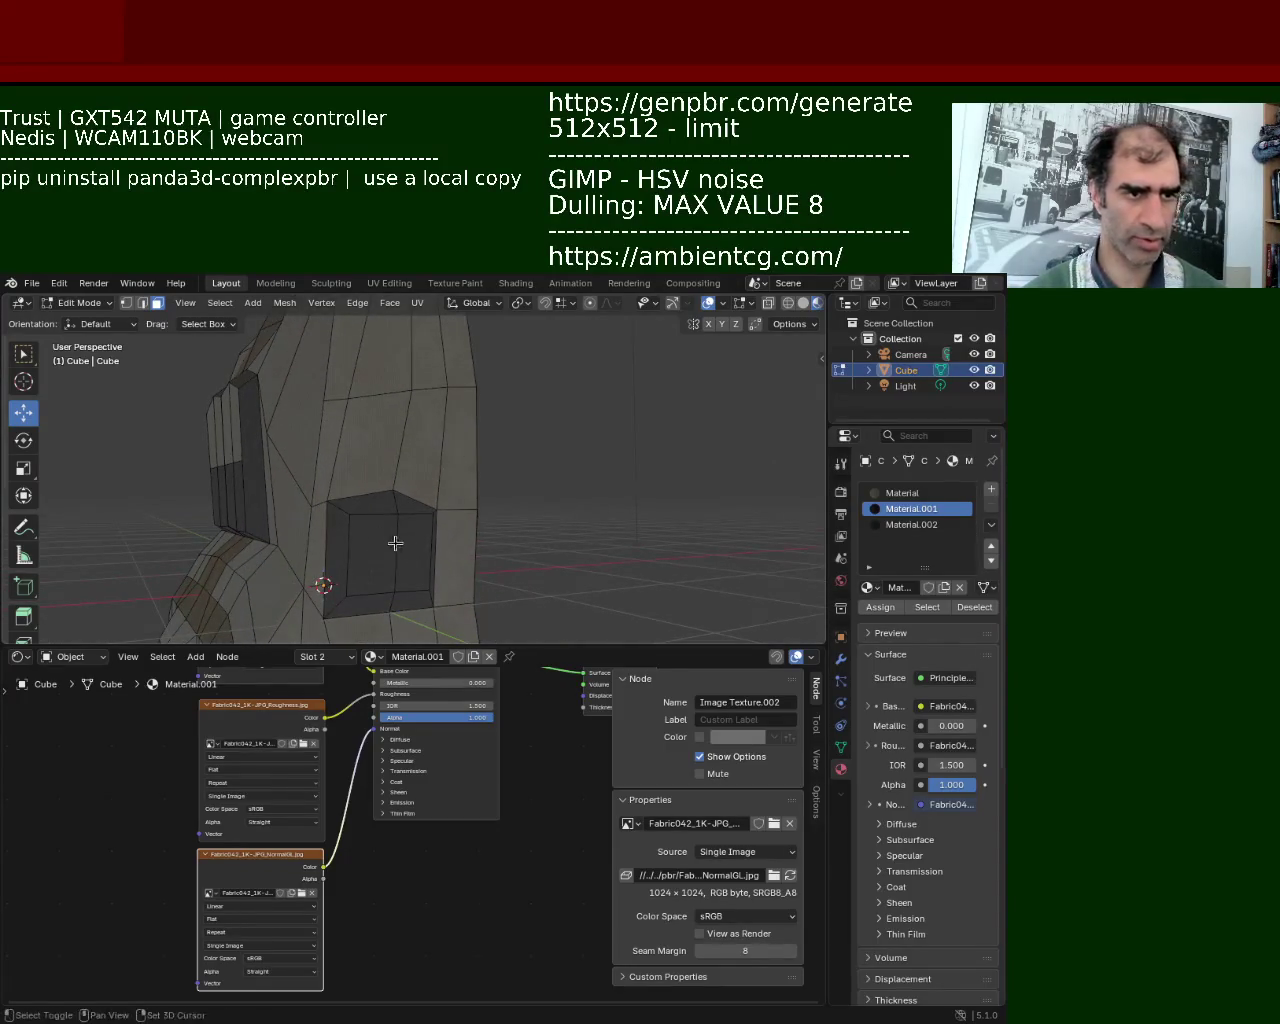
{"action": "left_click", "coordinate": [917, 493]}
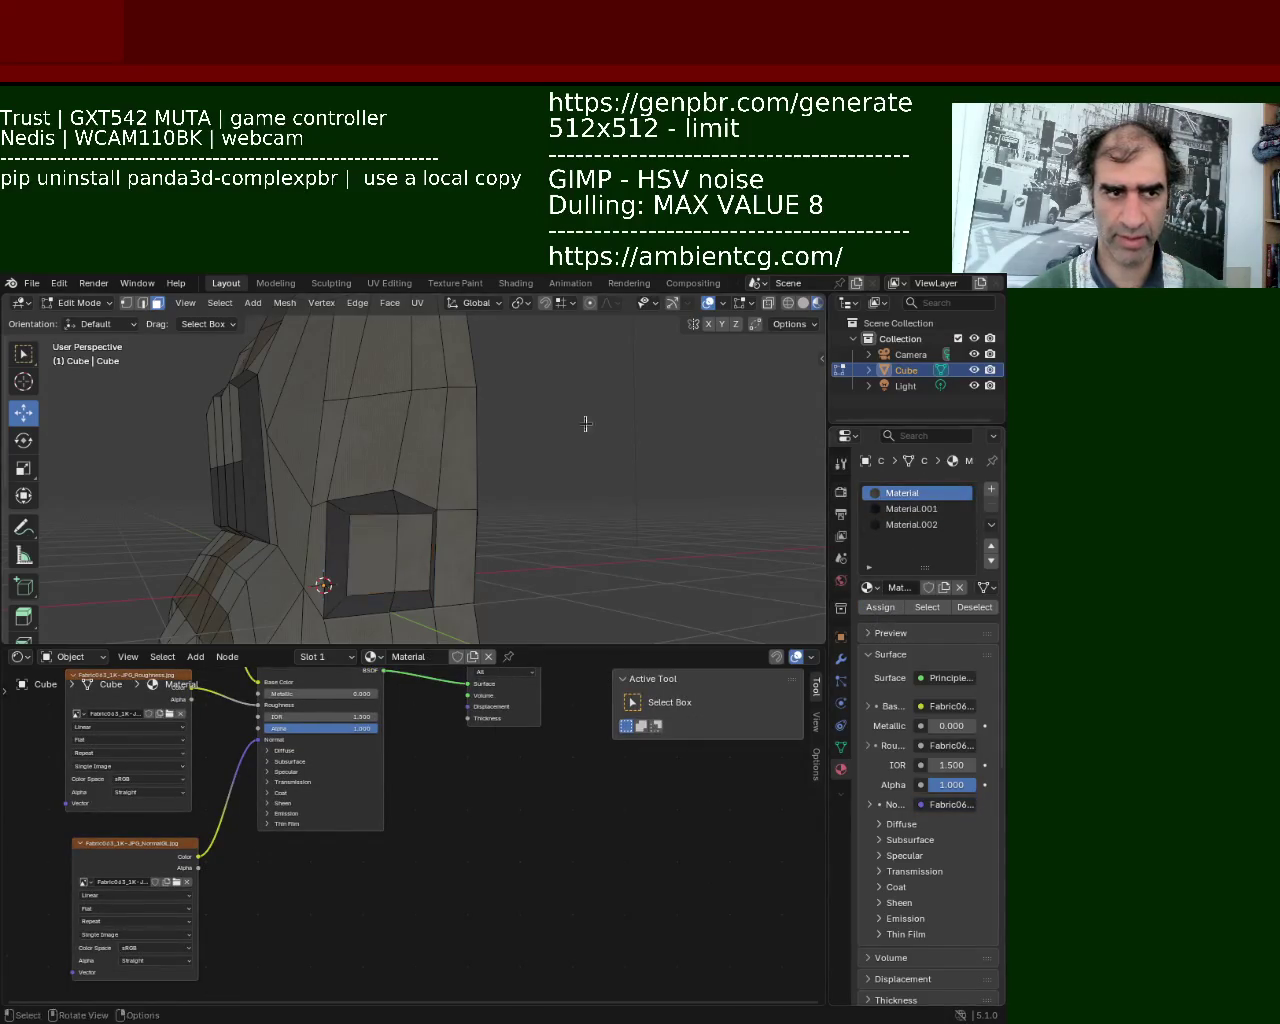
{"action": "middle_click_drag", "start_coordinate": [586, 424], "coordinate": [404, 514]}
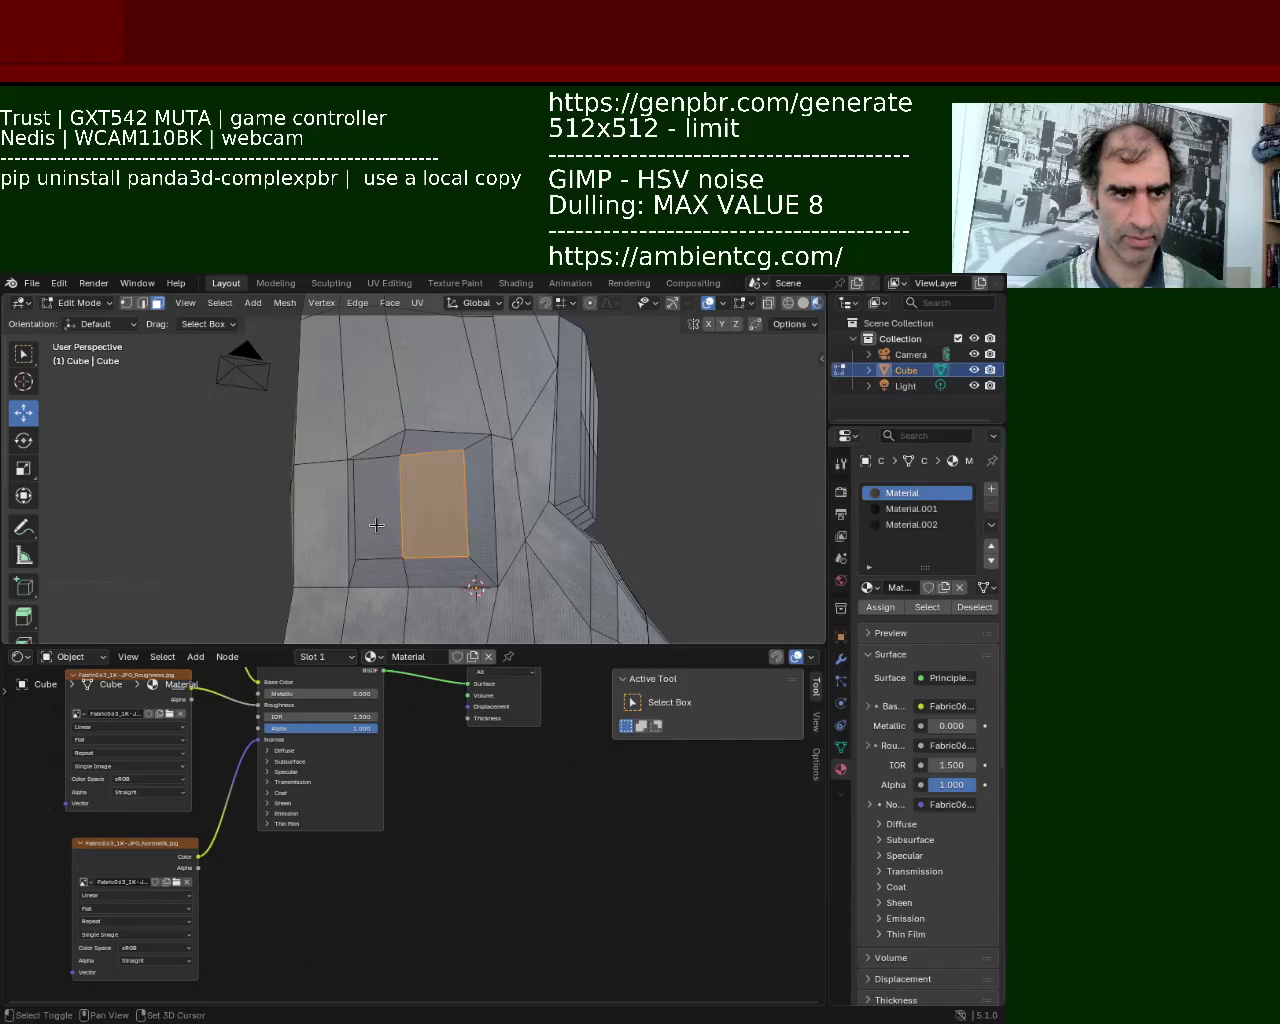
{"action": "left_click", "coordinate": [376, 525], "text": "shift"}
{"action": "left_click", "coordinate": [882, 493]}
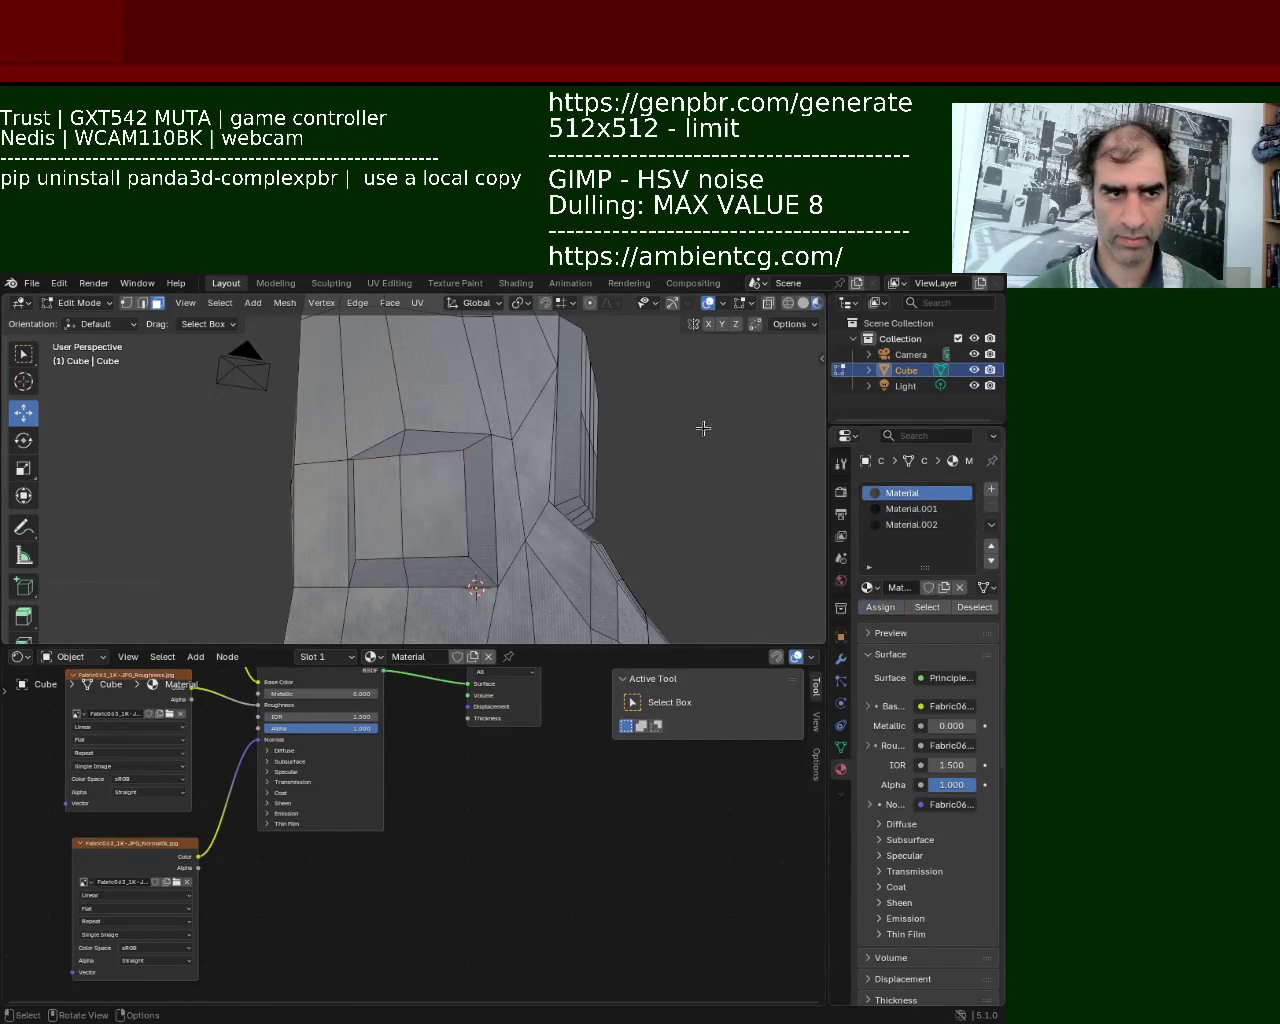
Select three front pocket faces and make Material the active slot.
{"action": "scroll", "coordinate": [727, 460], "scroll_direction": "down", "scroll_amount": 5}
{"action": "mouse_move", "coordinate": [727, 460]}
{"action": "middle_mouse_down"}
{"action": "mouse_move", "coordinate": [290, 471]}
{"action": "mouse_move", "coordinate": [529, 451]}
{"action": "mouse_move", "coordinate": [446, 434]}
{"action": "middle_mouse_up"}
{"action": "scroll", "coordinate": [420, 480], "scroll_direction": "up", "scroll_amount": 3}
{"action": "scroll", "coordinate": [420, 480], "scroll_direction": "up", "scroll_amount": 2}
{"action": "left_click", "coordinate": [413, 505]}
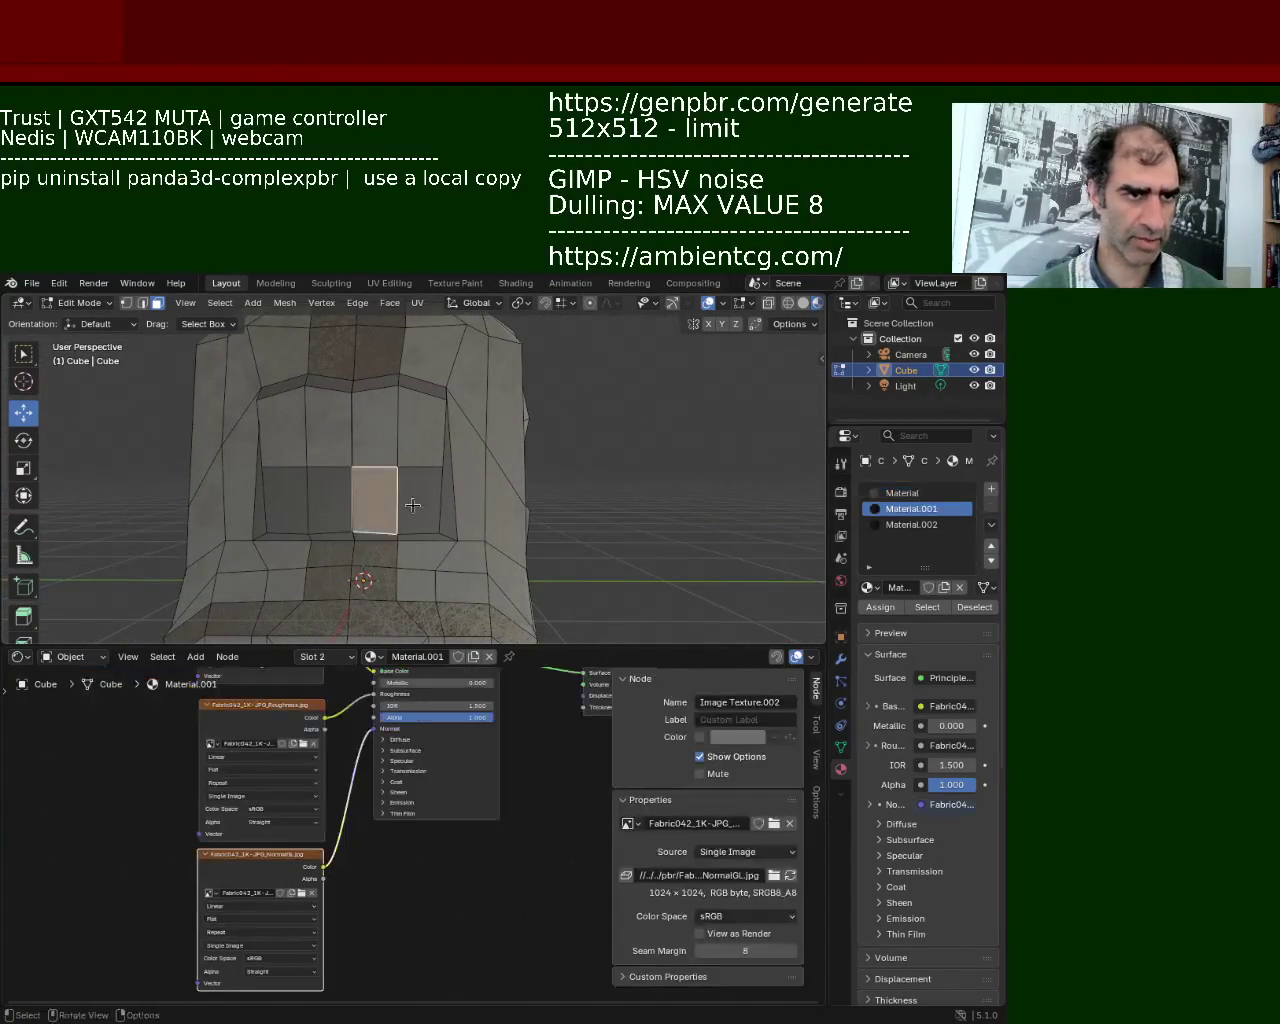
{"action": "left_click", "coordinate": [315, 512], "text": "shift"}
{"action": "left_click", "coordinate": [289, 510], "text": "shift"}
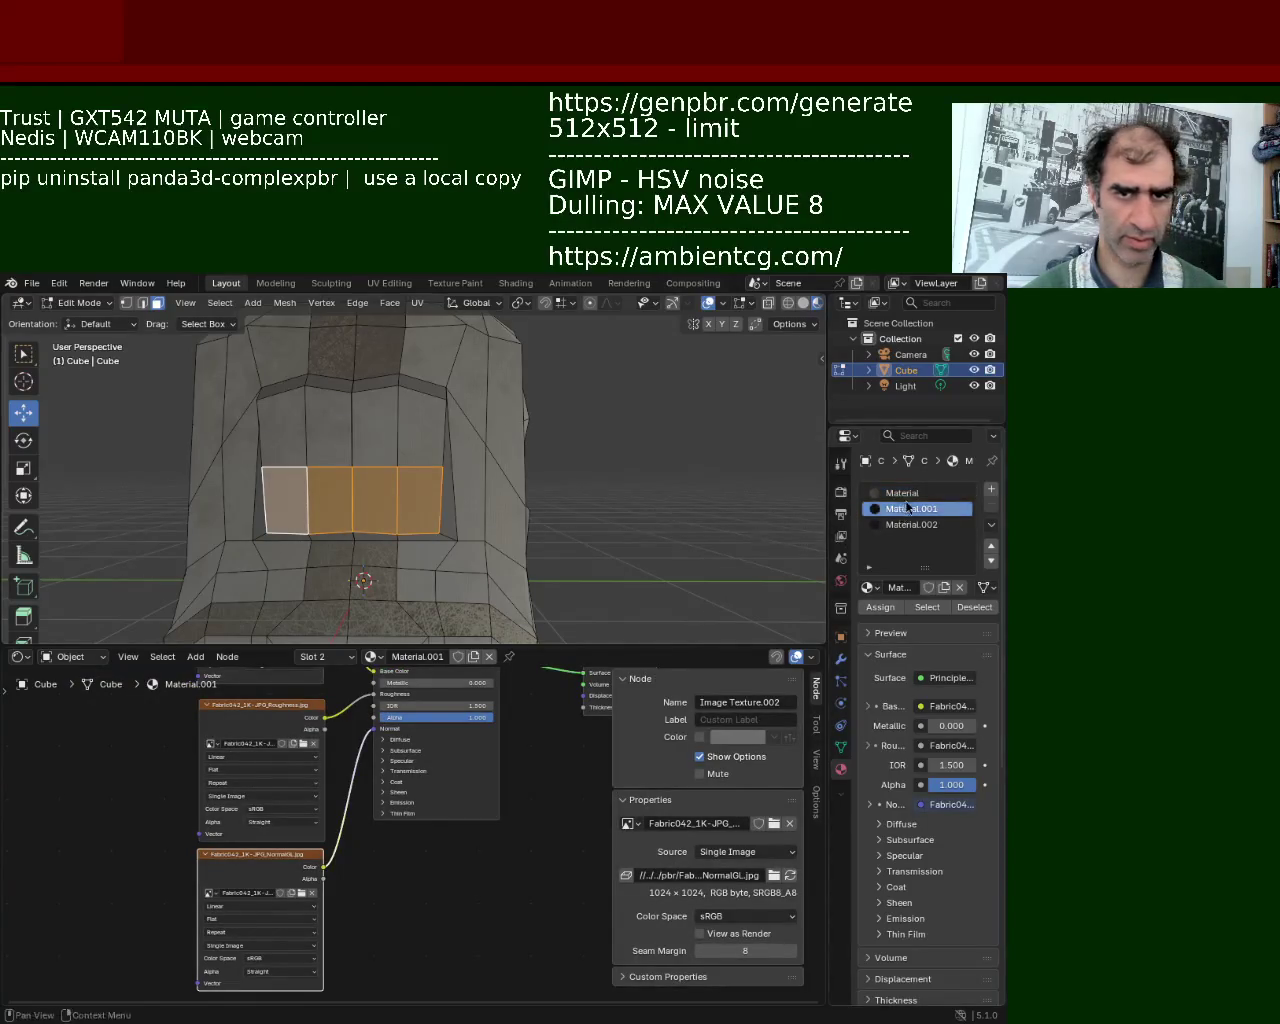
{"action": "left_click", "coordinate": [905, 494]}
Select two faces at the pocket's top edge with Material.001 active.
{"action": "scroll", "coordinate": [650, 430], "scroll_direction": "down", "scroll_amount": 6}
{"action": "mouse_move", "coordinate": [583, 406]}
{"action": "middle_mouse_down"}
{"action": "mouse_move", "coordinate": [620, 414]}
{"action": "mouse_move", "coordinate": [316, 456]}
{"action": "mouse_move", "coordinate": [440, 427]}
{"action": "mouse_move", "coordinate": [401, 528]}
{"action": "middle_mouse_up"}
{"action": "scroll", "coordinate": [497, 440], "scroll_direction": "up", "scroll_amount": 5}
{"action": "scroll", "coordinate": [480, 444], "scroll_direction": "up", "scroll_amount": 2}
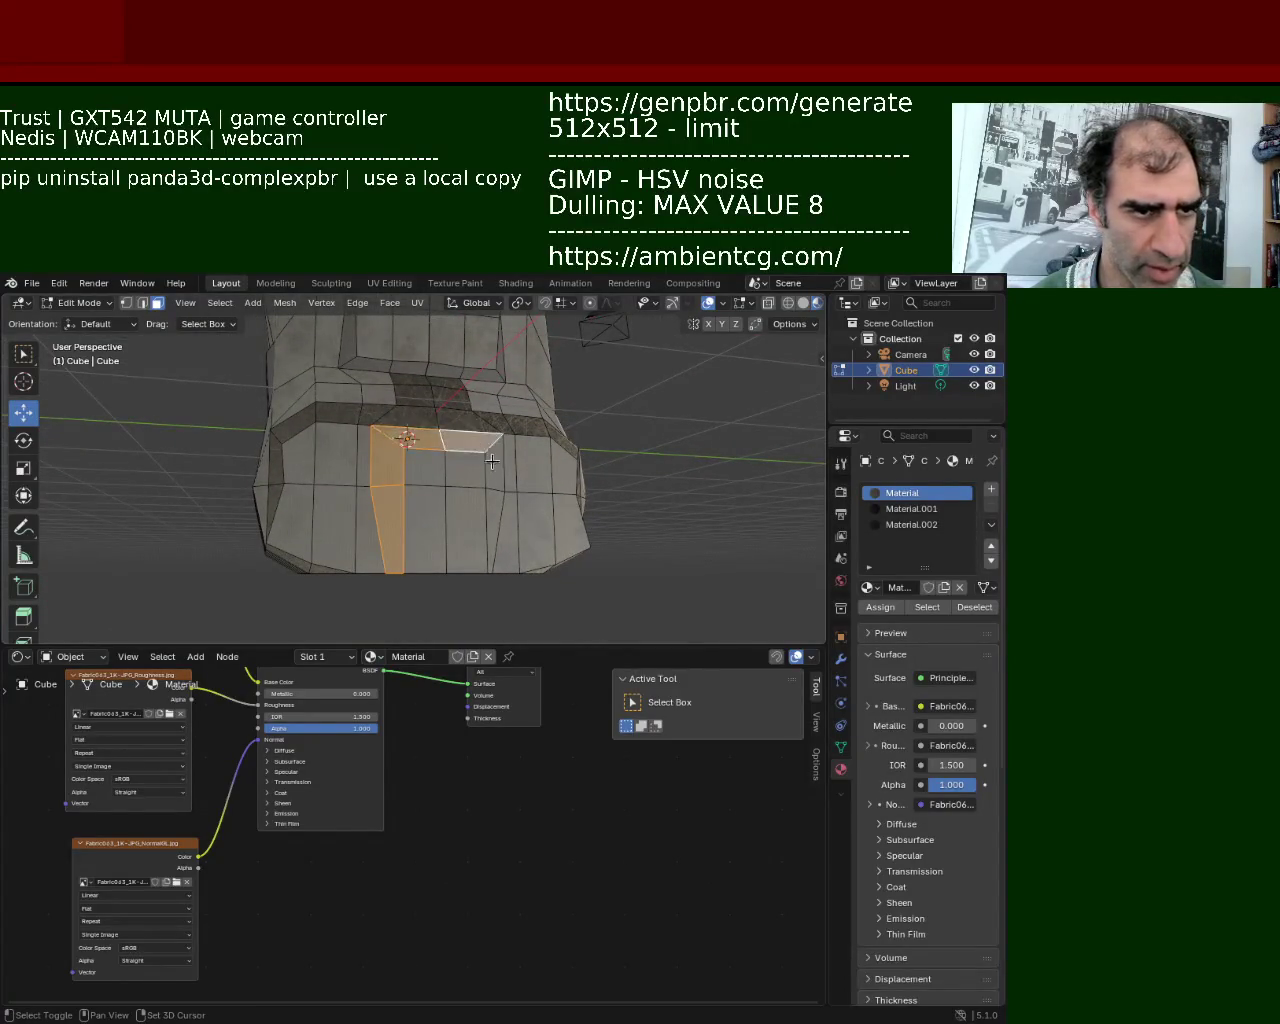
{"action": "left_click", "coordinate": [885, 508]}
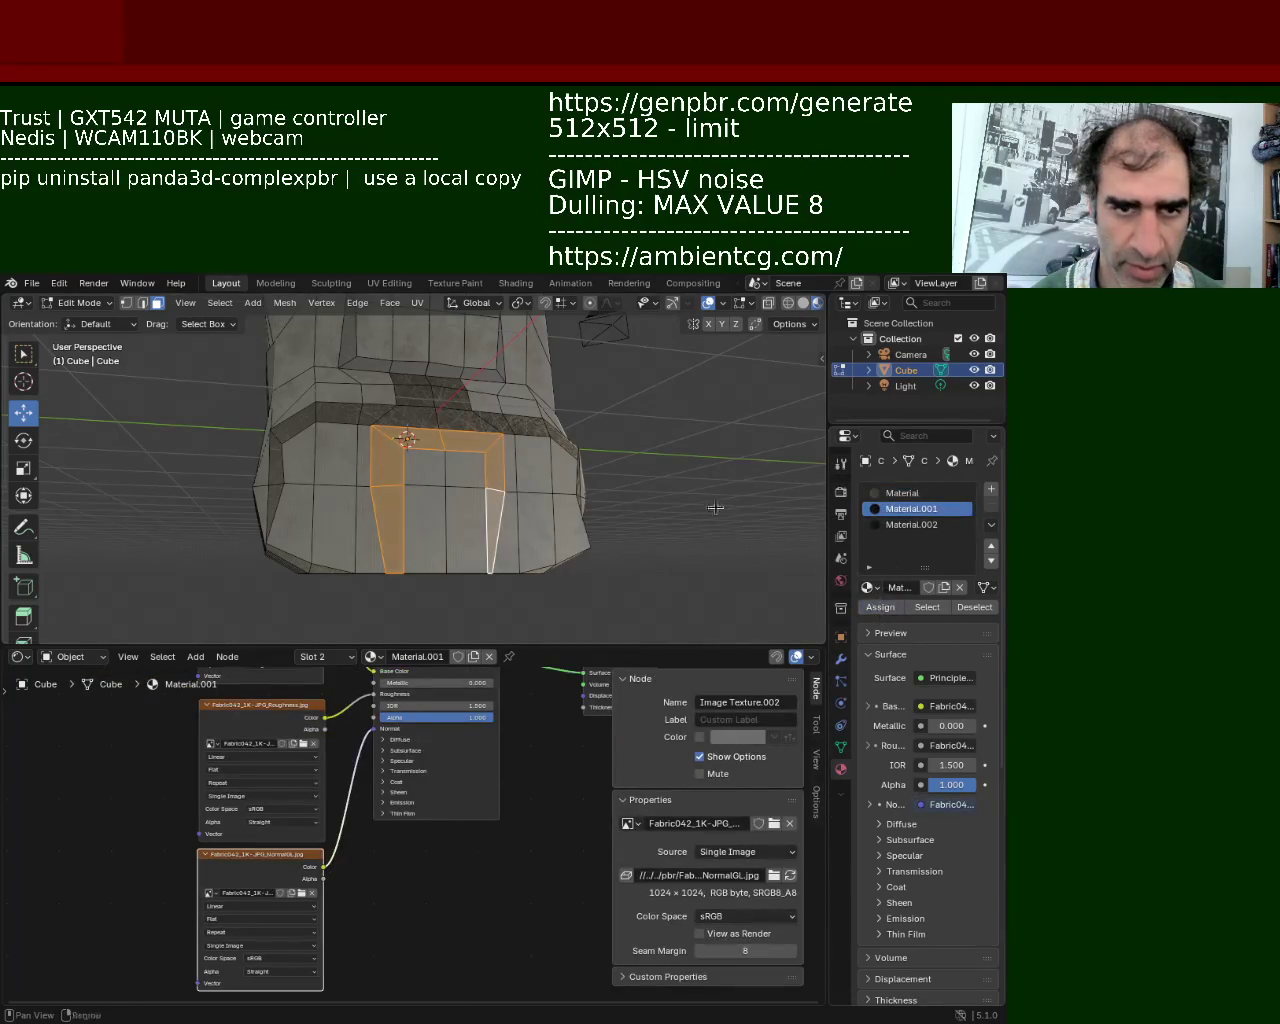
{"action": "mouse_move", "coordinate": [603, 369]}
{"action": "middle_mouse_down"}
{"action": "mouse_move", "coordinate": [386, 415]}
{"action": "mouse_move", "coordinate": [483, 378]}
{"action": "mouse_move", "coordinate": [471, 365]}
{"action": "middle_mouse_up"}
{"action": "scroll", "coordinate": [386, 415], "scroll_direction": "up", "scroll_amount": 5}
{"action": "left_click", "coordinate": [379, 441]}
{"action": "left_click", "coordinate": [460, 444], "text": "shift"}
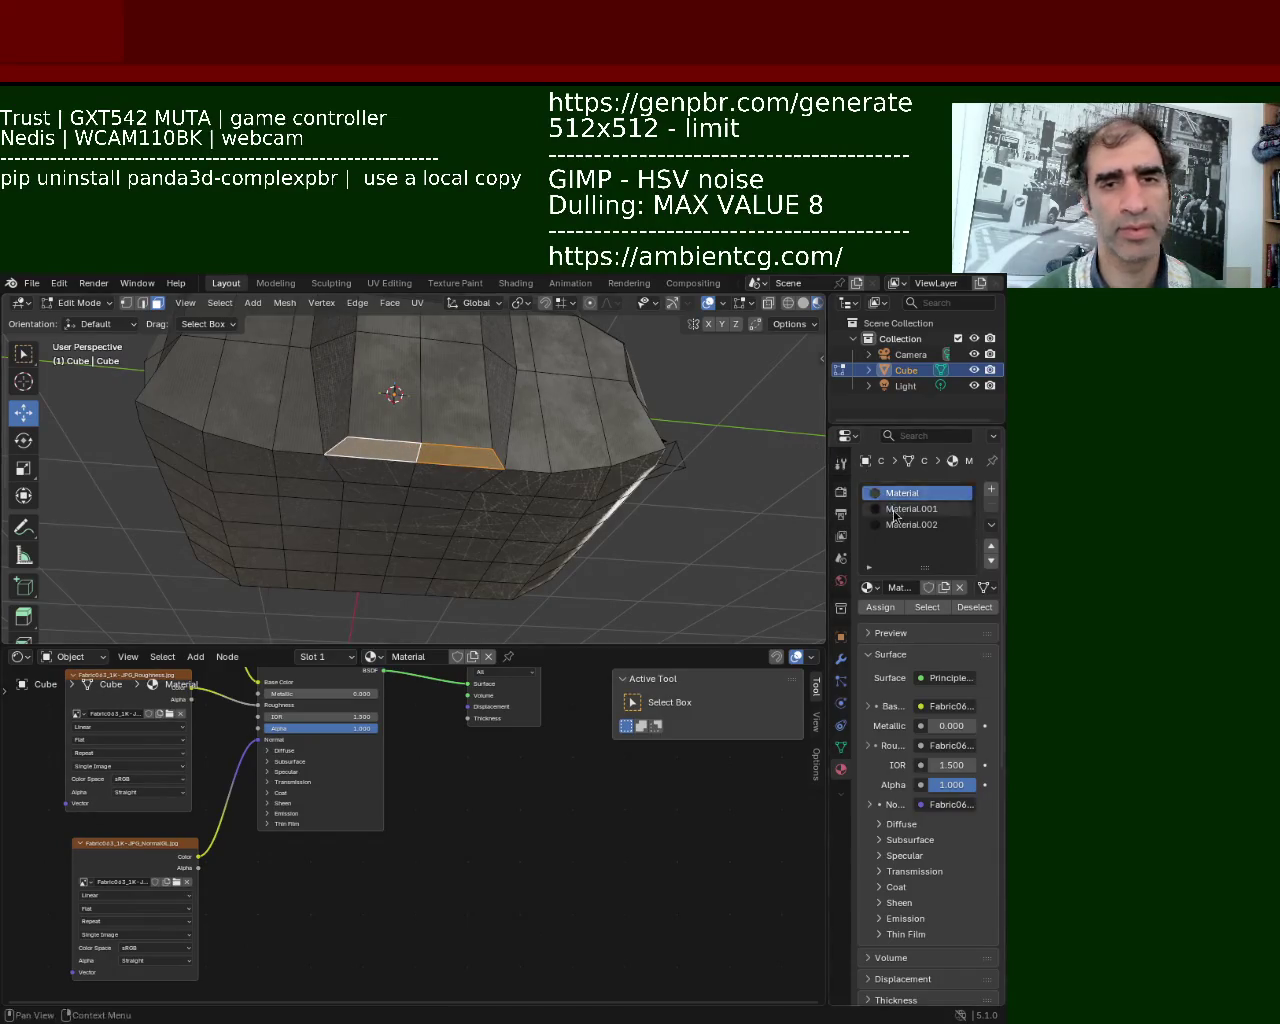
{"action": "left_click", "coordinate": [896, 510]}
Turn off viewport overlays to view the textured backpack without wireframe.
{"action": "scroll", "coordinate": [600, 475], "scroll_direction": "down", "scroll_amount": 6}
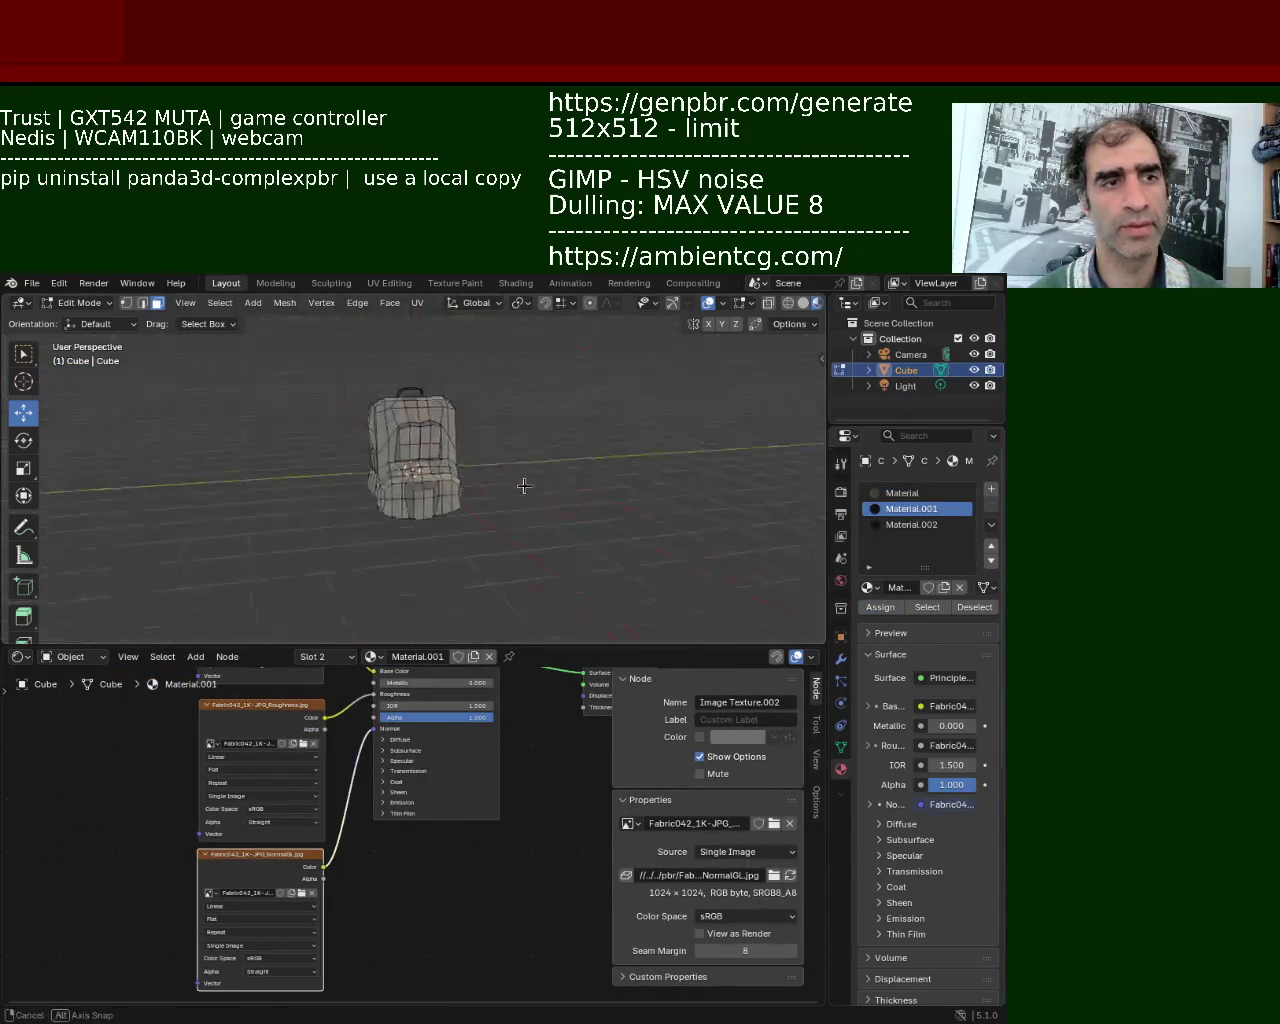
{"action": "scroll", "coordinate": [523, 486], "scroll_direction": "up", "scroll_amount": 6}
{"action": "mouse_move", "coordinate": [449, 423]}
{"action": "middle_mouse_down"}
{"action": "mouse_move", "coordinate": [469, 457]}
{"action": "mouse_move", "coordinate": [523, 486]}
{"action": "mouse_move", "coordinate": [586, 491]}
{"action": "middle_mouse_up"}
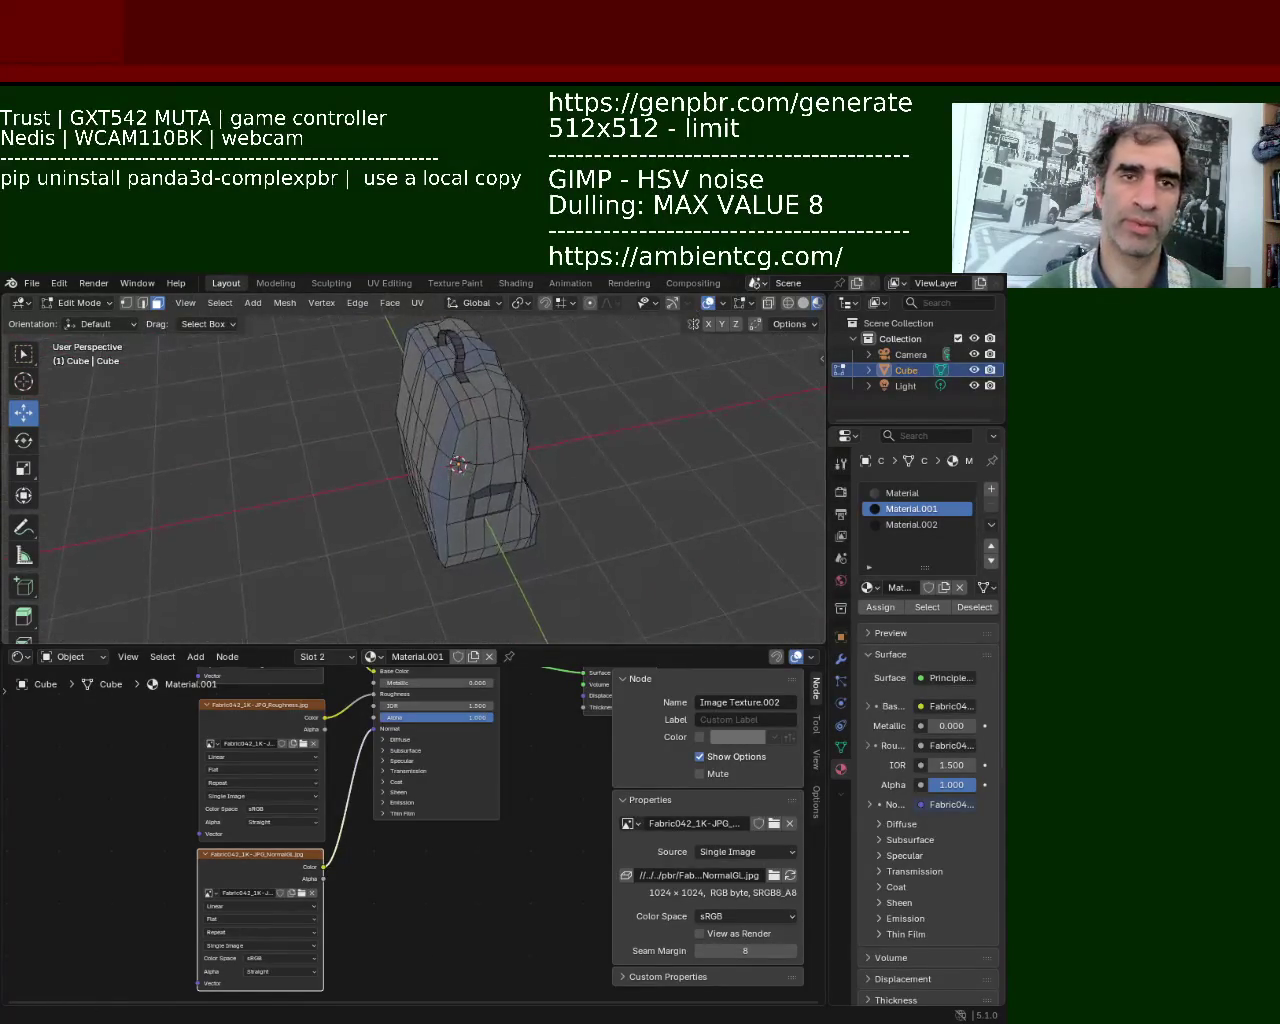
{"action": "left_click", "coordinate": [707, 302]}
{"action": "mouse_move", "coordinate": [620, 374]}
{"action": "middle_mouse_down"}
{"action": "mouse_move", "coordinate": [589, 551]}
{"action": "mouse_move", "coordinate": [603, 511]}
{"action": "mouse_move", "coordinate": [520, 526]}
{"action": "mouse_move", "coordinate": [353, 402]}
{"action": "mouse_move", "coordinate": [286, 449]}
{"action": "mouse_move", "coordinate": [234, 406]}
{"action": "mouse_move", "coordinate": [266, 363]}
{"action": "mouse_move", "coordinate": [309, 476]}
{"action": "mouse_move", "coordinate": [196, 448]}
{"action": "middle_mouse_up"}
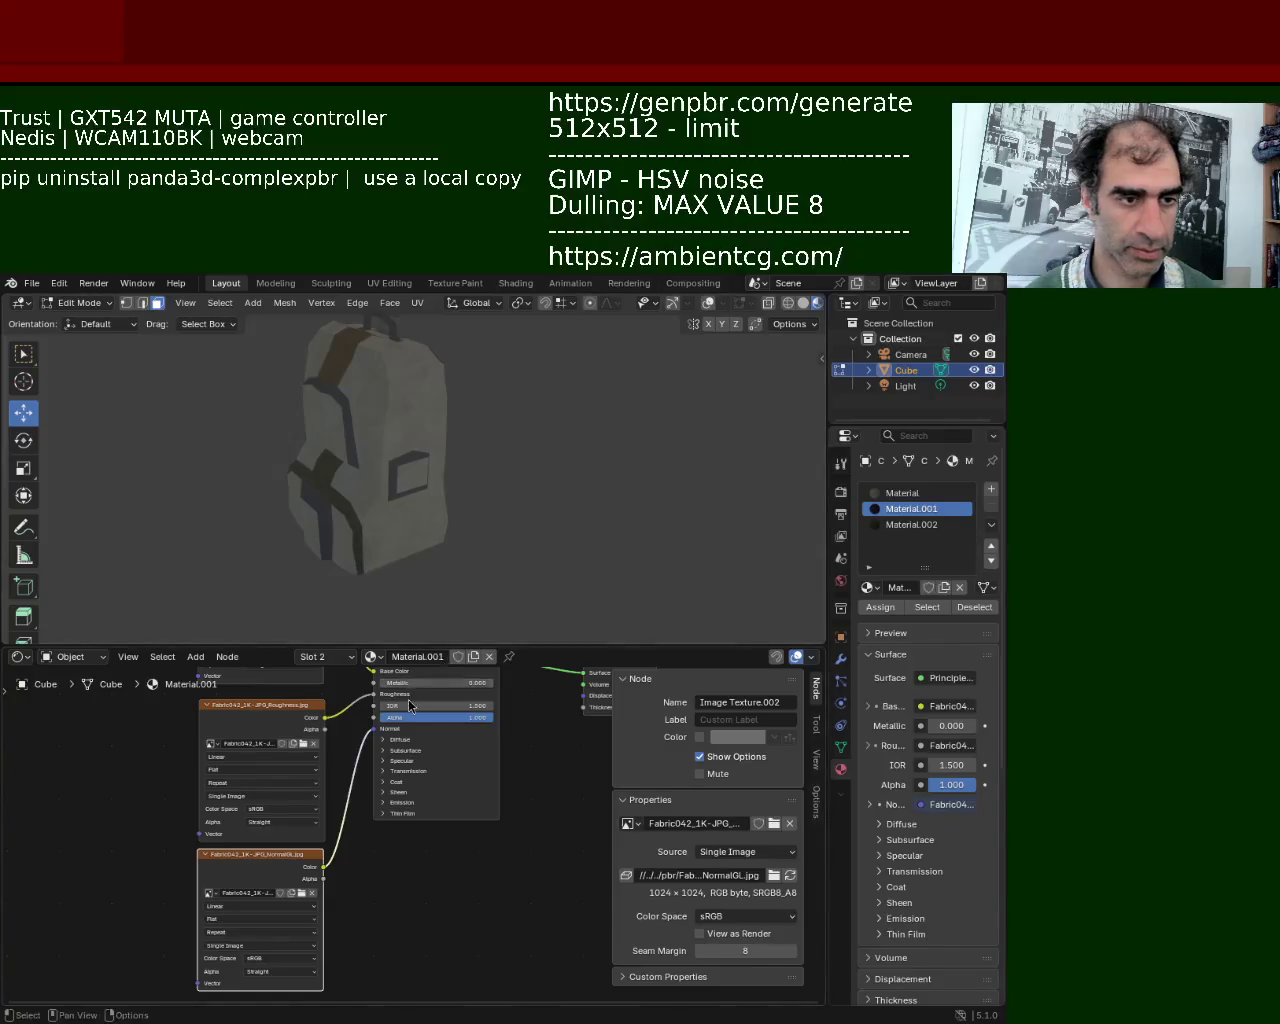
Add a fourth, empty slot to the backpack's material slot list.
{"action": "left_click", "coordinate": [991, 490]}
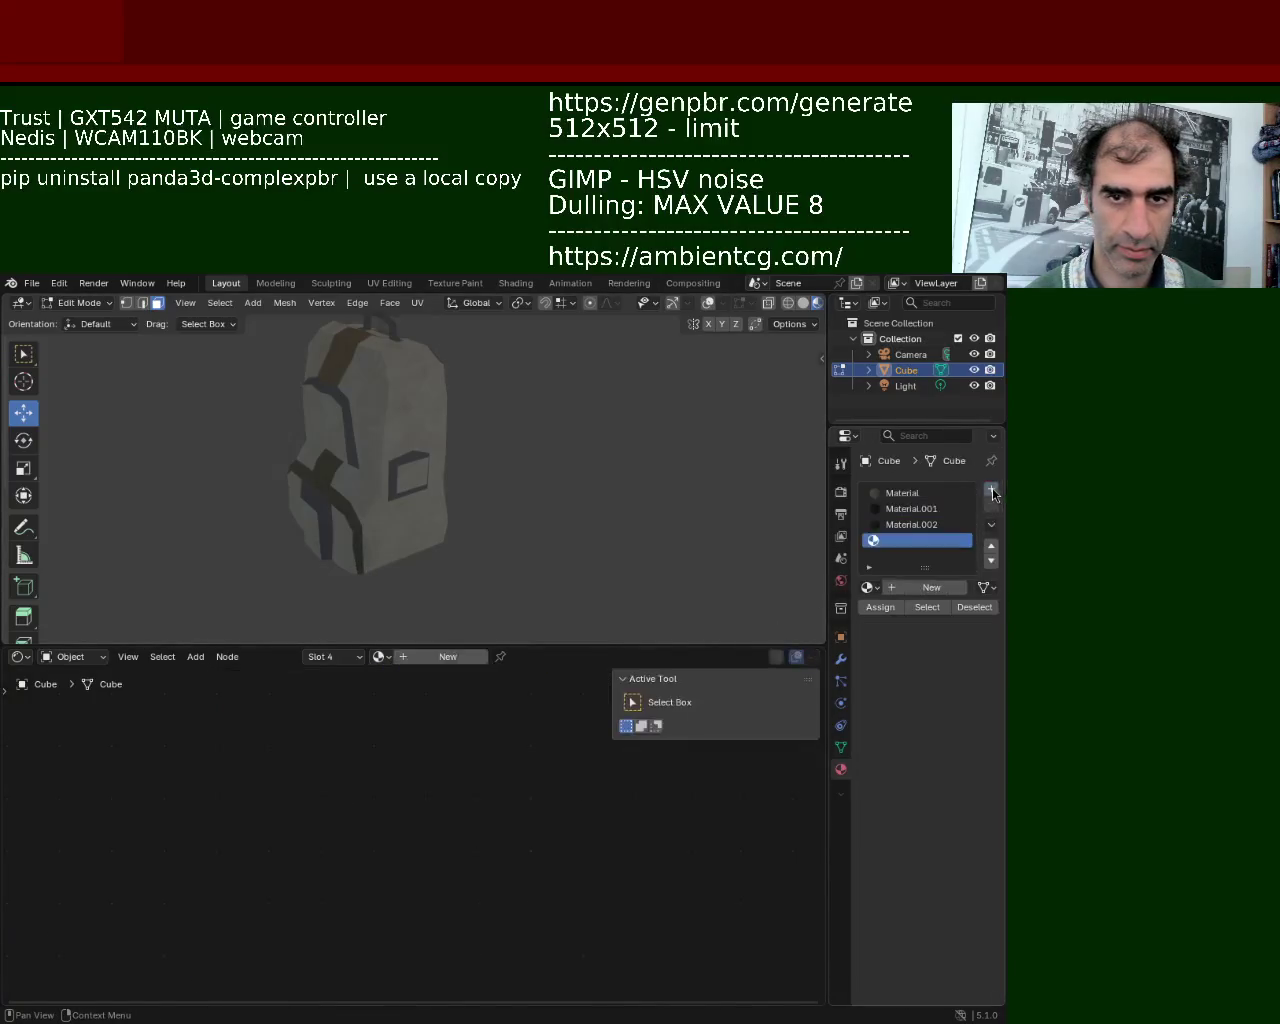
Create Material.003 in the new slot and add three Image Texture nodes.
{"action": "left_click", "coordinate": [925, 588]}
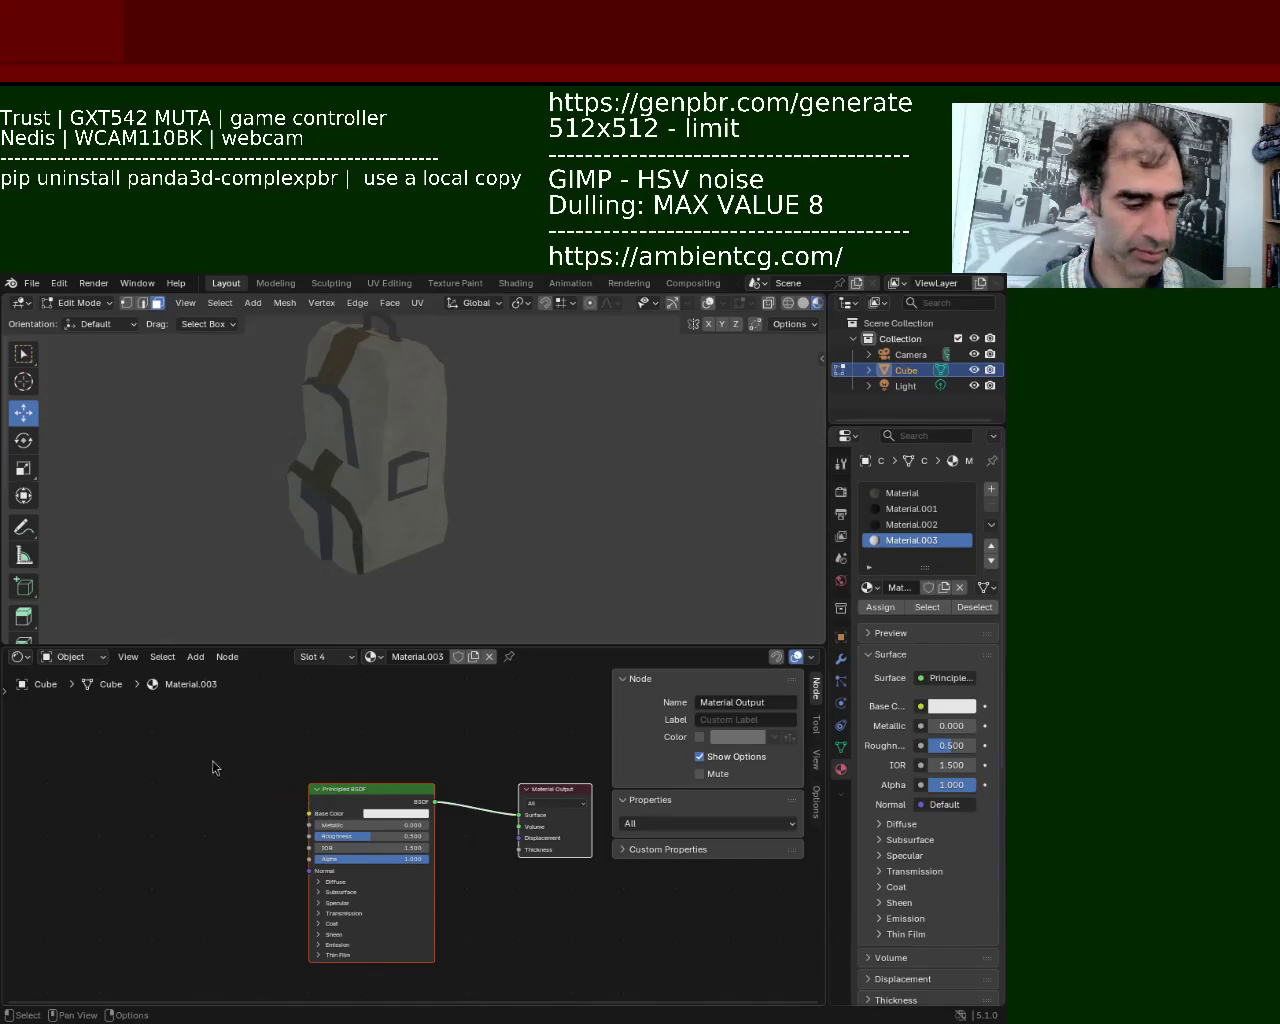
{"action": "key", "text": "shift+a"}
{"action": "type", "text": "ima"}
{"action": "key", "text": "Return"}
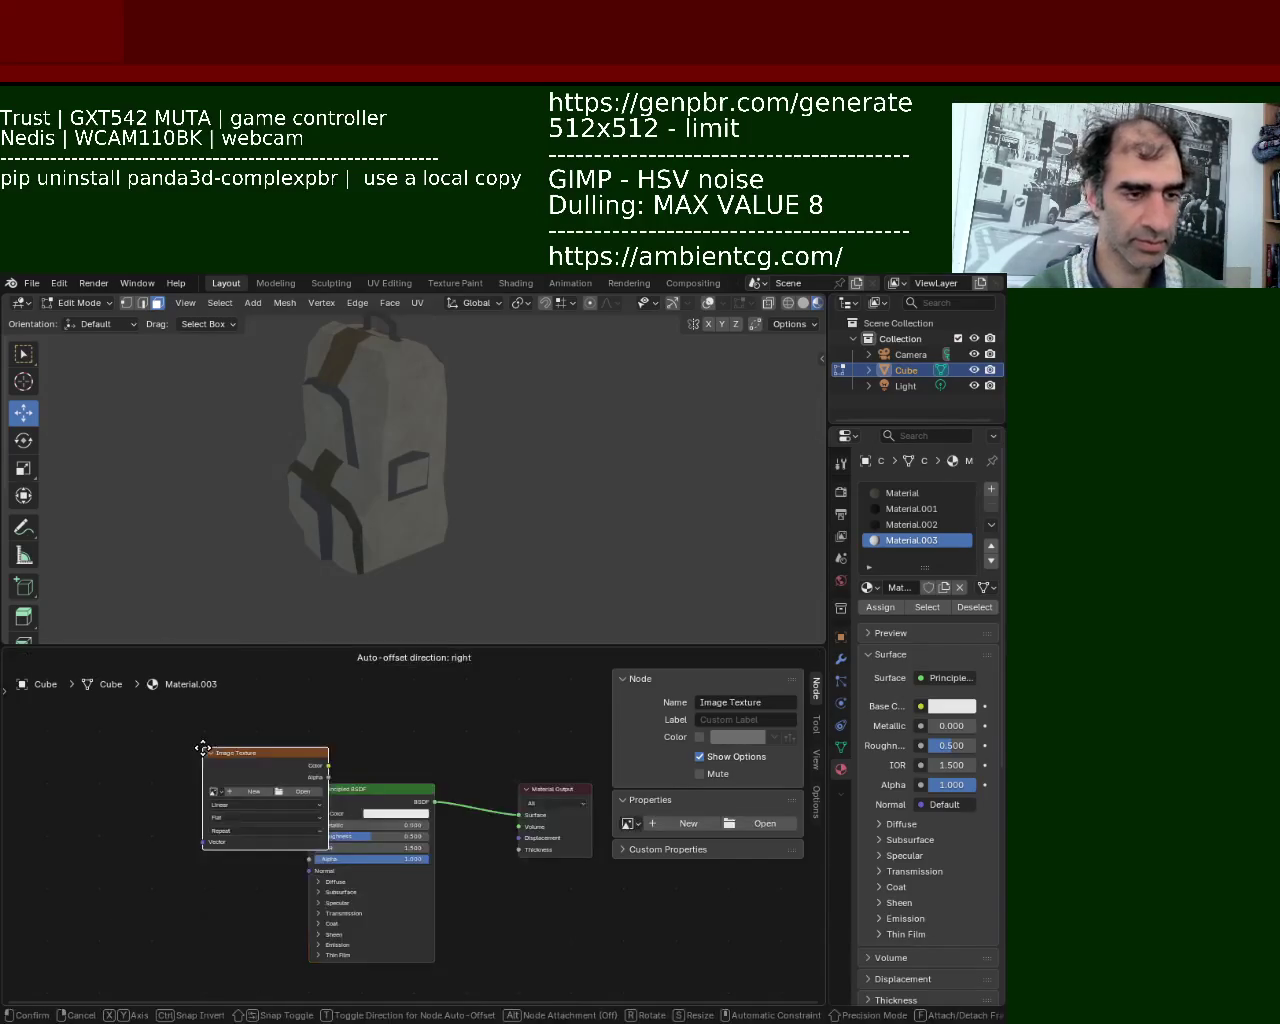
{"action": "left_click", "coordinate": [84, 730]}
{"action": "key", "text": "ctrl+c"}
{"action": "key", "text": "ctrl+v"}
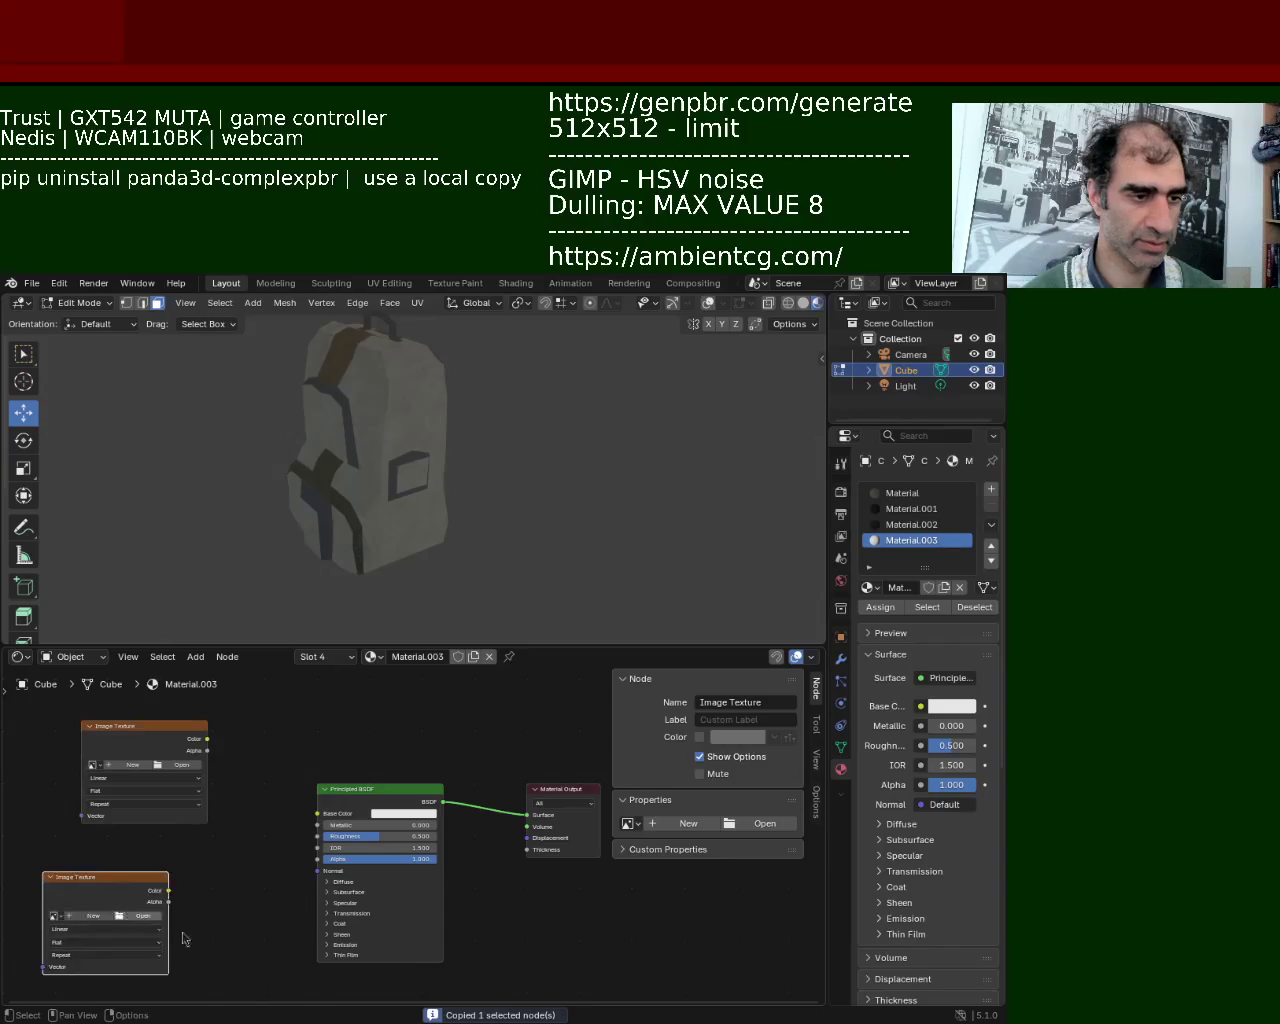
{"action": "key", "text": "ctrl+v"}
Wire the Fabric005 textures into the BSDF's Base Color, Roughness and Normal inputs.
{"action": "left_click_drag", "start_coordinate": [207, 740], "coordinate": [317, 813]}
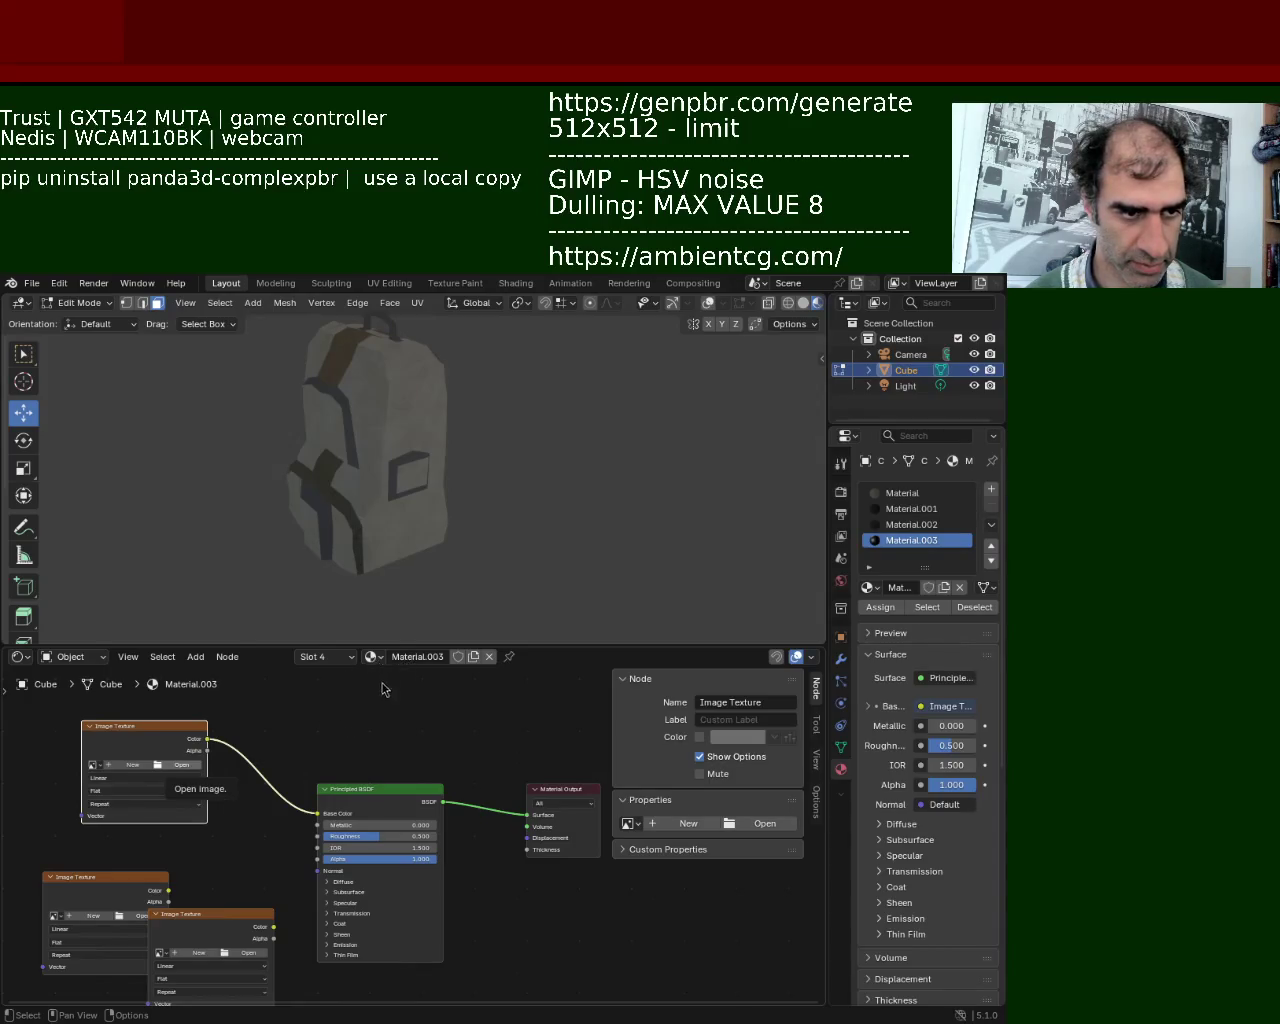
{"action": "mouse_move", "coordinate": [168, 890]}
{"action": "left_mouse_down"}
{"action": "mouse_move", "coordinate": [270, 866]}
{"action": "mouse_move", "coordinate": [318, 836]}
{"action": "left_mouse_up"}
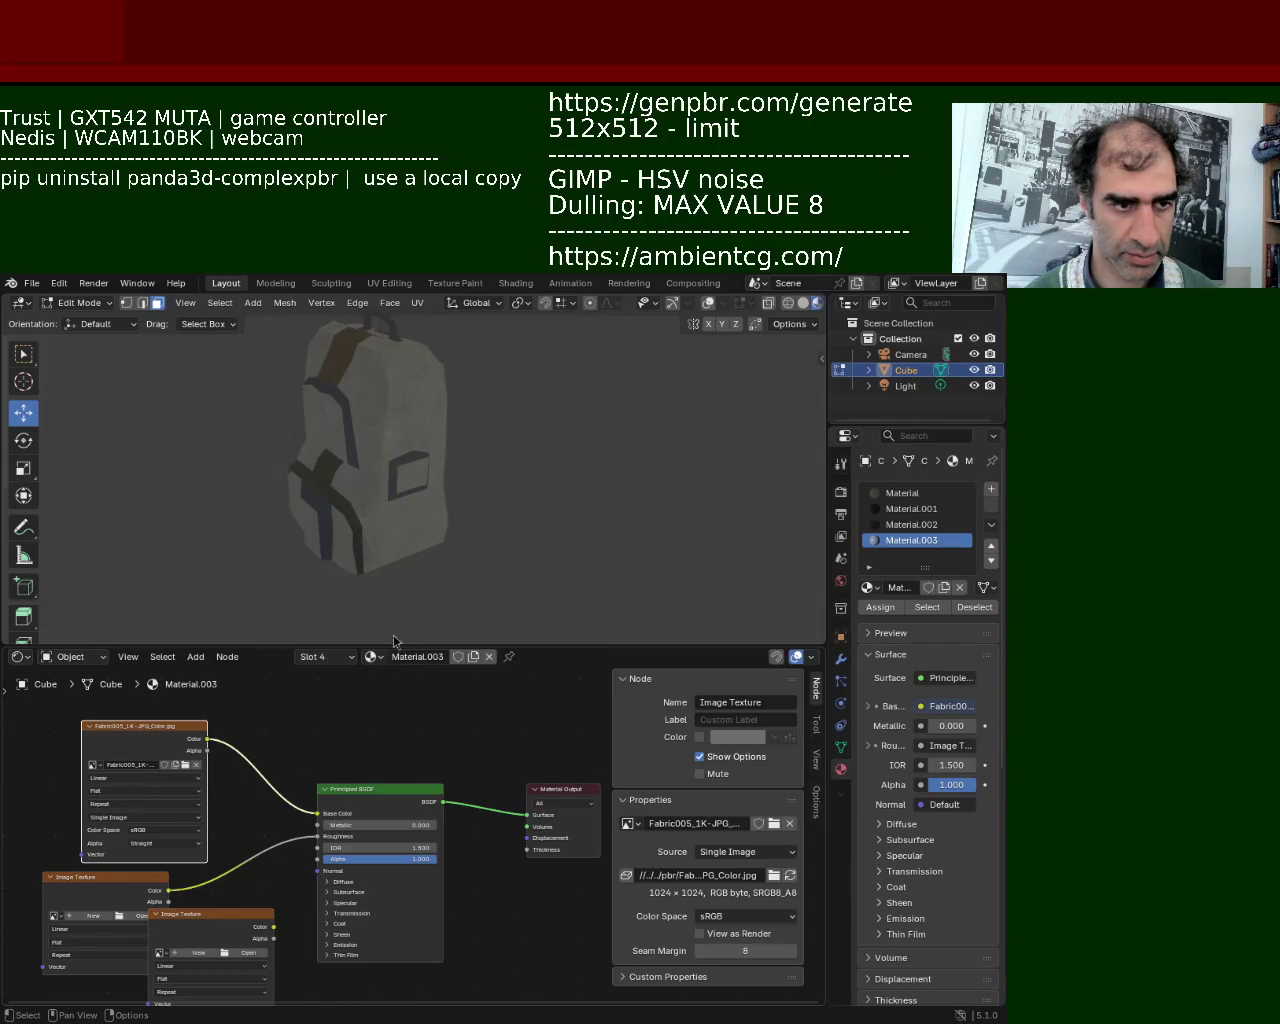
{"action": "mouse_move", "coordinate": [250, 918]}
{"action": "left_mouse_down"}
{"action": "mouse_move", "coordinate": [215, 876]}
{"action": "mouse_move", "coordinate": [207, 890]}
{"action": "mouse_move", "coordinate": [384, 725]}
{"action": "left_mouse_up"}
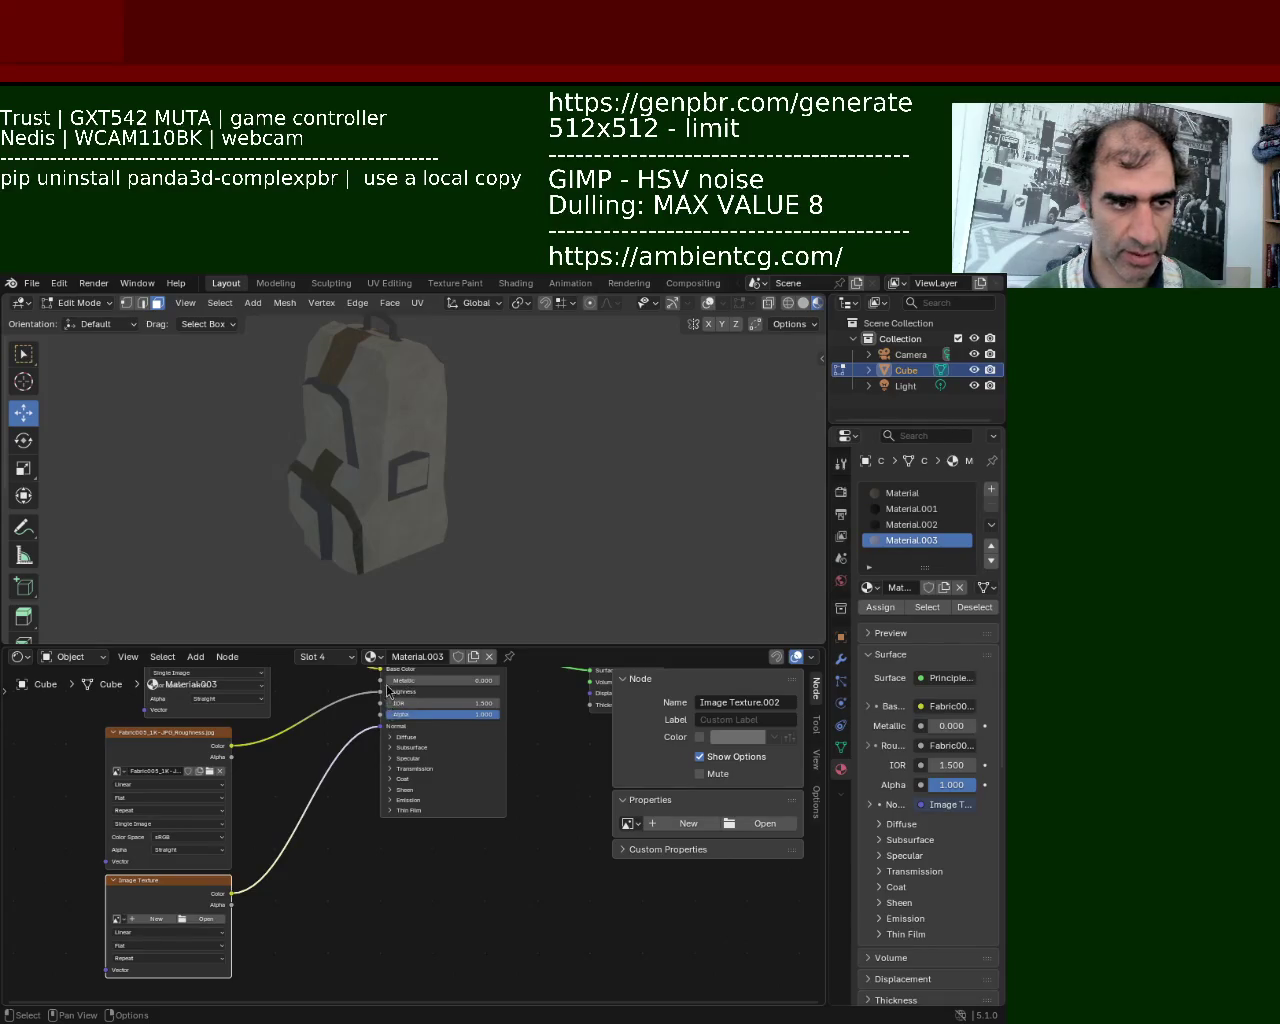
{"action": "mouse_move", "coordinate": [430, 505]}
{"action": "middle_mouse_down"}
{"action": "mouse_move", "coordinate": [455, 489]}
{"action": "mouse_move", "coordinate": [414, 443]}
{"action": "mouse_move", "coordinate": [267, 403]}
{"action": "middle_mouse_up"}
{"action": "key", "text": "Tab"}
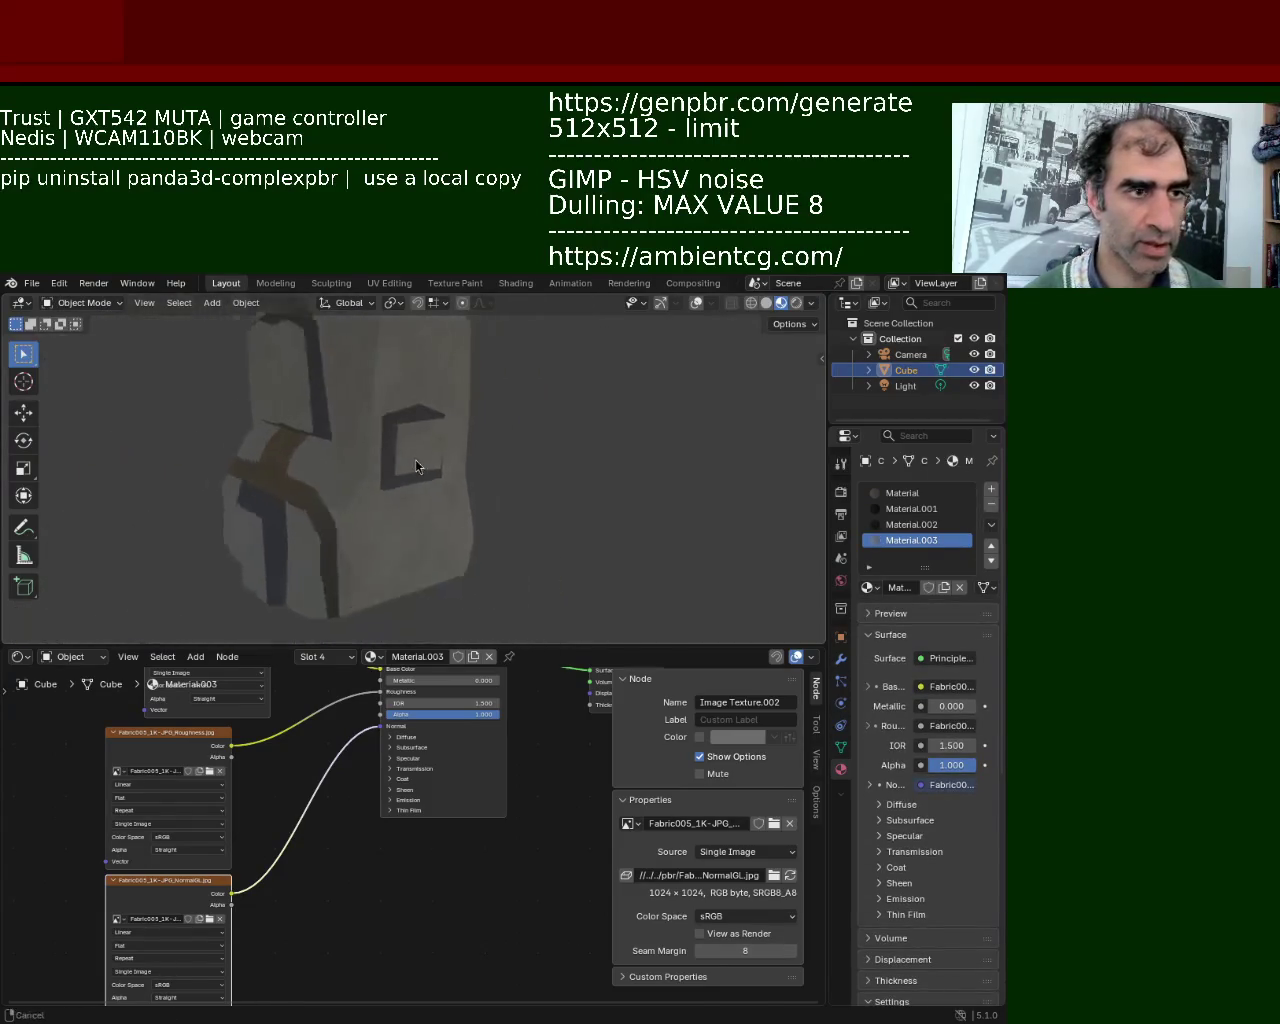
Re-enter Edit Mode with overlays shown and select the backpack's upper side faces.
{"action": "key", "text": "Tab"}
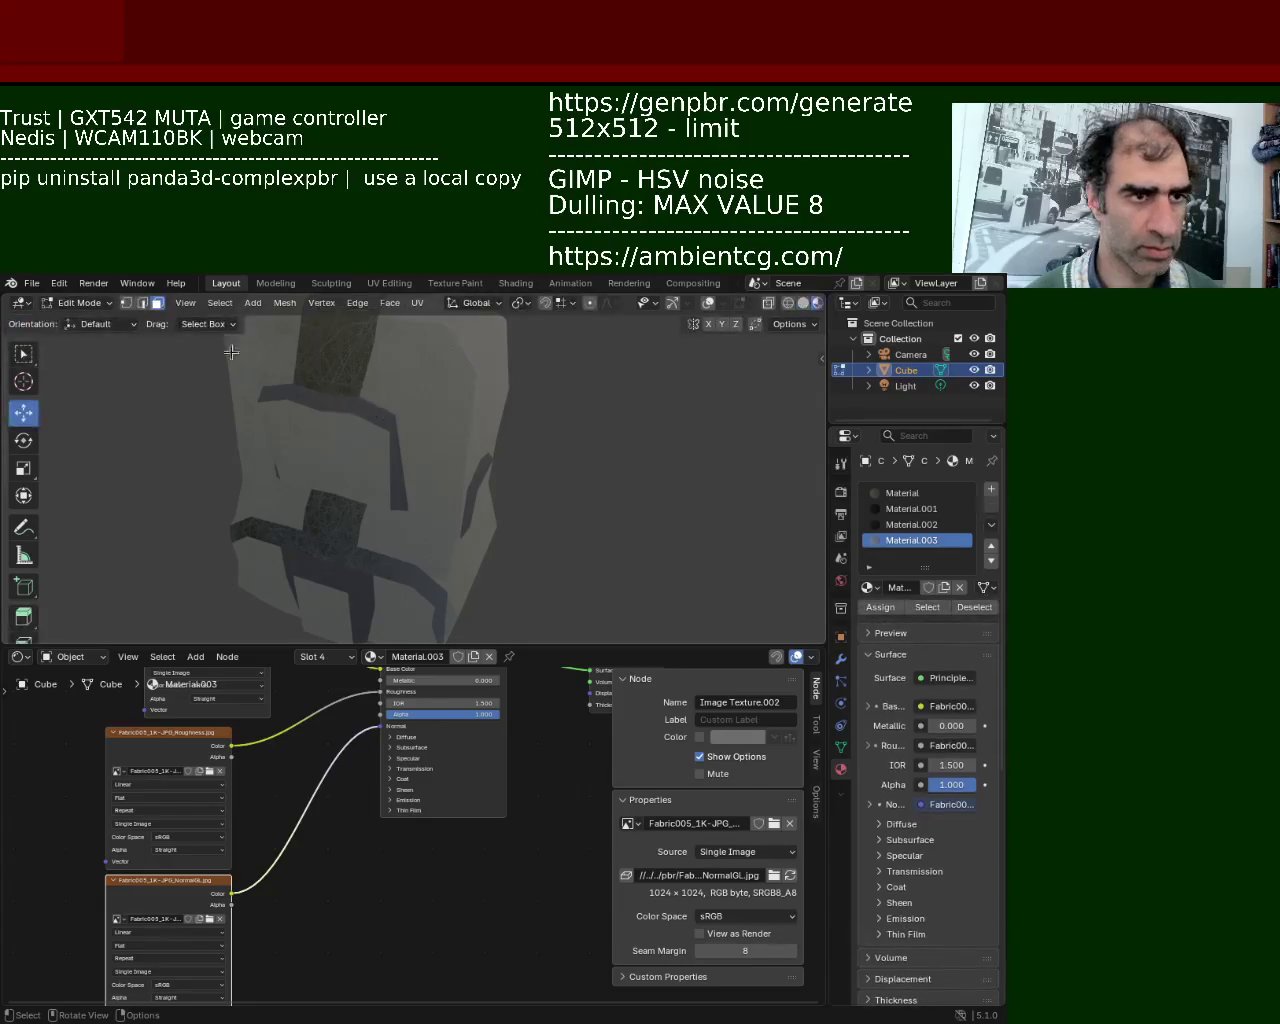
{"action": "left_click", "coordinate": [708, 302]}
{"action": "left_click", "coordinate": [445, 417]}
{"action": "left_click", "coordinate": [411, 413], "text": "shift"}
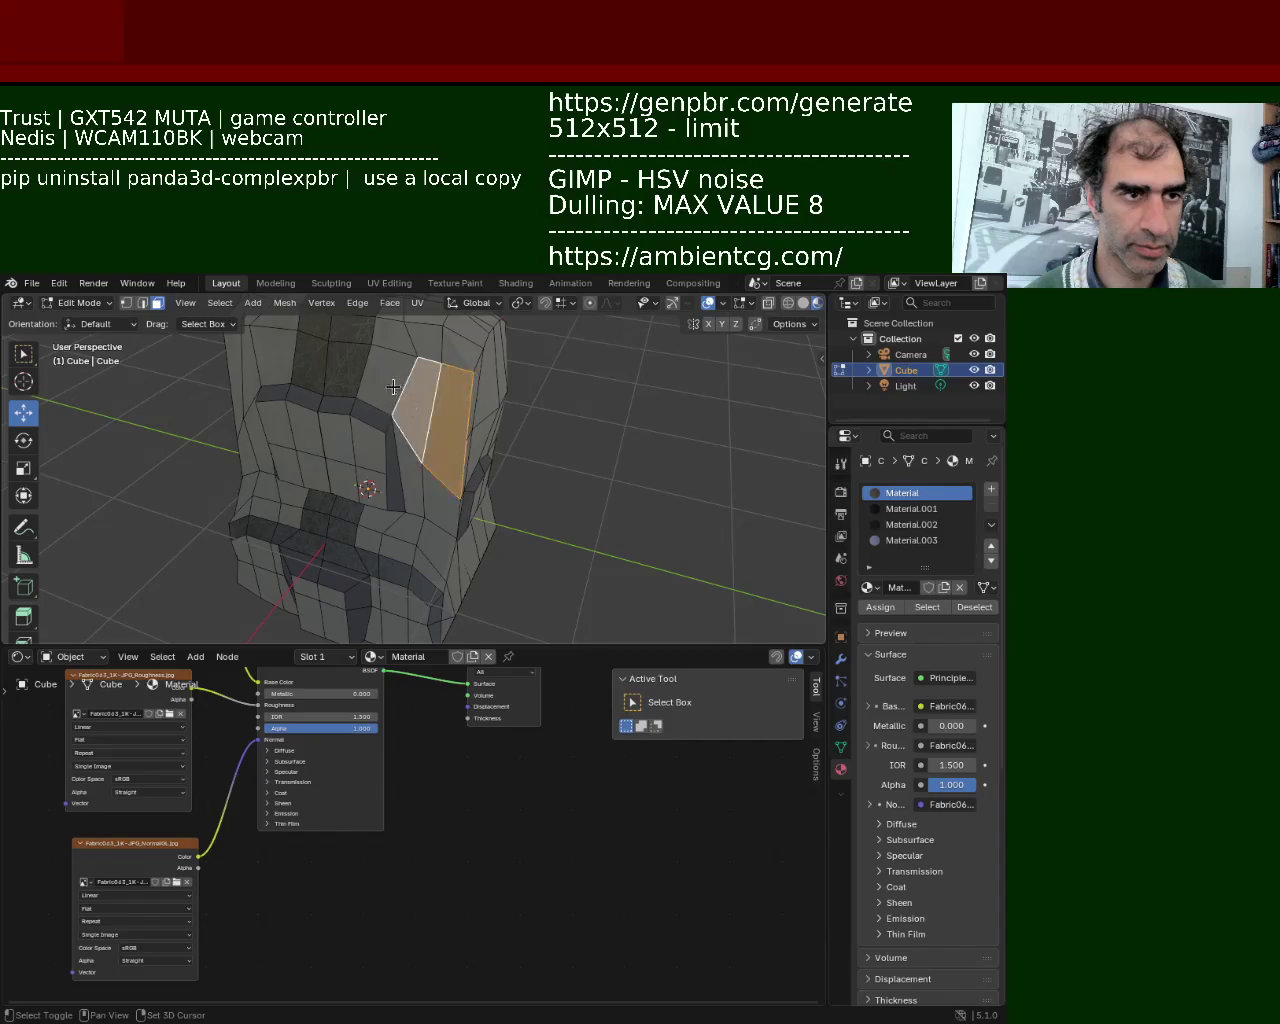
{"action": "middle_click_drag", "start_coordinate": [411, 413], "coordinate": [430, 425]}
{"action": "left_click", "coordinate": [408, 415], "text": "shift"}
{"action": "left_click", "coordinate": [438, 428], "text": "shift"}
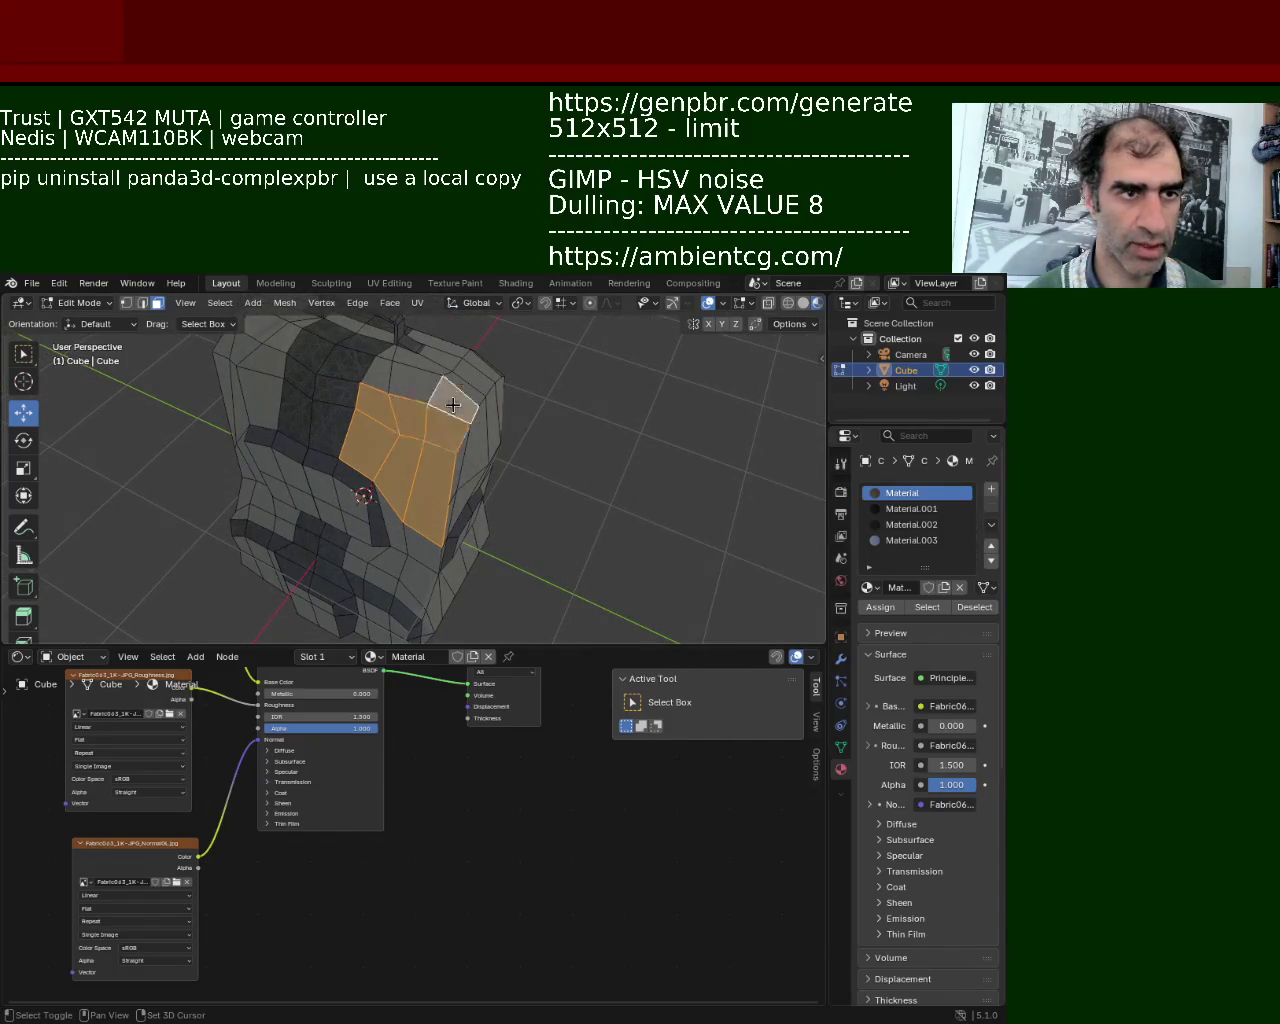
Add the lower side strip faces and assign Material.003 to the selection.
{"action": "left_click", "coordinate": [401, 537], "text": "shift"}
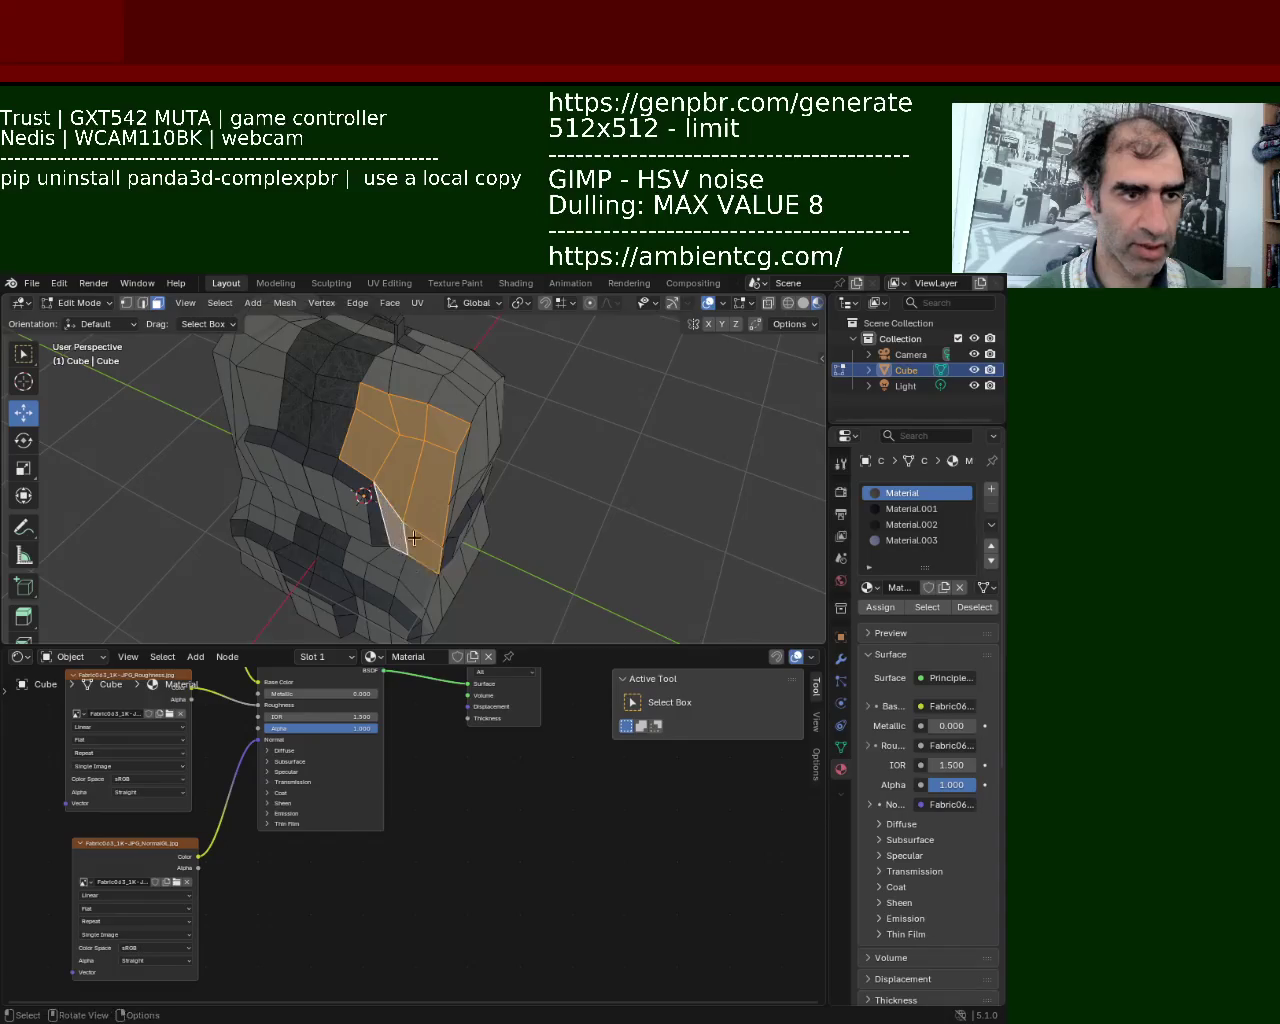
{"action": "middle_click_drag", "start_coordinate": [401, 537], "coordinate": [470, 500]}
{"action": "left_click", "coordinate": [479, 504], "text": "shift"}
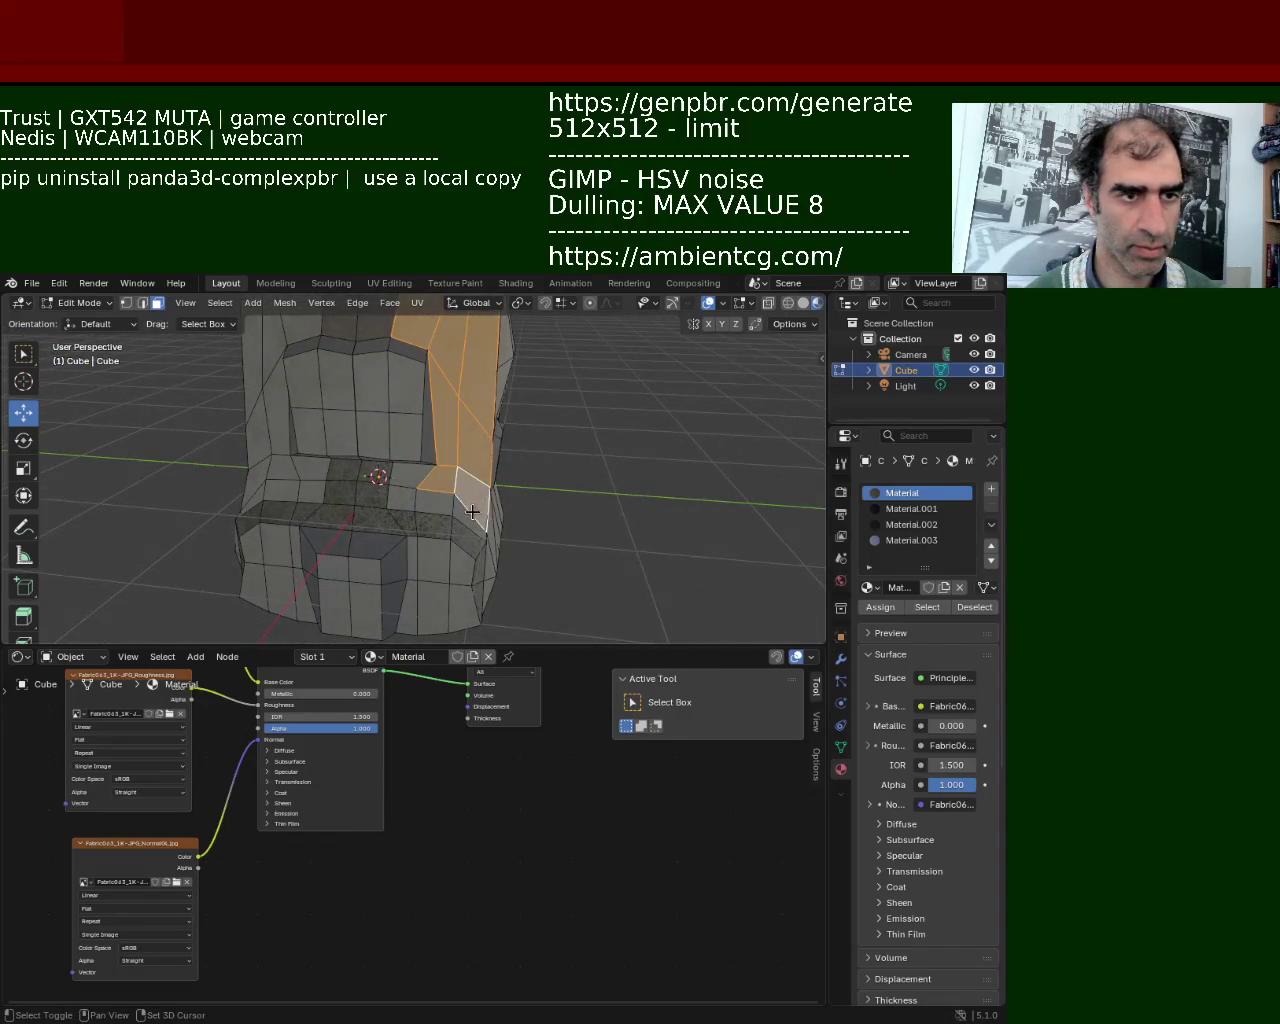
{"action": "left_click", "coordinate": [445, 500], "text": "shift"}
{"action": "left_click", "coordinate": [432, 500], "text": "shift"}
{"action": "left_click", "coordinate": [410, 476], "text": "shift"}
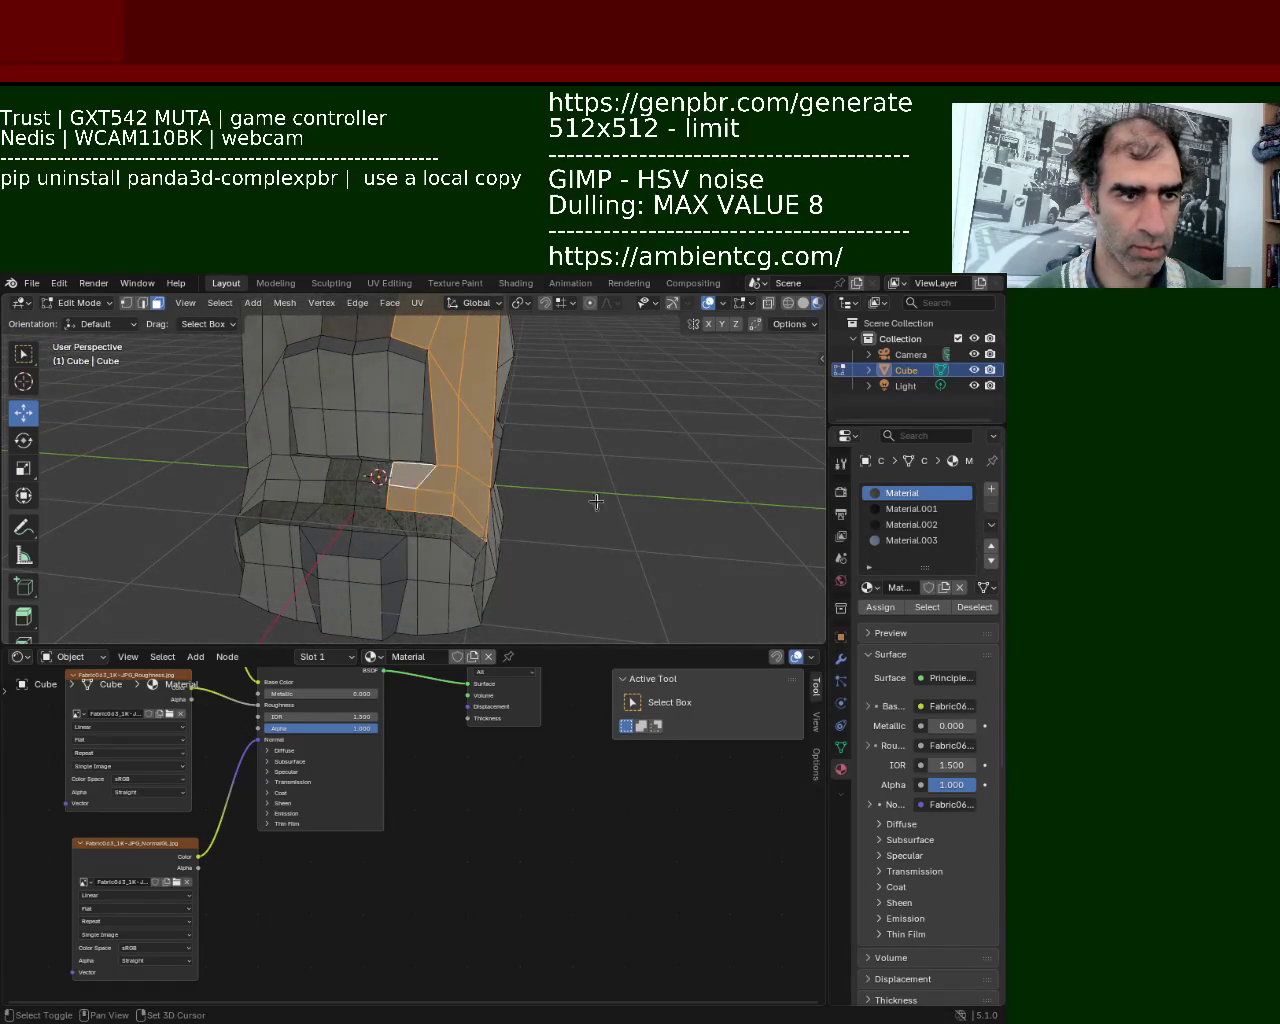
{"action": "left_click", "coordinate": [900, 540]}
{"action": "left_click", "coordinate": [880, 607]}
Assign Material.003 to the seven front pocket faces.
{"action": "mouse_move", "coordinate": [588, 470]}
{"action": "middle_mouse_down"}
{"action": "mouse_move", "coordinate": [490, 516]}
{"action": "mouse_move", "coordinate": [538, 506]}
{"action": "mouse_move", "coordinate": [352, 530]}
{"action": "mouse_move", "coordinate": [331, 491]}
{"action": "mouse_move", "coordinate": [200, 489]}
{"action": "mouse_move", "coordinate": [274, 449]}
{"action": "mouse_move", "coordinate": [398, 448]}
{"action": "mouse_move", "coordinate": [294, 446]}
{"action": "mouse_move", "coordinate": [351, 503]}
{"action": "mouse_move", "coordinate": [480, 460]}
{"action": "mouse_move", "coordinate": [440, 455]}
{"action": "middle_mouse_up"}
{"action": "scroll", "coordinate": [400, 462], "scroll_direction": "up", "scroll_amount": 5}
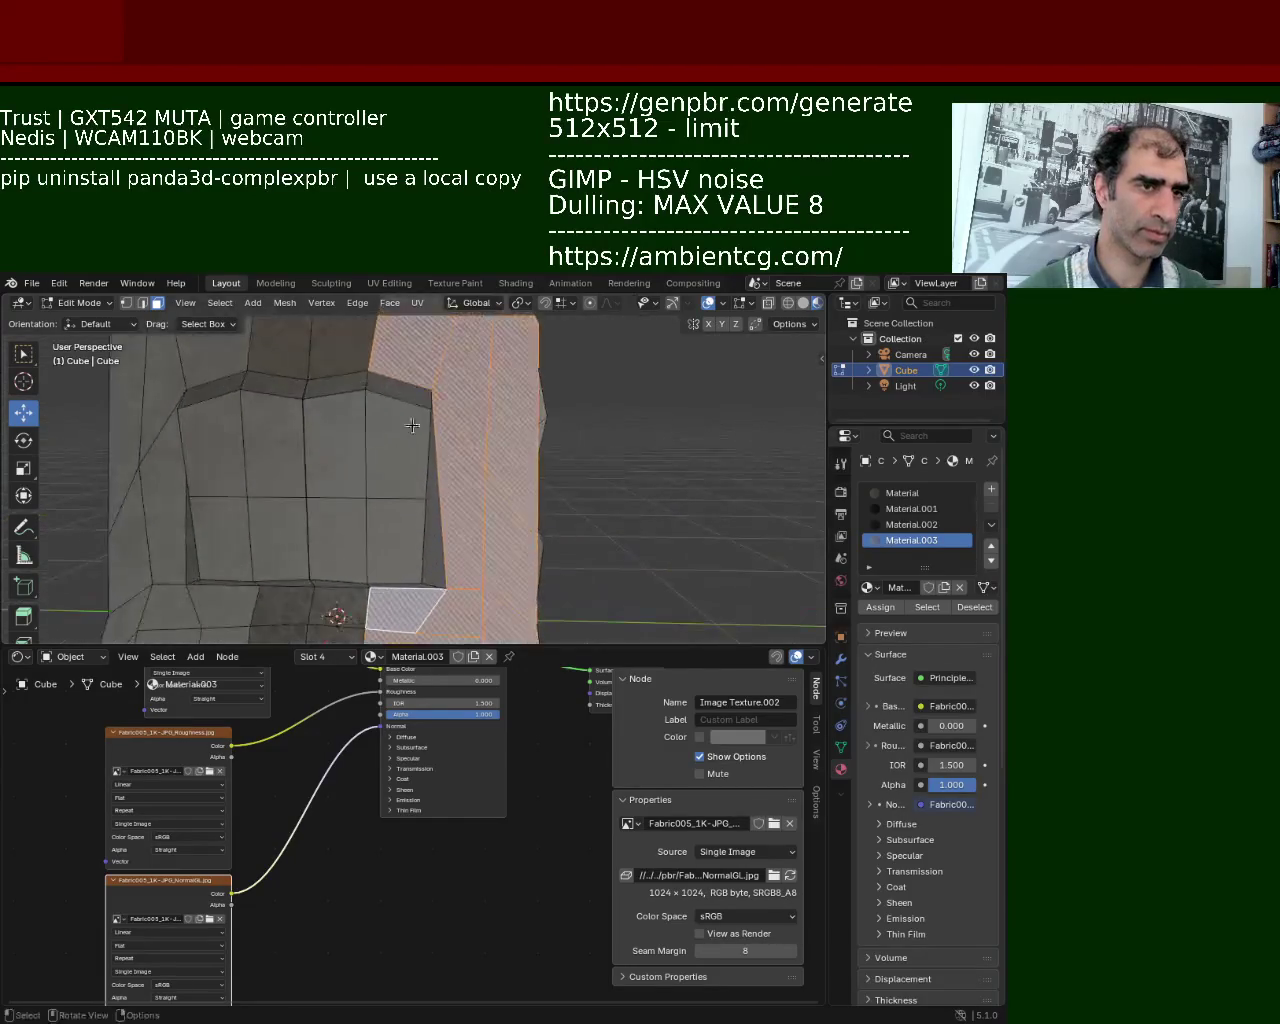
{"action": "left_click", "coordinate": [382, 467]}
{"action": "left_click", "coordinate": [392, 540], "text": "shift"}
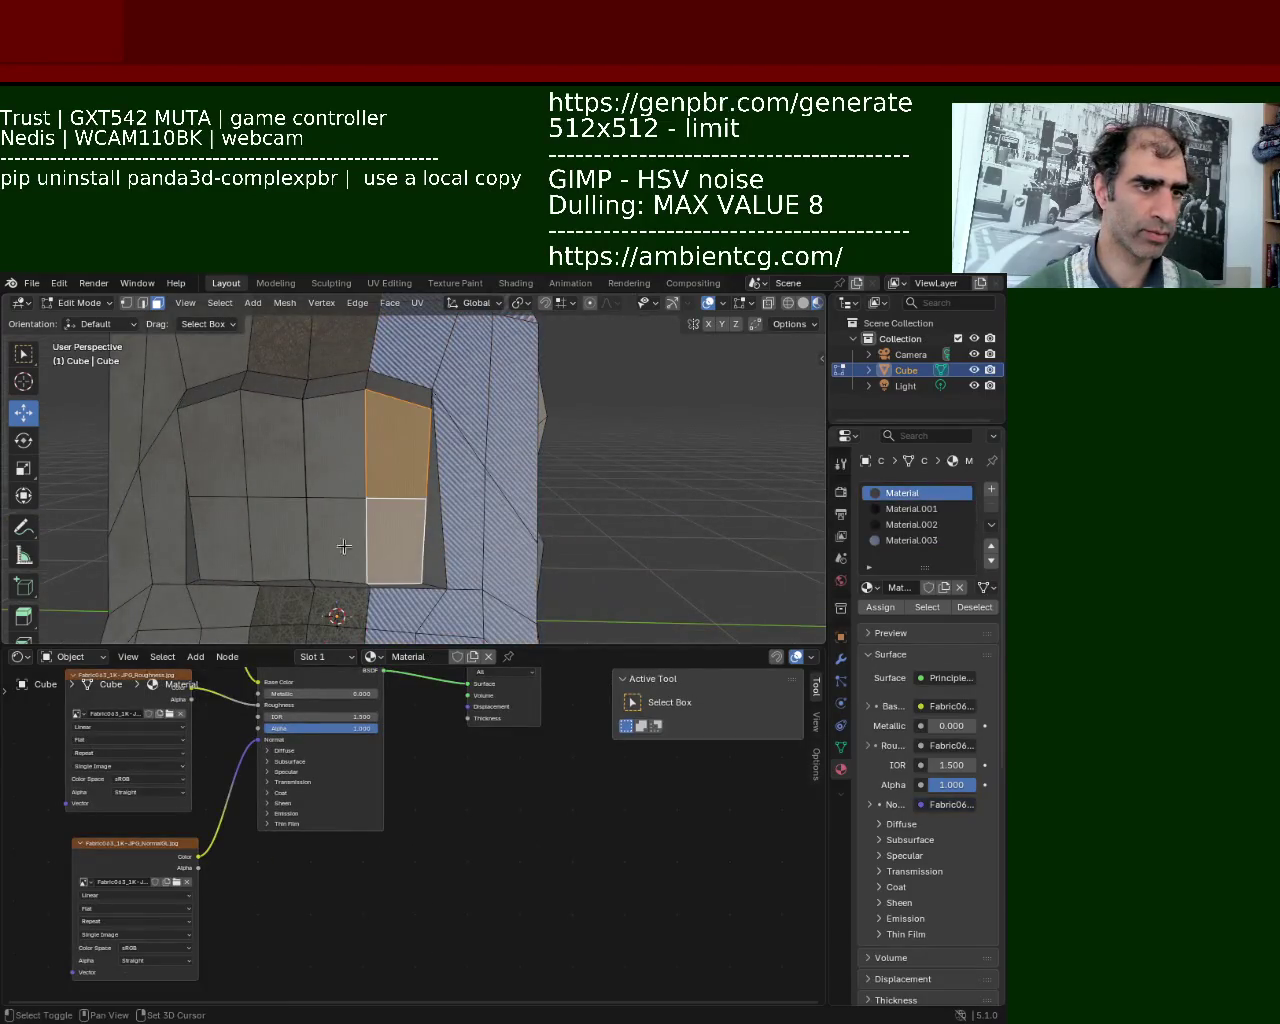
{"action": "left_click", "coordinate": [219, 469], "text": "shift"}
{"action": "left_click", "coordinate": [272, 445], "text": "shift"}
{"action": "left_click", "coordinate": [335, 445], "text": "shift"}
{"action": "left_click", "coordinate": [278, 540], "text": "shift"}
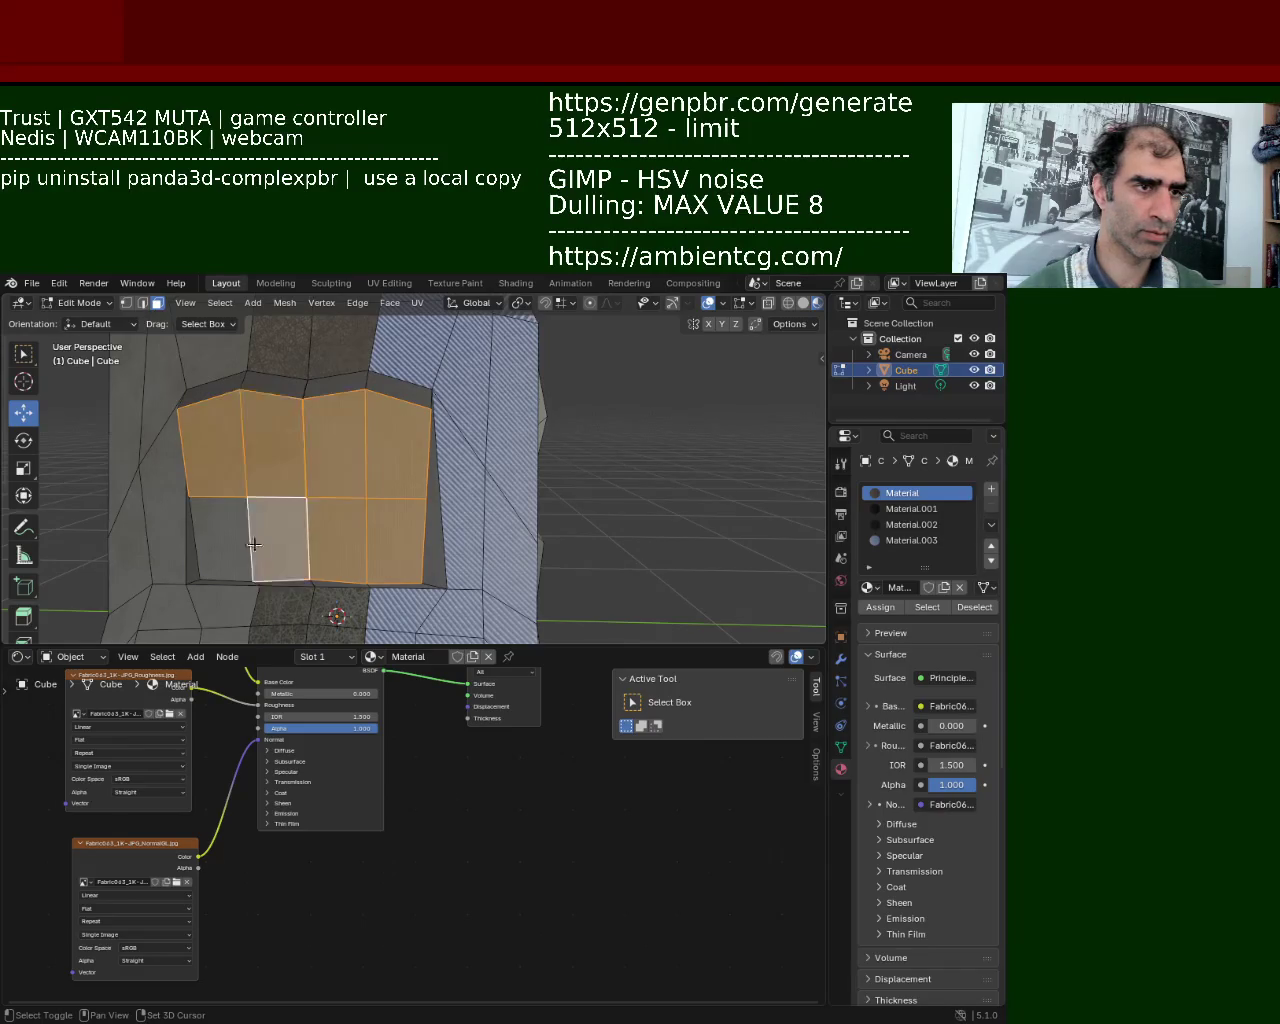
{"action": "left_click", "coordinate": [220, 540], "text": "shift"}
{"action": "left_click", "coordinate": [911, 540]}
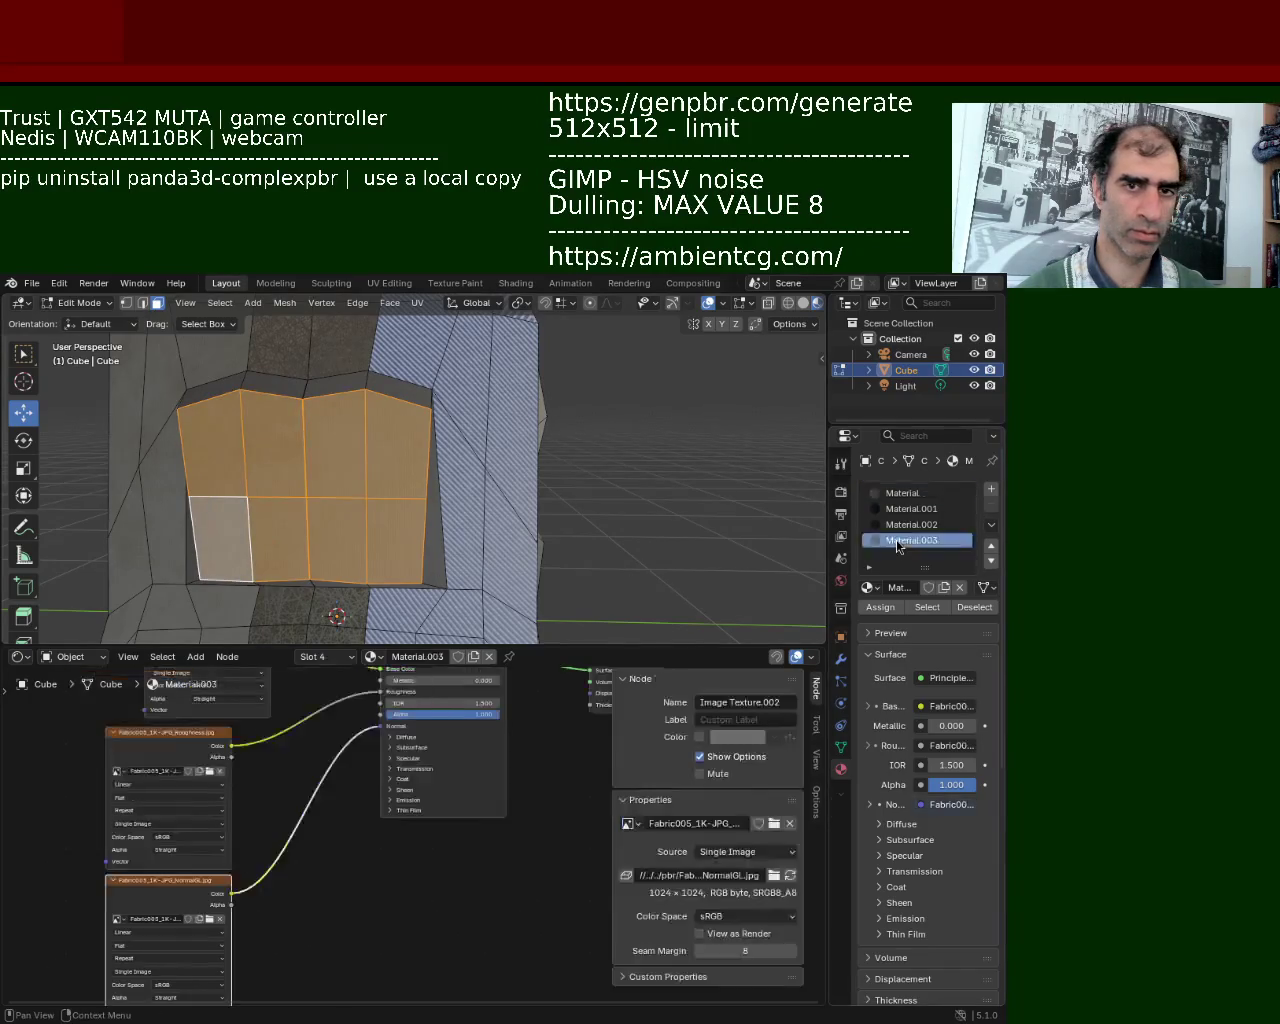
{"action": "left_click", "coordinate": [880, 607]}
Undo the last pocket change and return the backpack to Object Mode.
{"action": "scroll", "coordinate": [543, 503], "scroll_direction": "down", "scroll_amount": 10}
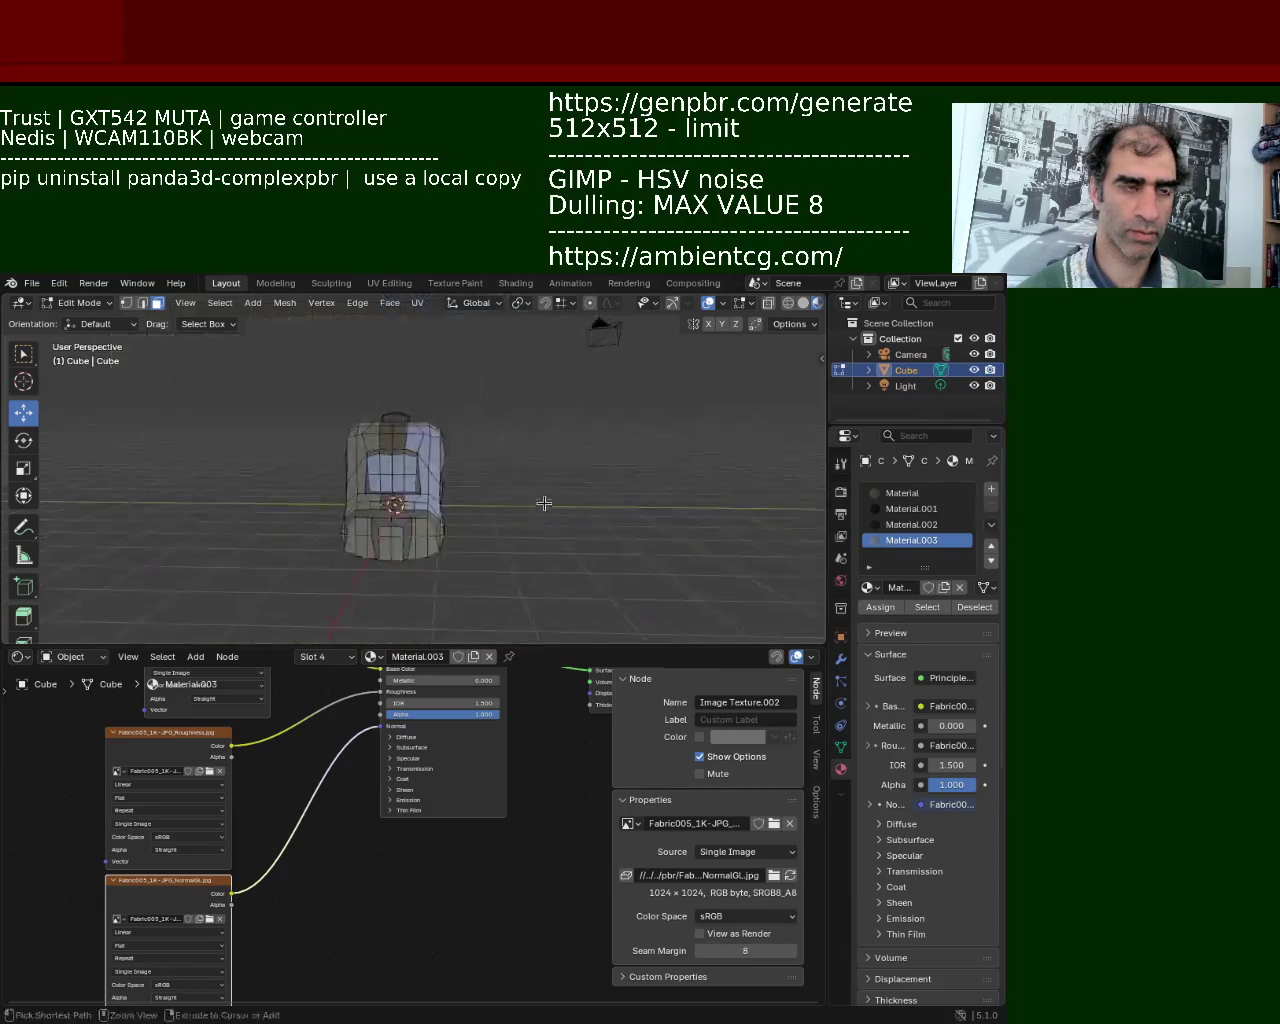
{"action": "scroll", "coordinate": [514, 523], "scroll_direction": "up", "scroll_amount": 5}
{"action": "mouse_move", "coordinate": [514, 523]}
{"action": "middle_mouse_down"}
{"action": "mouse_move", "coordinate": [581, 531]}
{"action": "mouse_move", "coordinate": [402, 458]}
{"action": "middle_mouse_up"}
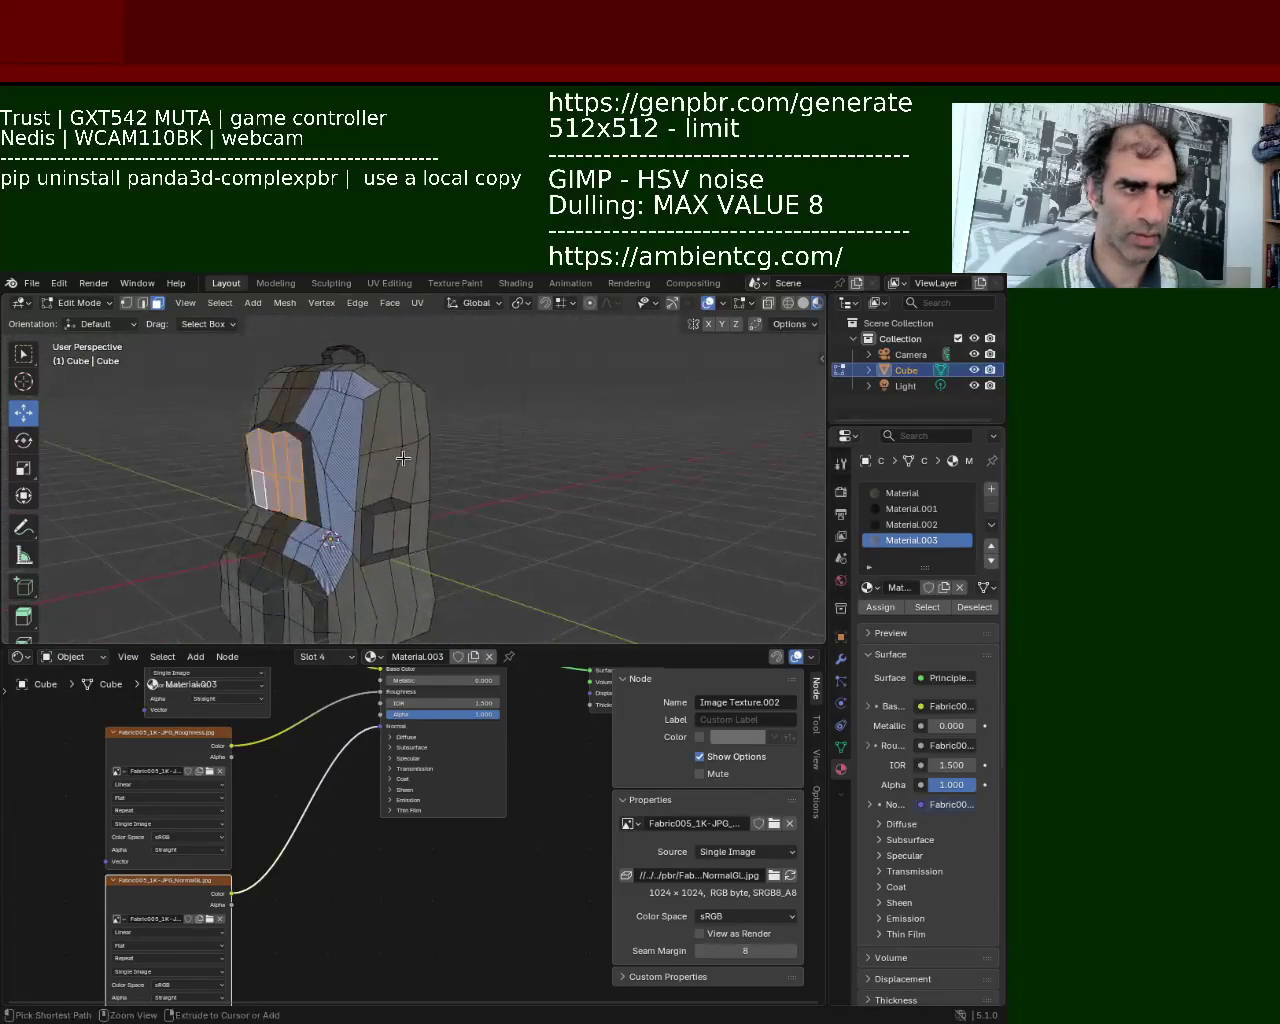
{"action": "key", "text": "ctrl+z"}
{"action": "key", "text": "ctrl+z"}
{"action": "key", "text": "ctrl+z"}
{"action": "key", "text": "ctrl+z"}
{"action": "key", "text": "ctrl+z"}
{"action": "key", "text": "ctrl+z"}
{"action": "mouse_move", "coordinate": [466, 389]}
{"action": "middle_mouse_down"}
{"action": "mouse_move", "coordinate": [541, 482]}
{"action": "mouse_move", "coordinate": [631, 460]}
{"action": "mouse_move", "coordinate": [563, 537]}
{"action": "mouse_move", "coordinate": [351, 466]}
{"action": "mouse_move", "coordinate": [327, 470]}
{"action": "mouse_move", "coordinate": [277, 437]}
{"action": "mouse_move", "coordinate": [400, 471]}
{"action": "mouse_move", "coordinate": [454, 429]}
{"action": "mouse_move", "coordinate": [510, 431]}
{"action": "mouse_move", "coordinate": [570, 623]}
{"action": "mouse_move", "coordinate": [576, 490]}
{"action": "middle_mouse_up"}
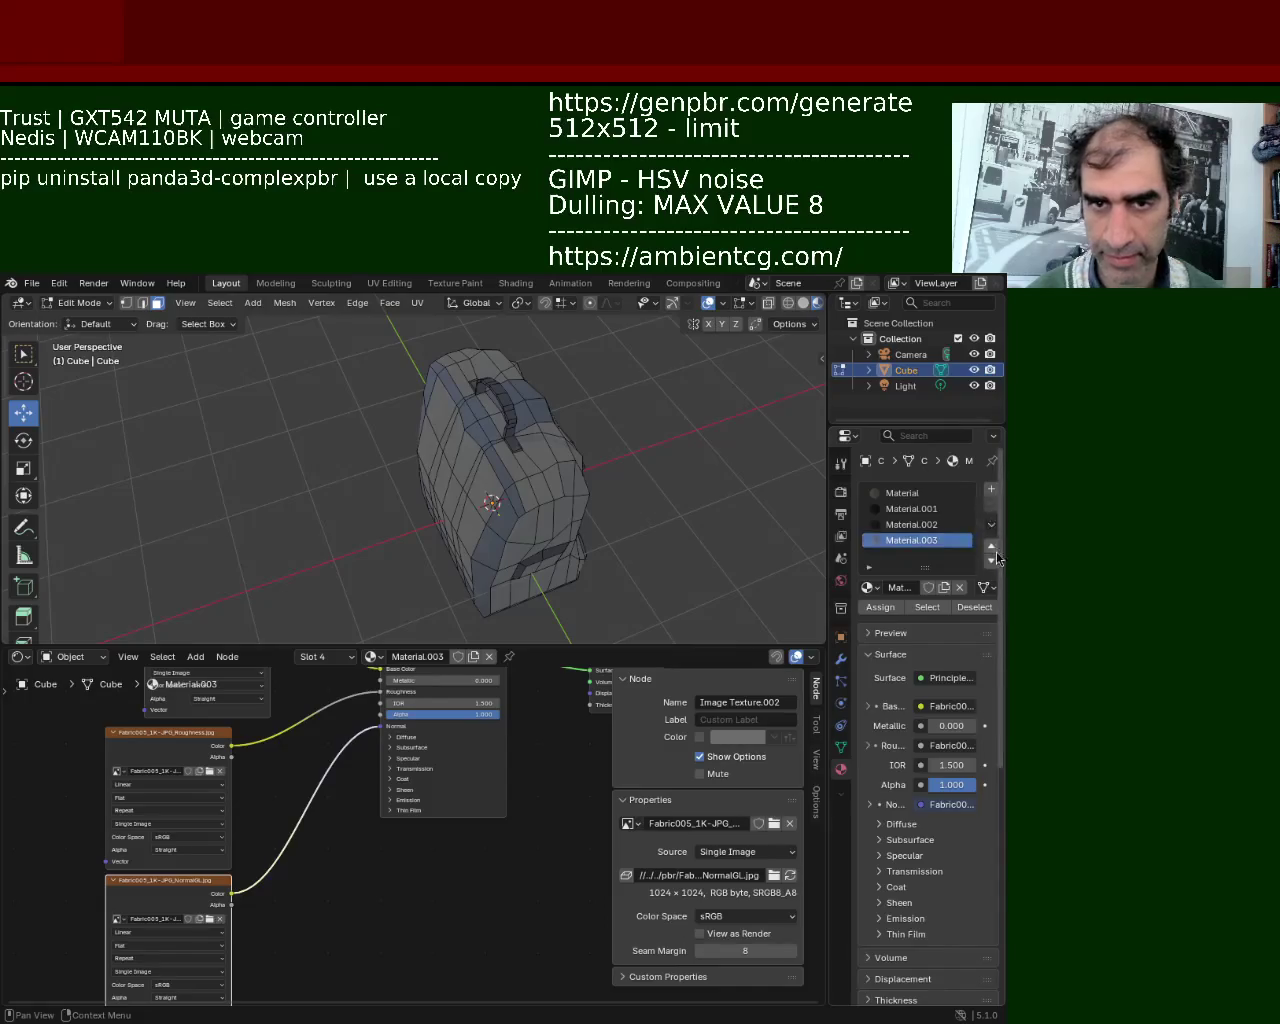
{"action": "right_click", "coordinate": [948, 557]}
{"action": "key", "text": "Escape"}
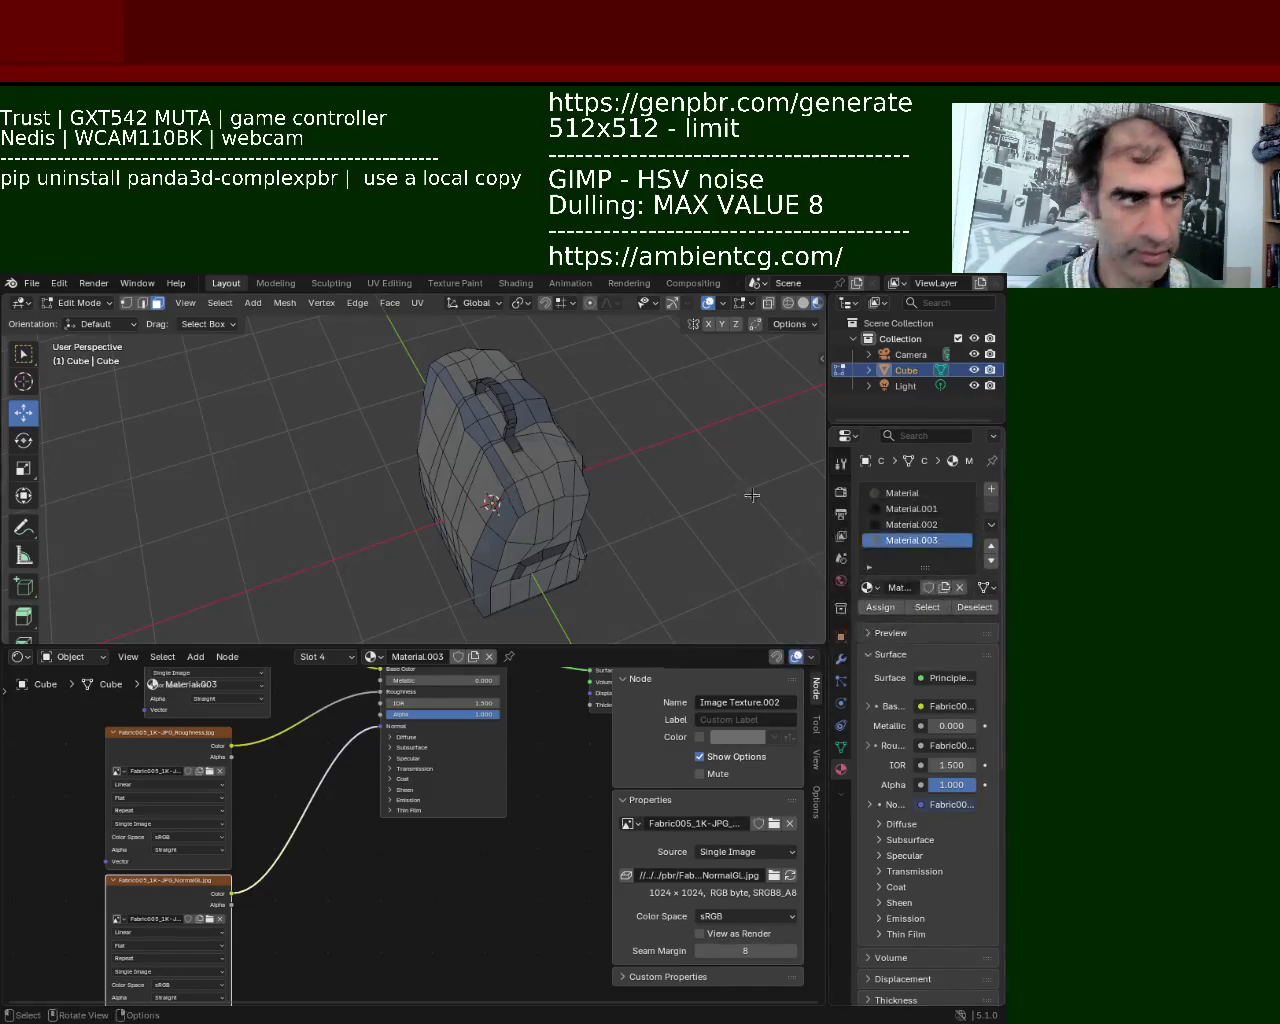
{"action": "key", "text": "Tab"}
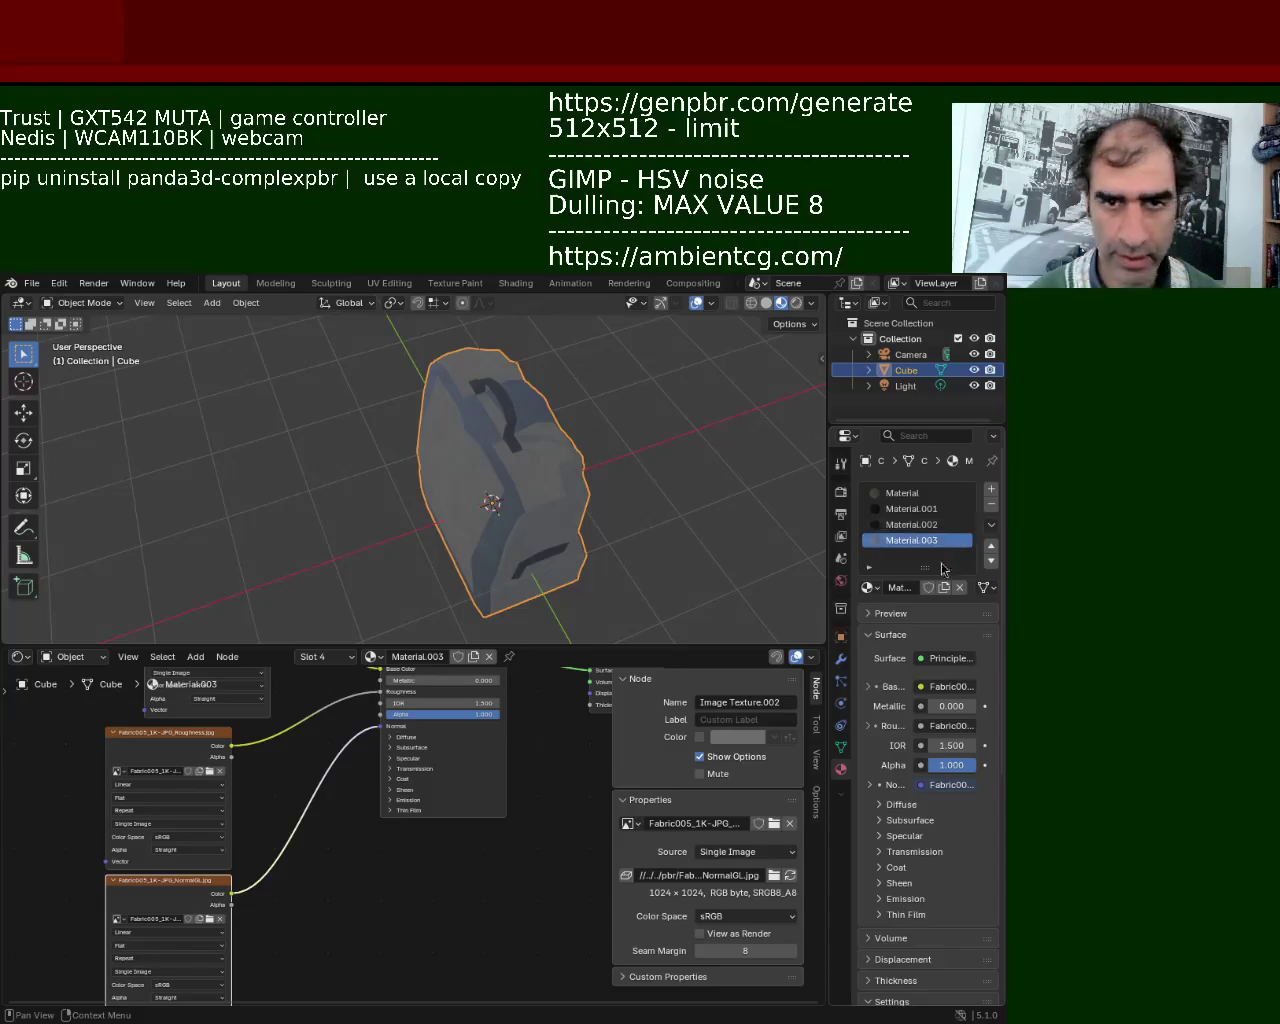
Remove the Material.003 fabric slot and save backpack_1.blend.
{"action": "left_click", "coordinate": [991, 505]}
{"action": "mouse_move", "coordinate": [498, 548]}
{"action": "middle_mouse_down"}
{"action": "mouse_move", "coordinate": [370, 419]}
{"action": "mouse_move", "coordinate": [331, 399]}
{"action": "mouse_move", "coordinate": [569, 449]}
{"action": "mouse_move", "coordinate": [370, 437]}
{"action": "middle_mouse_up"}
{"action": "key", "text": "ctrl+s"}
Check the File > Export glTF 2.0 option, then switch to Visual Studio Code.
{"action": "left_click", "coordinate": [32, 283]}
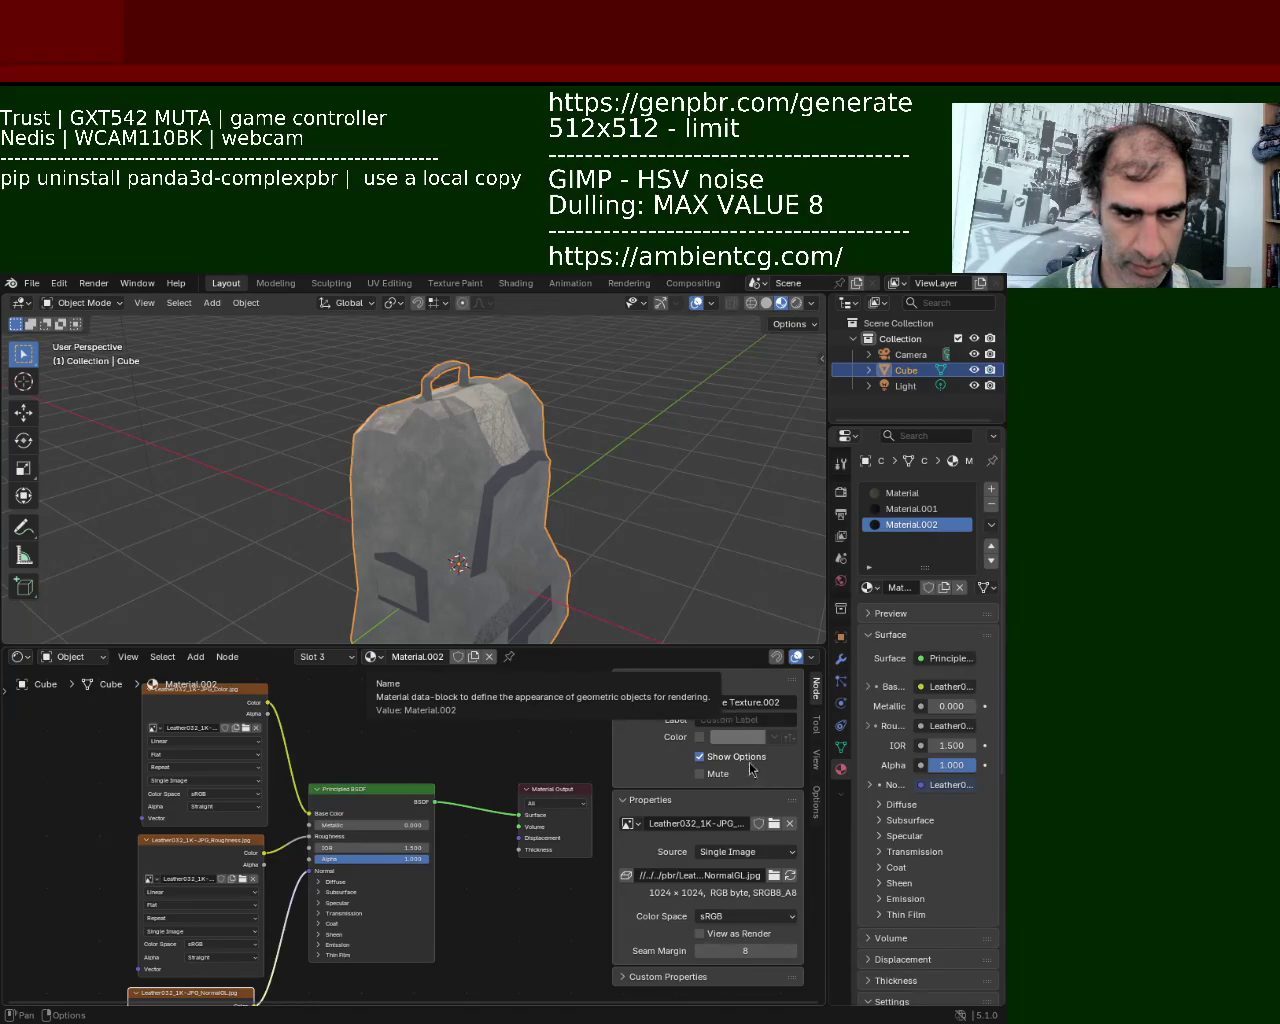
{"action": "left_click_drag", "start_coordinate": [800, 818], "coordinate": [829, 1016]}
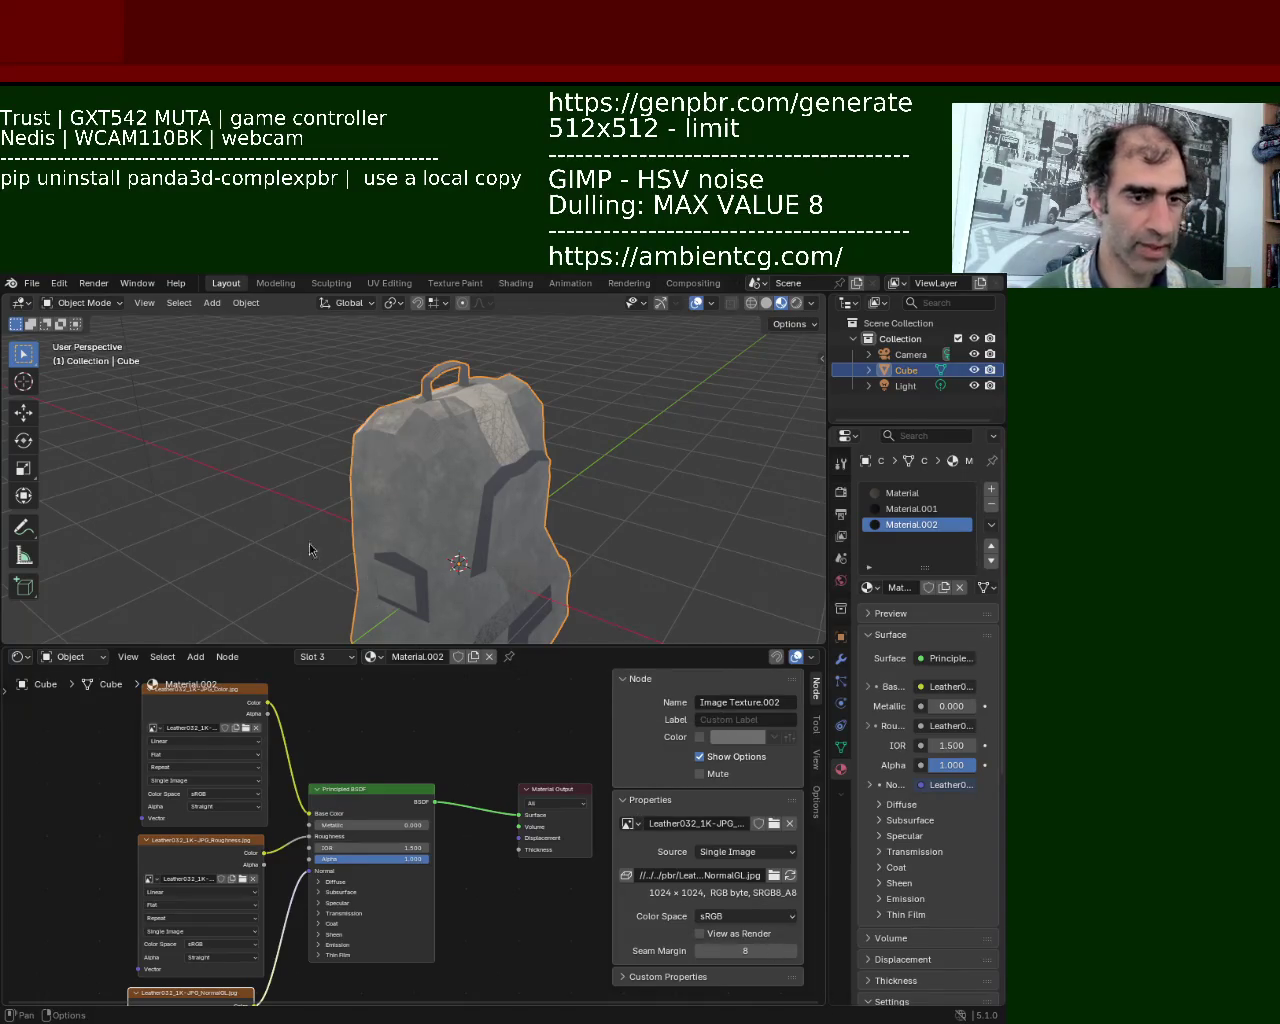
{"action": "key", "text": "alt+Tab"}
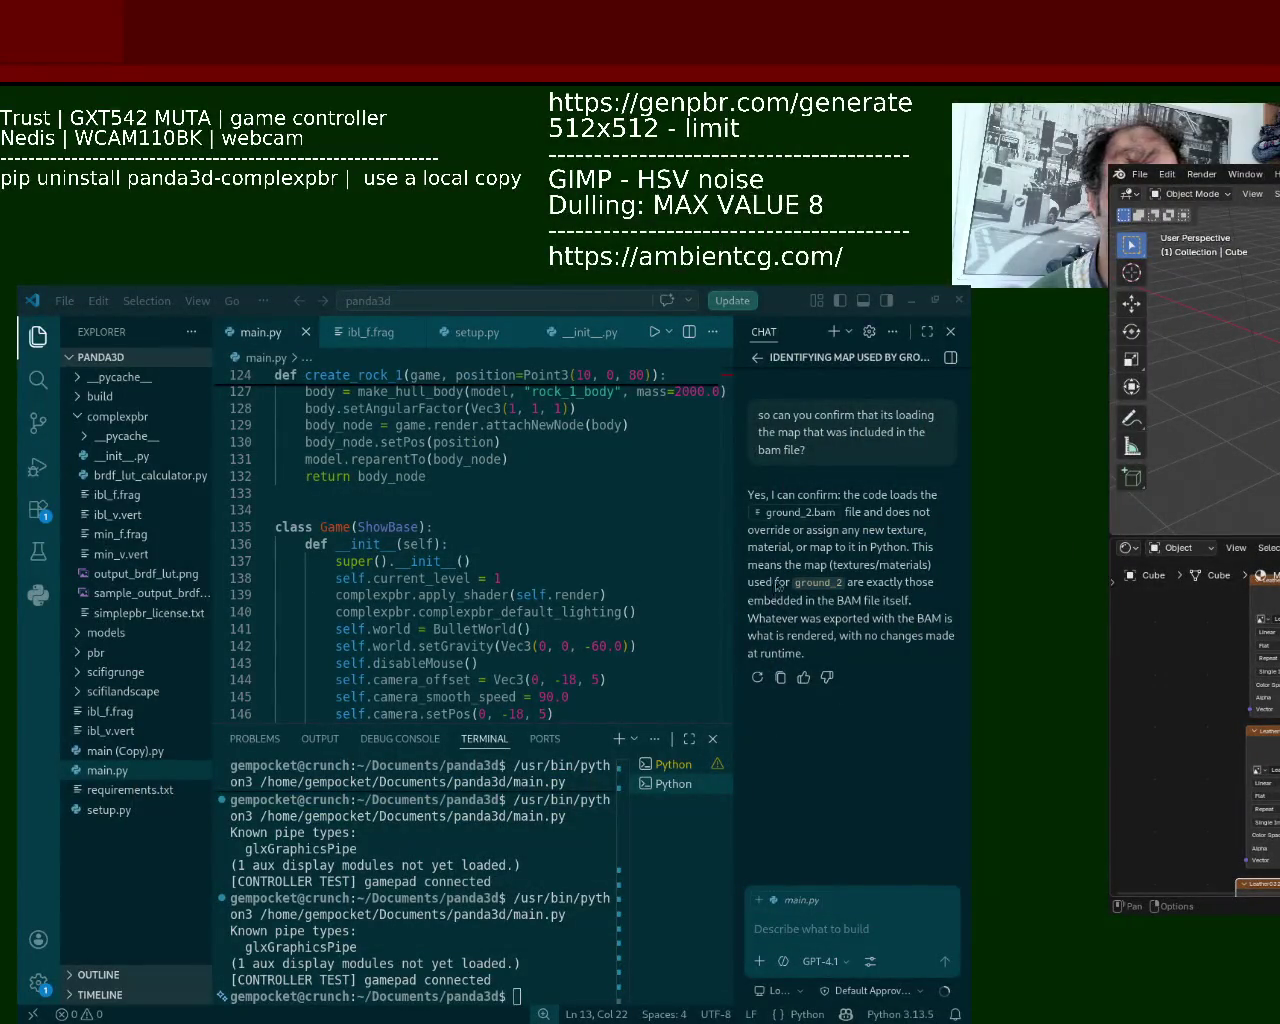
Start a Copilot chat request to drop down models/backpack_1/backpack_1.bam.
{"action": "left_click", "coordinate": [839, 913]}
{"action": "type", "text": "can you drop down backpack_1"}
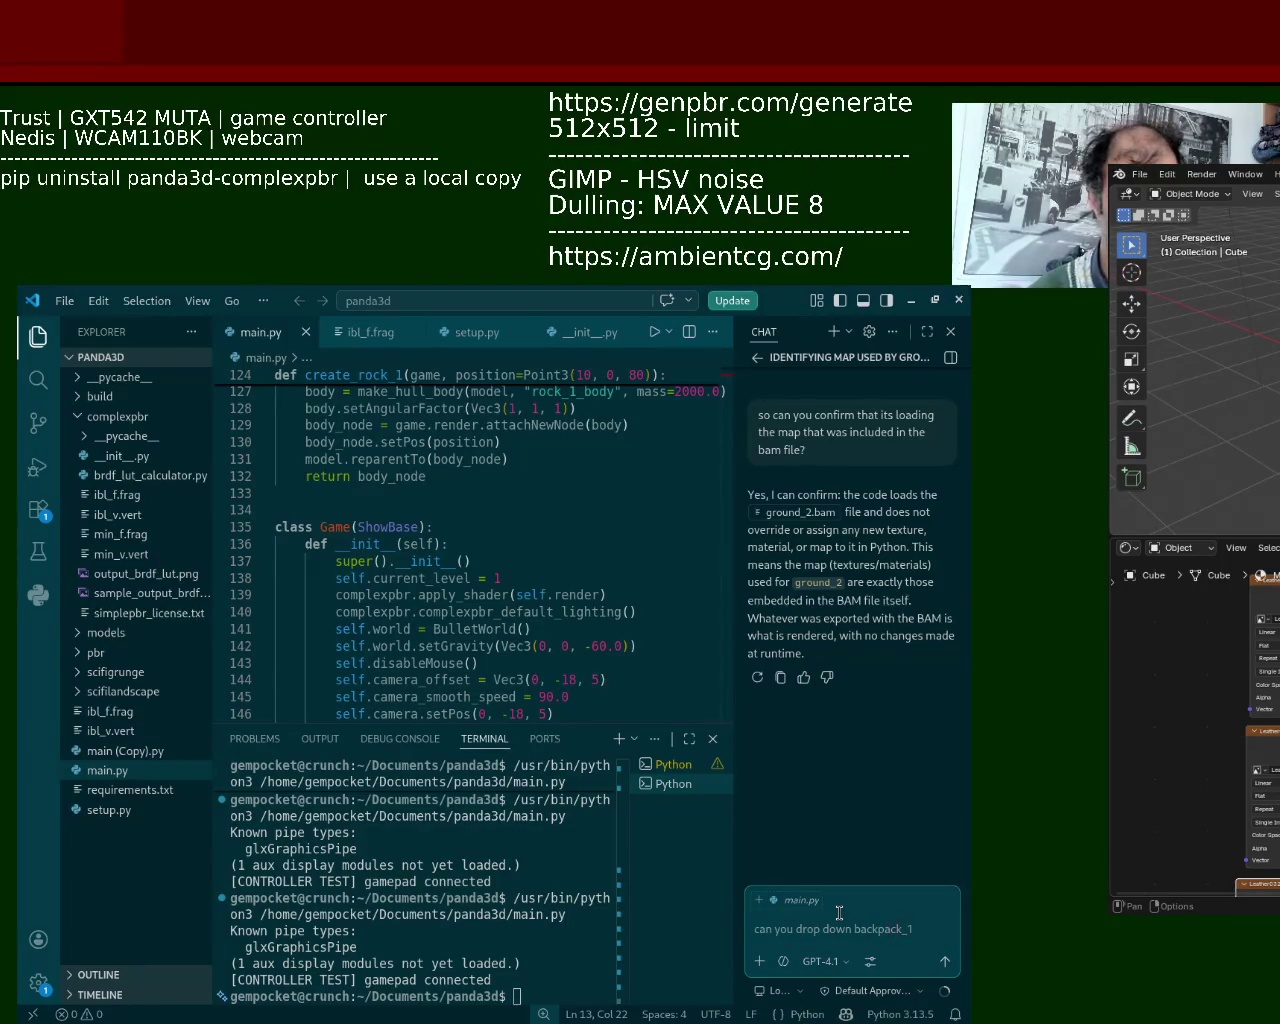
{"action": "type", "text": "models/"}
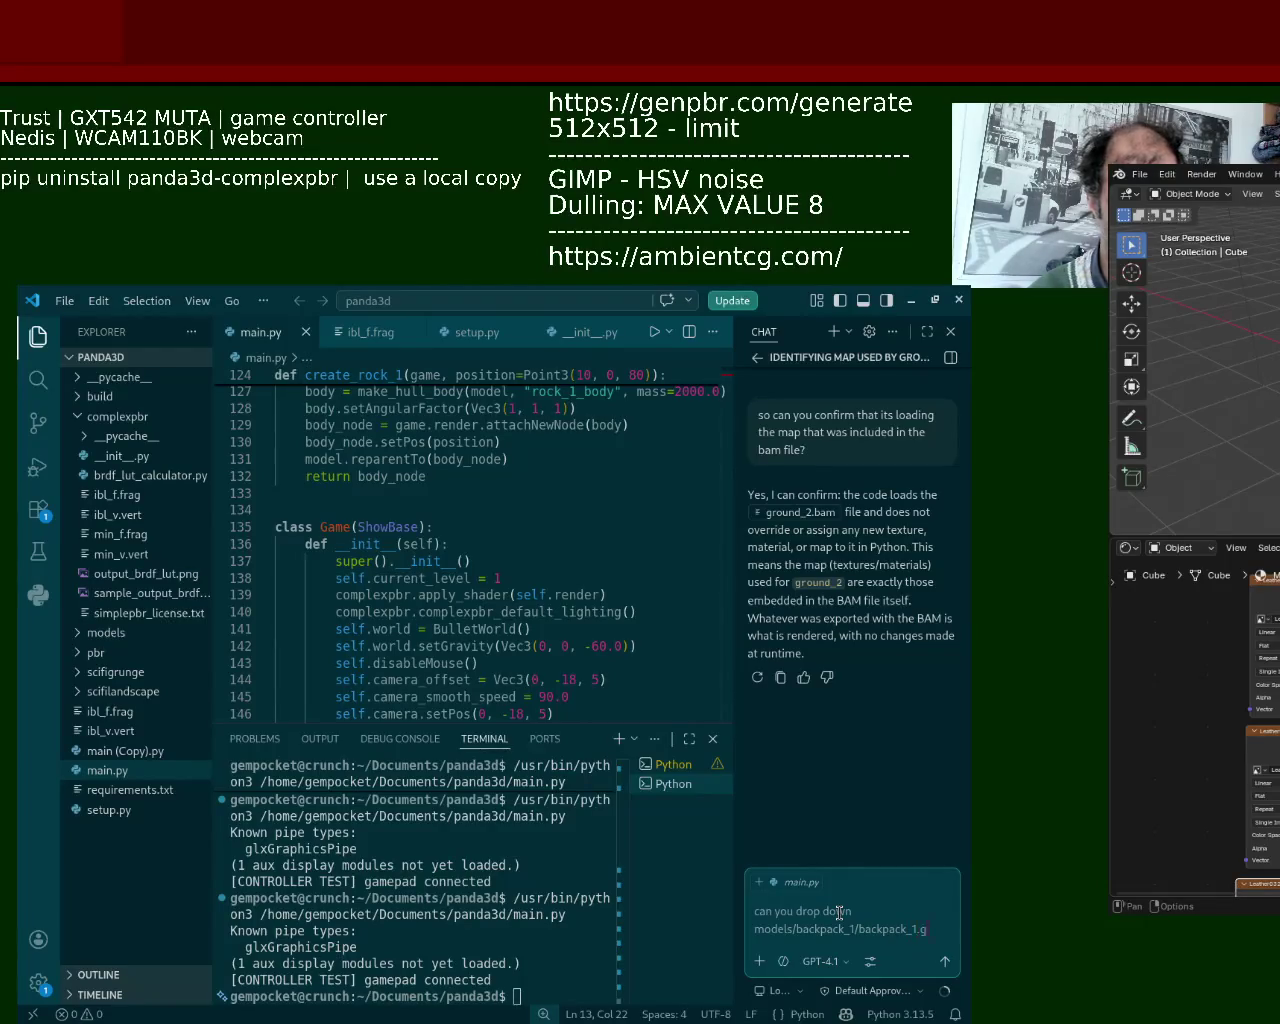
{"action": "type", "text": "am"}
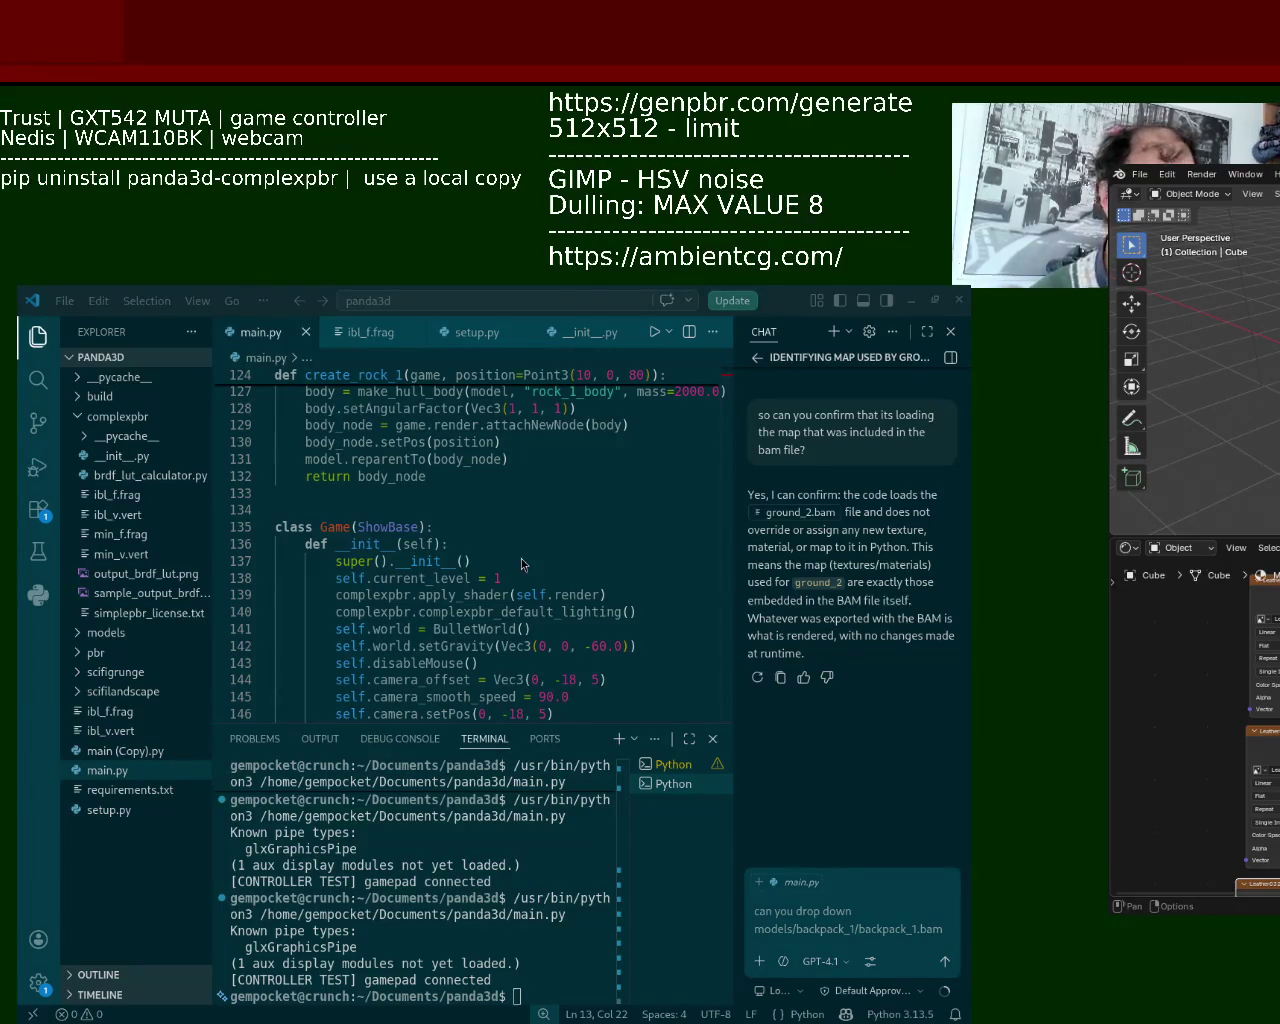
Move the Blender window aside and continue the request with 'use the sma'.
{"action": "key", "text": "alt+F7"}
{"action": "key", "text": "Escape"}
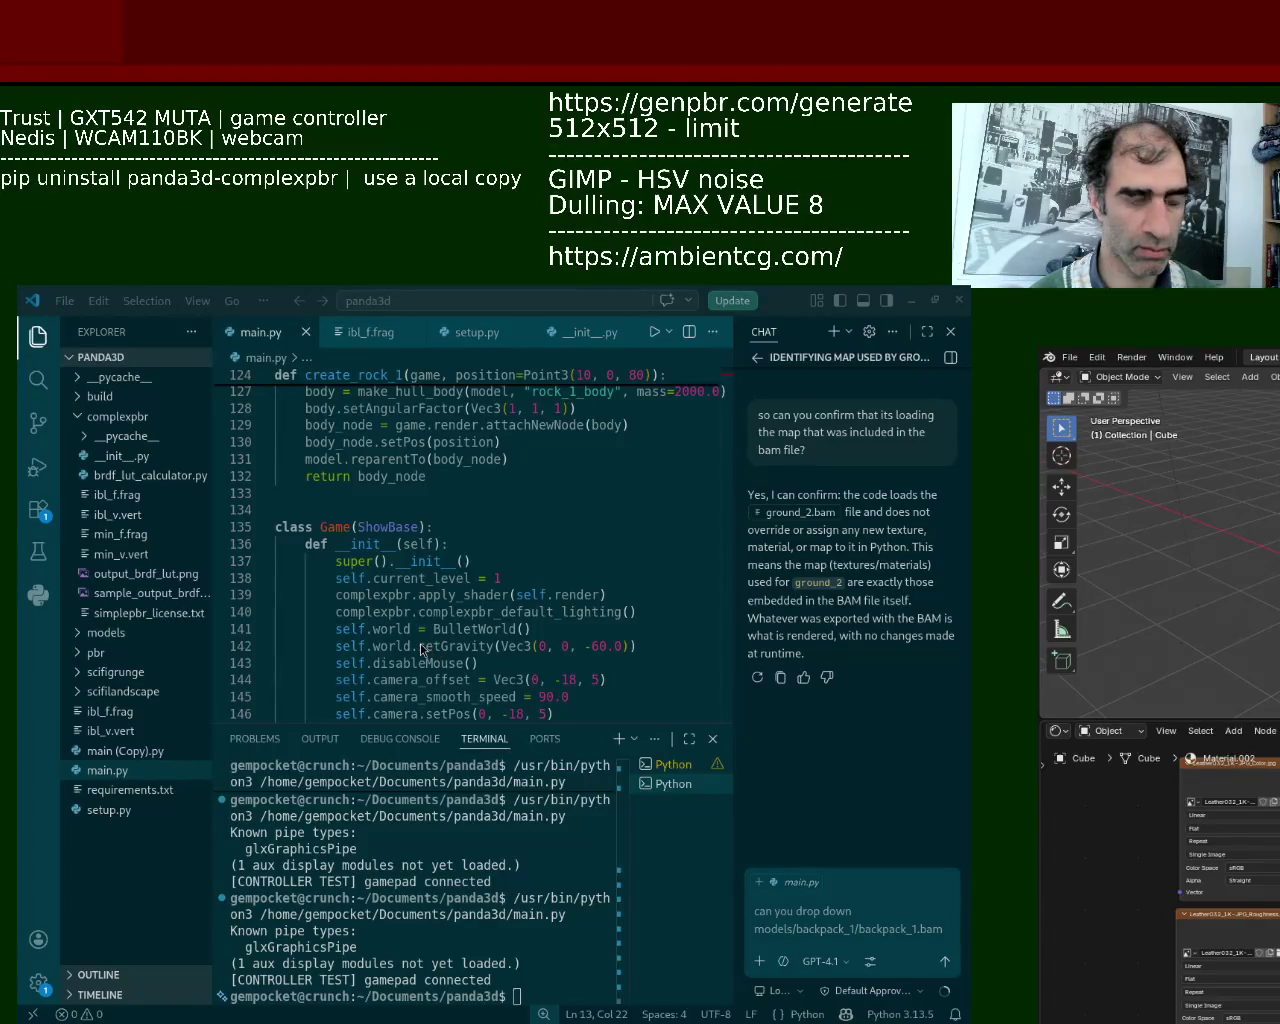
{"action": "key", "text": "alt+Tab"}
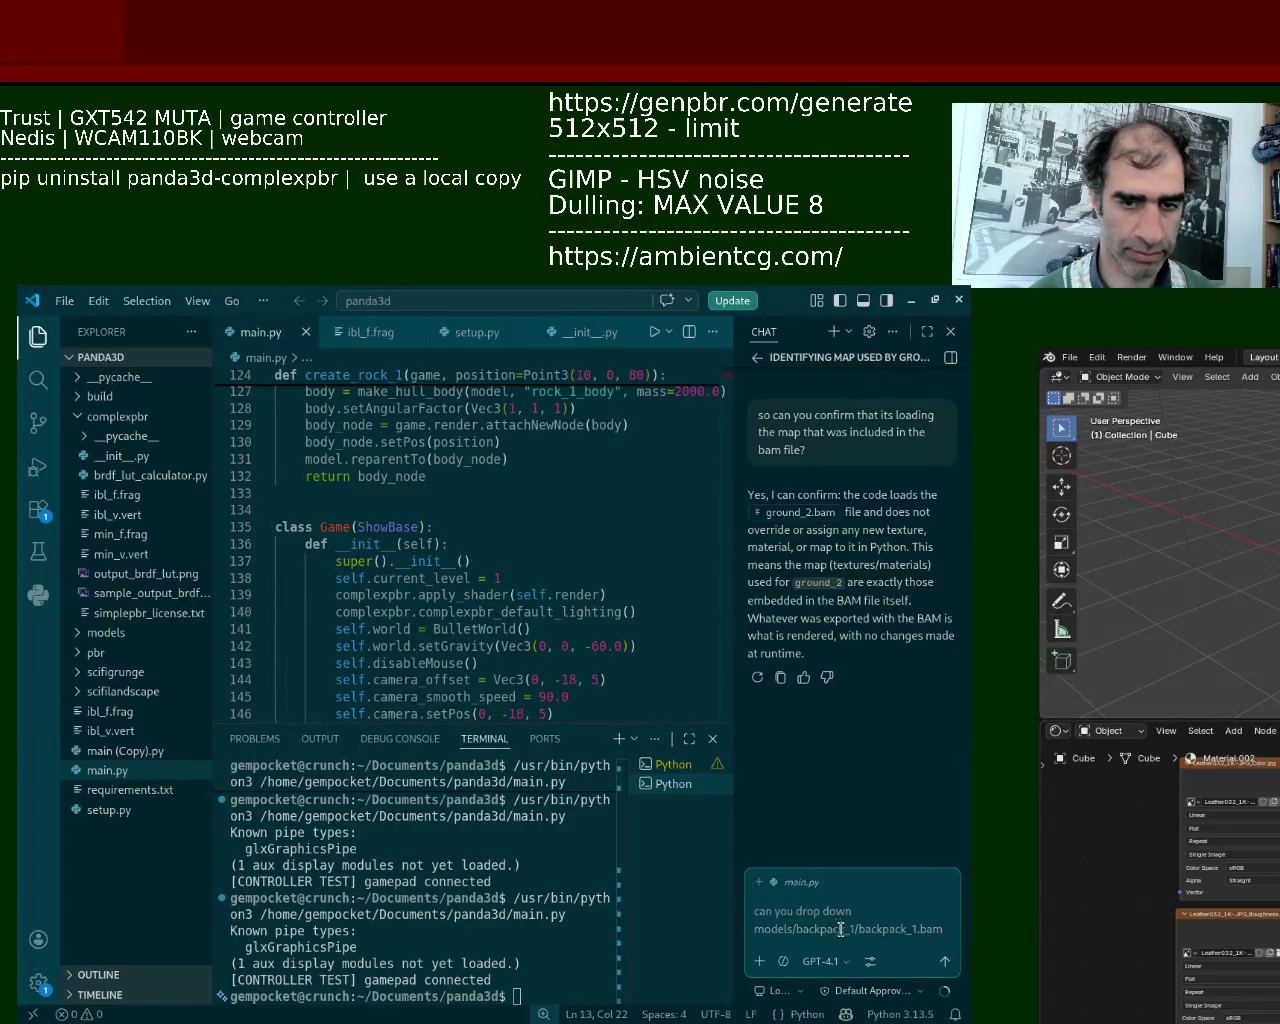
{"action": "key", "text": "alt+Tab"}
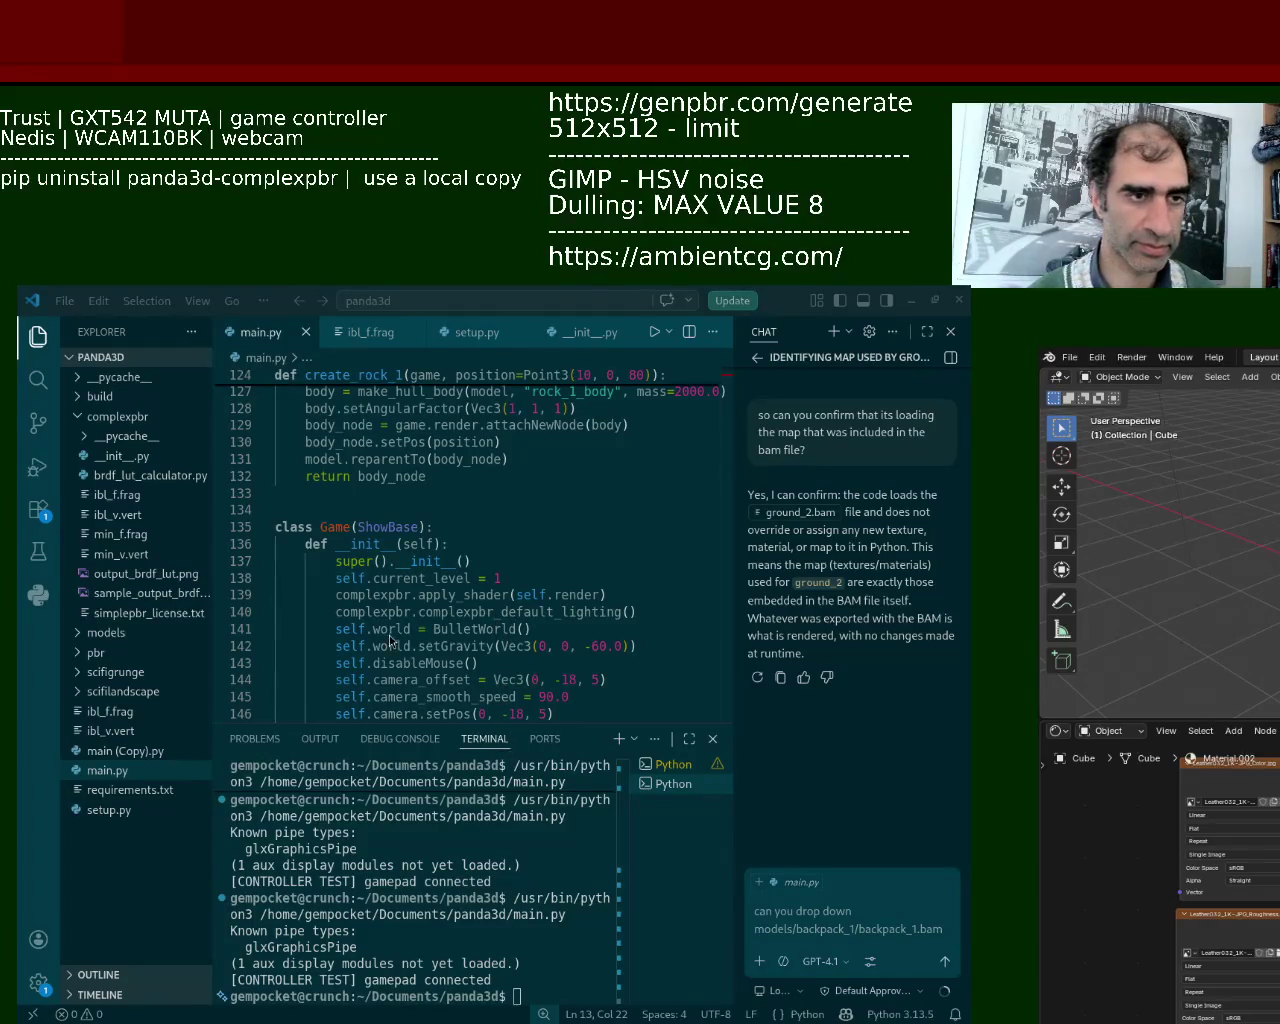
{"action": "left_click", "coordinate": [910, 967]}
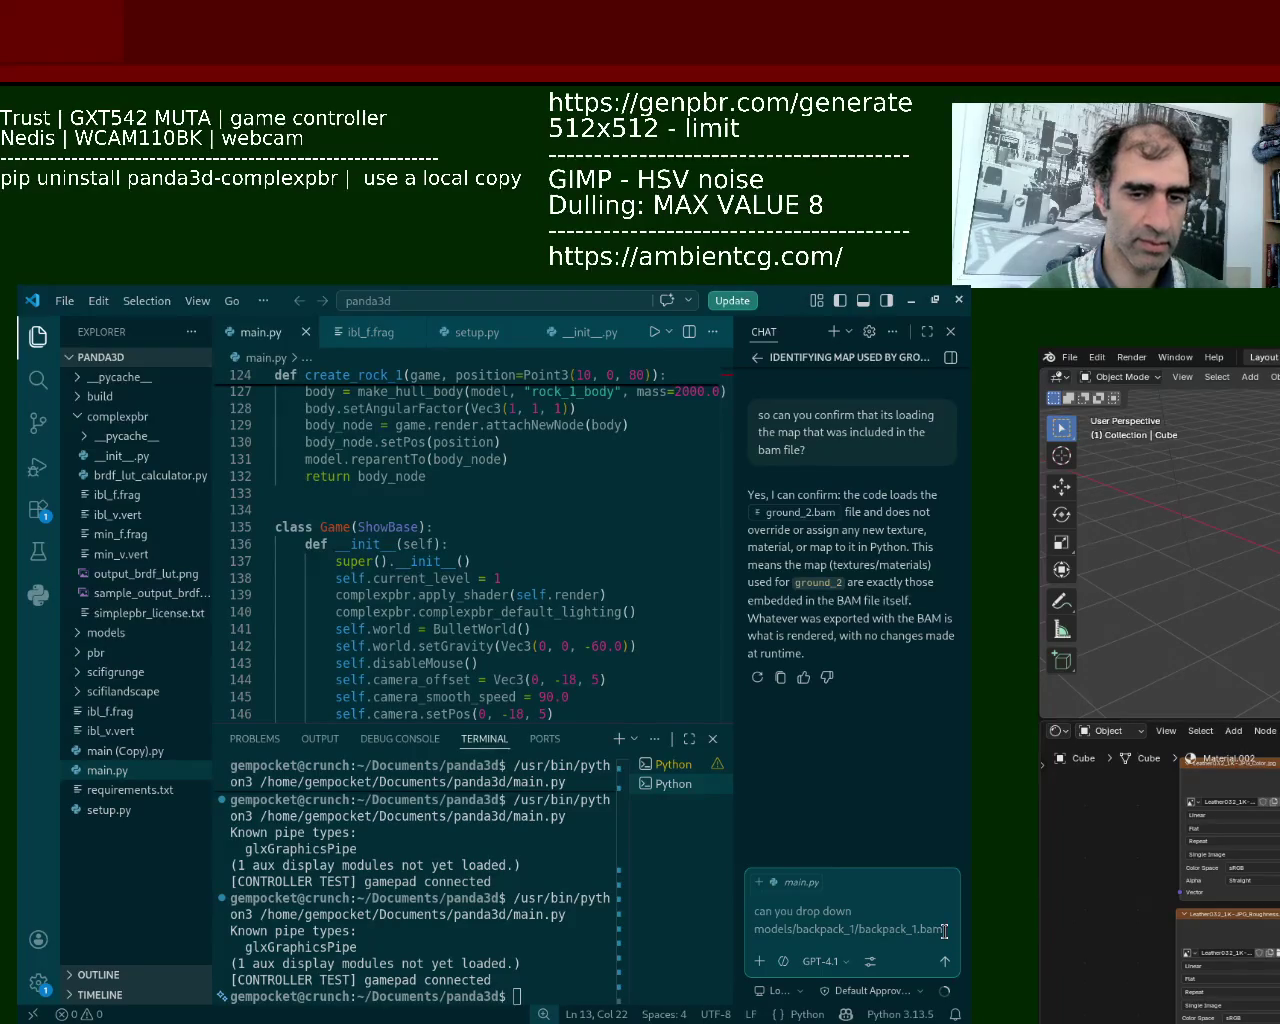
{"action": "type", "text": "use the sma"}
Reword the prompt ending to 'as a convex hull' and send the backpack_1.bam request.
{"action": "key", "text": "BackSpace"}
{"action": "key", "text": "BackSpace"}
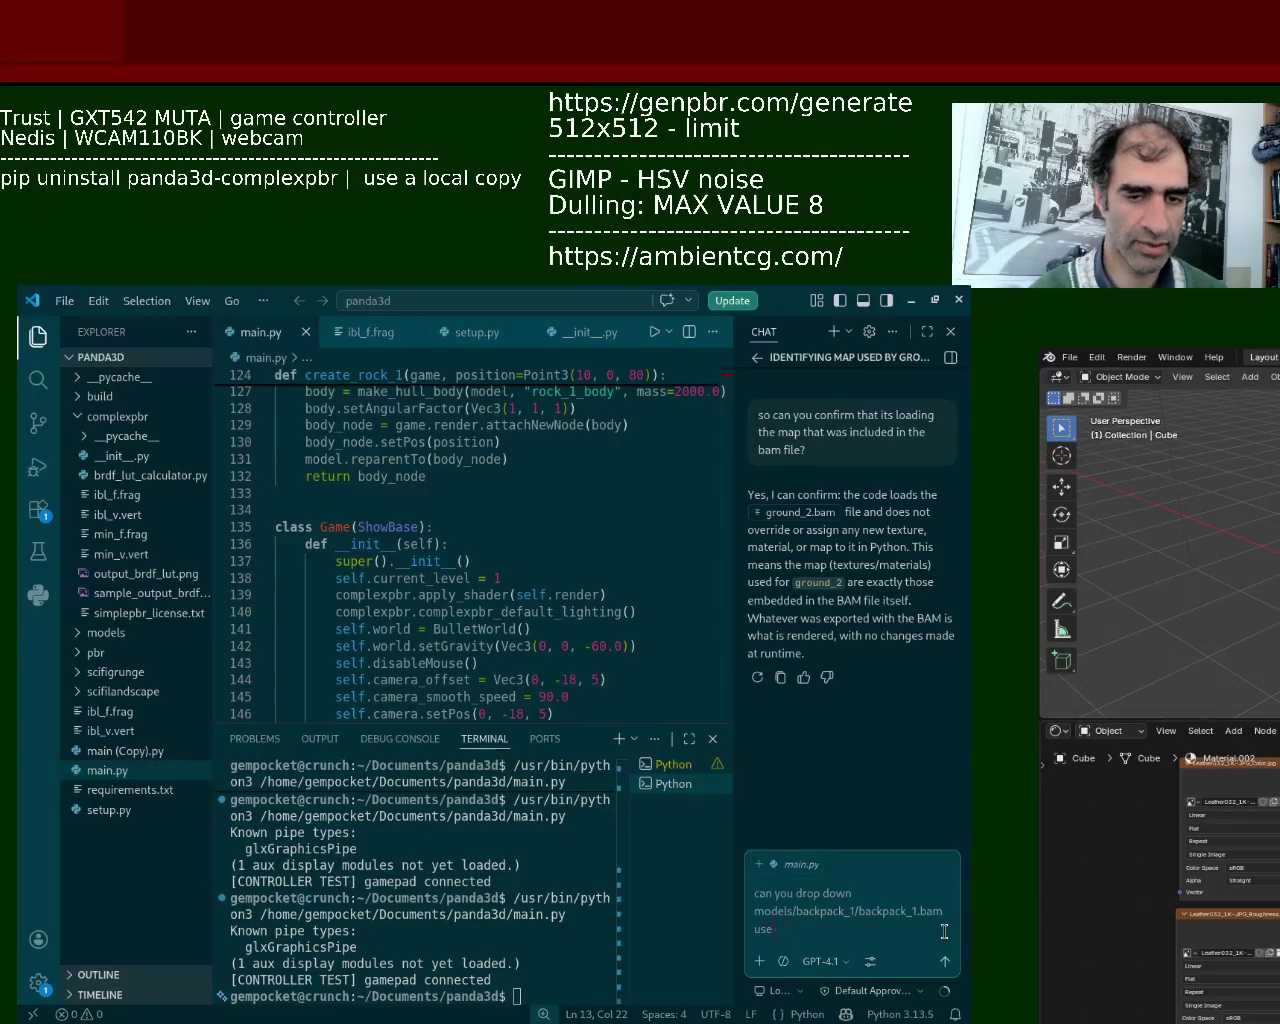
{"action": "key", "text": "BackSpace"}
{"action": "type", "text": "as a convex hull"}
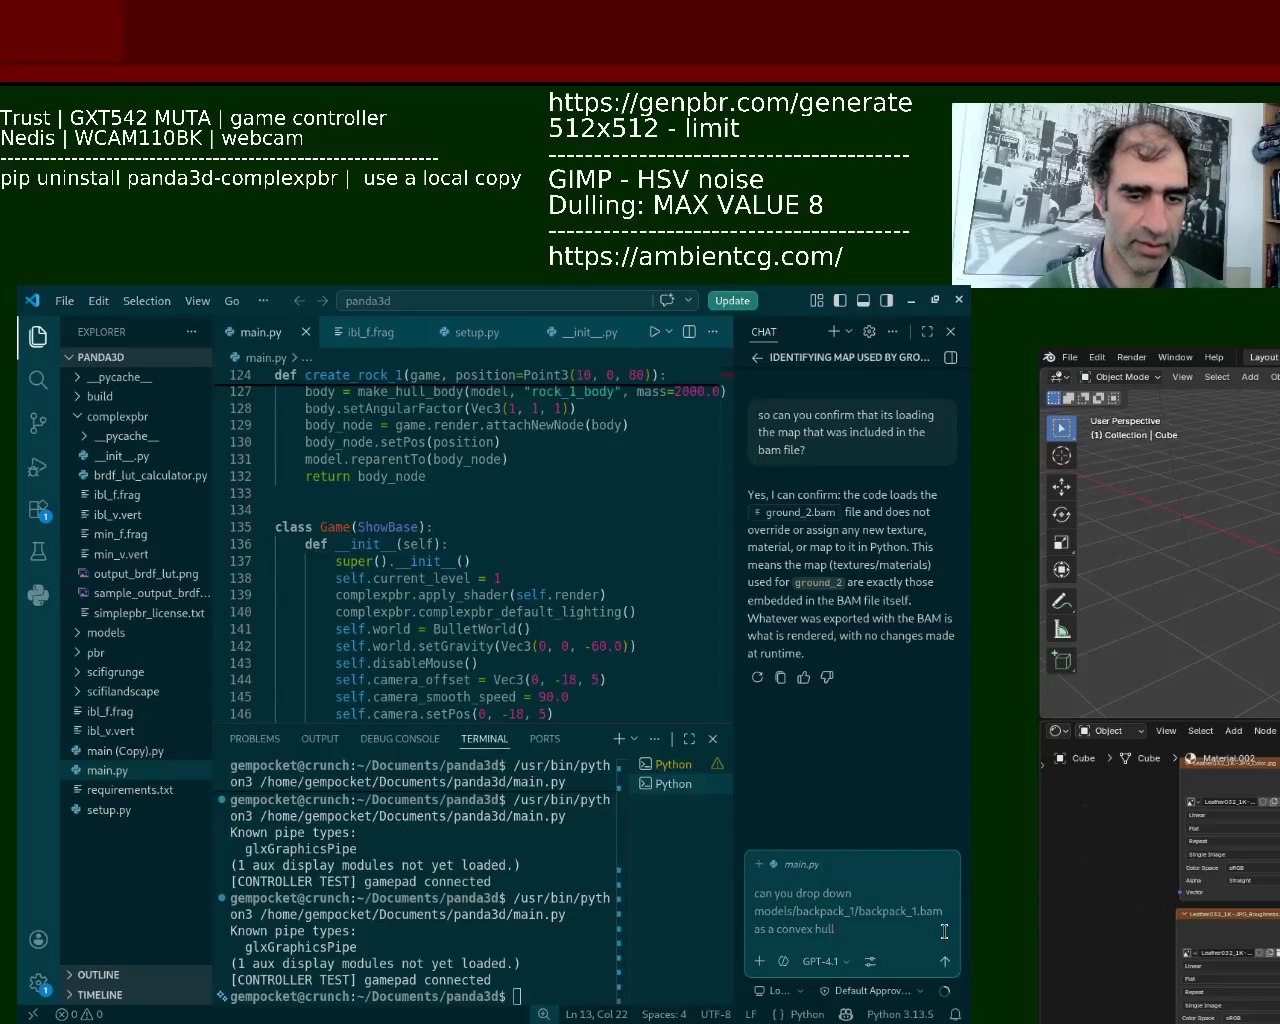
{"action": "key", "text": "Return"}
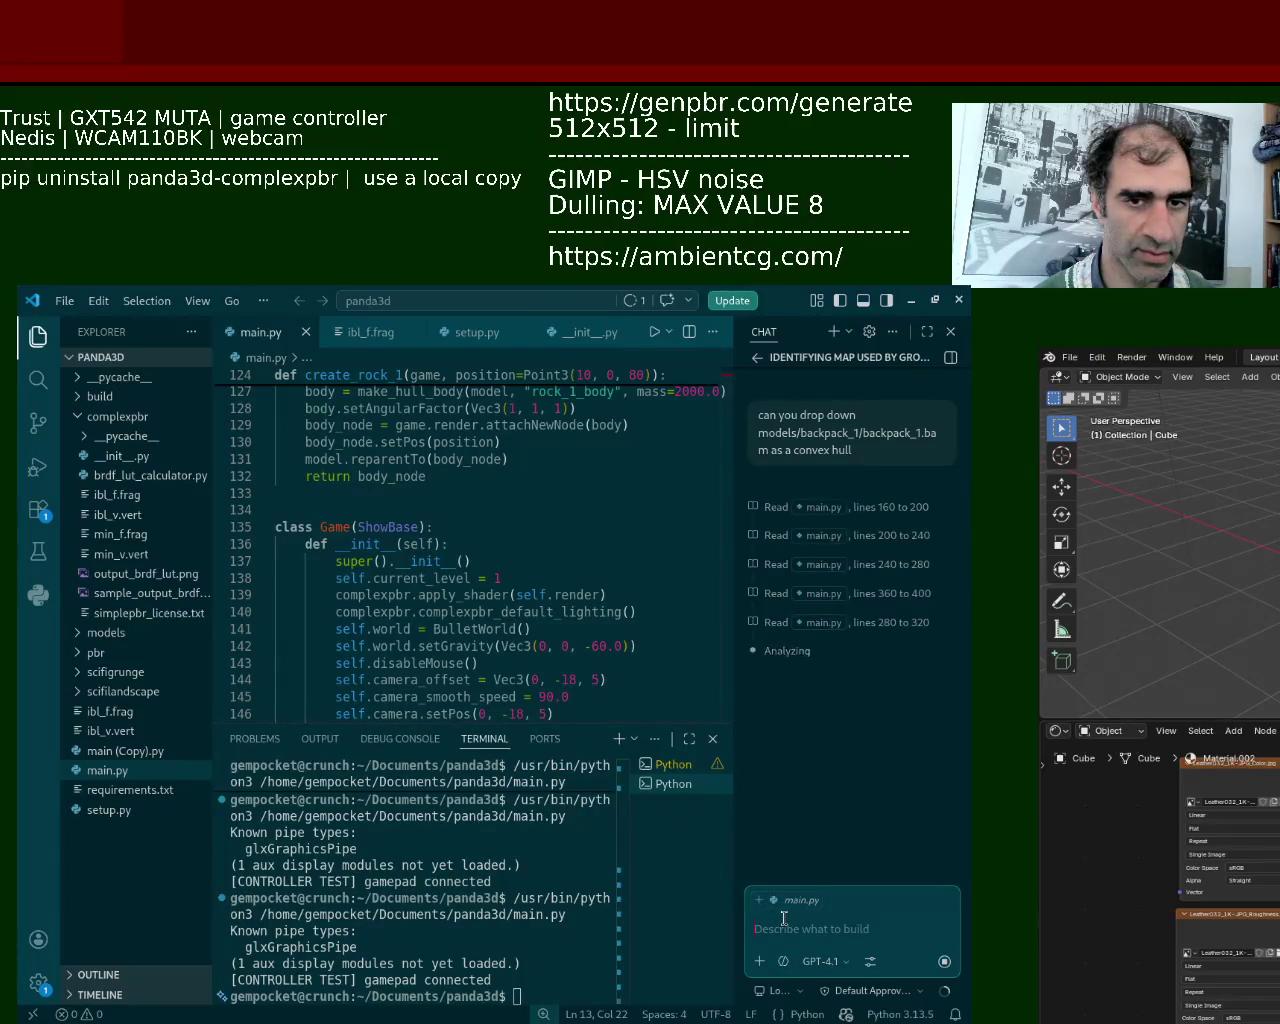
Ask the assistant for a create_backpack_1 function modelled on rock_1 and keep the edit.
{"action": "type", "text": "make a"}
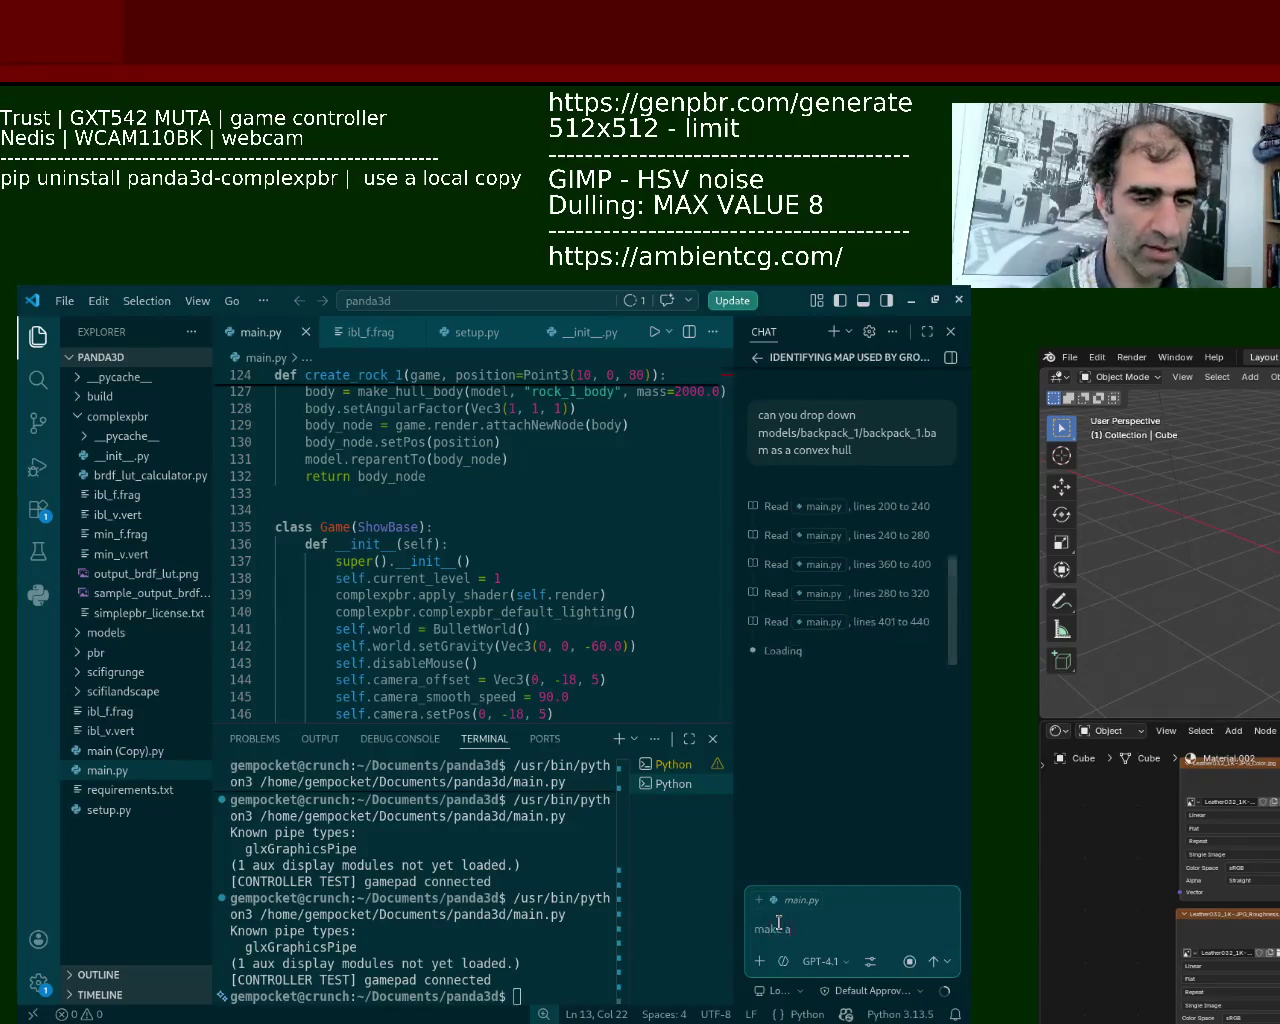
{"action": "type", "text": " function like the other ones li"}
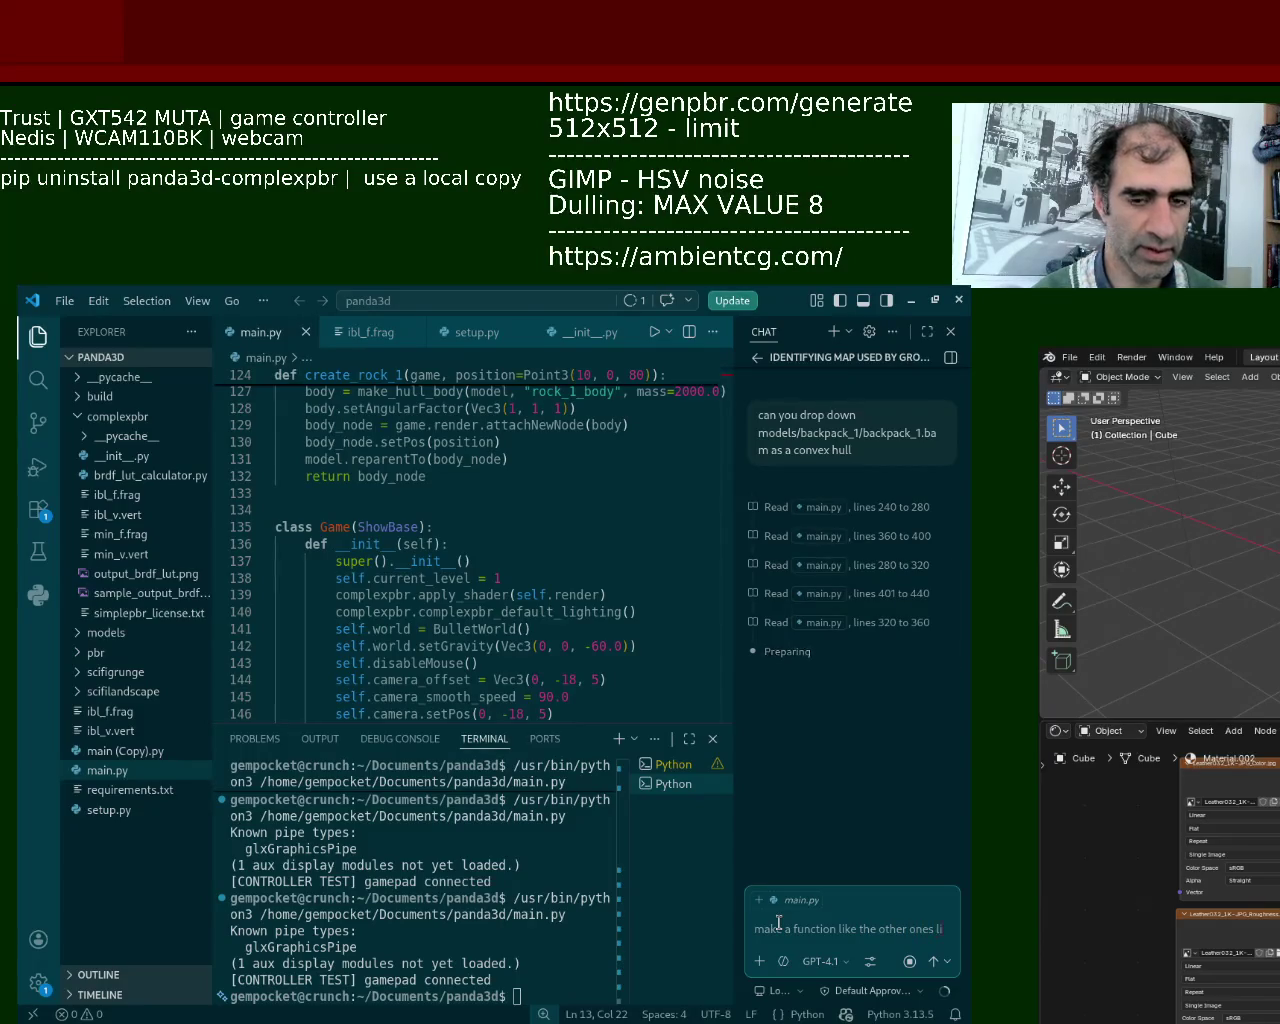
{"action": "type", "text": "ke rock_1"}
{"action": "key", "text": "Return"}
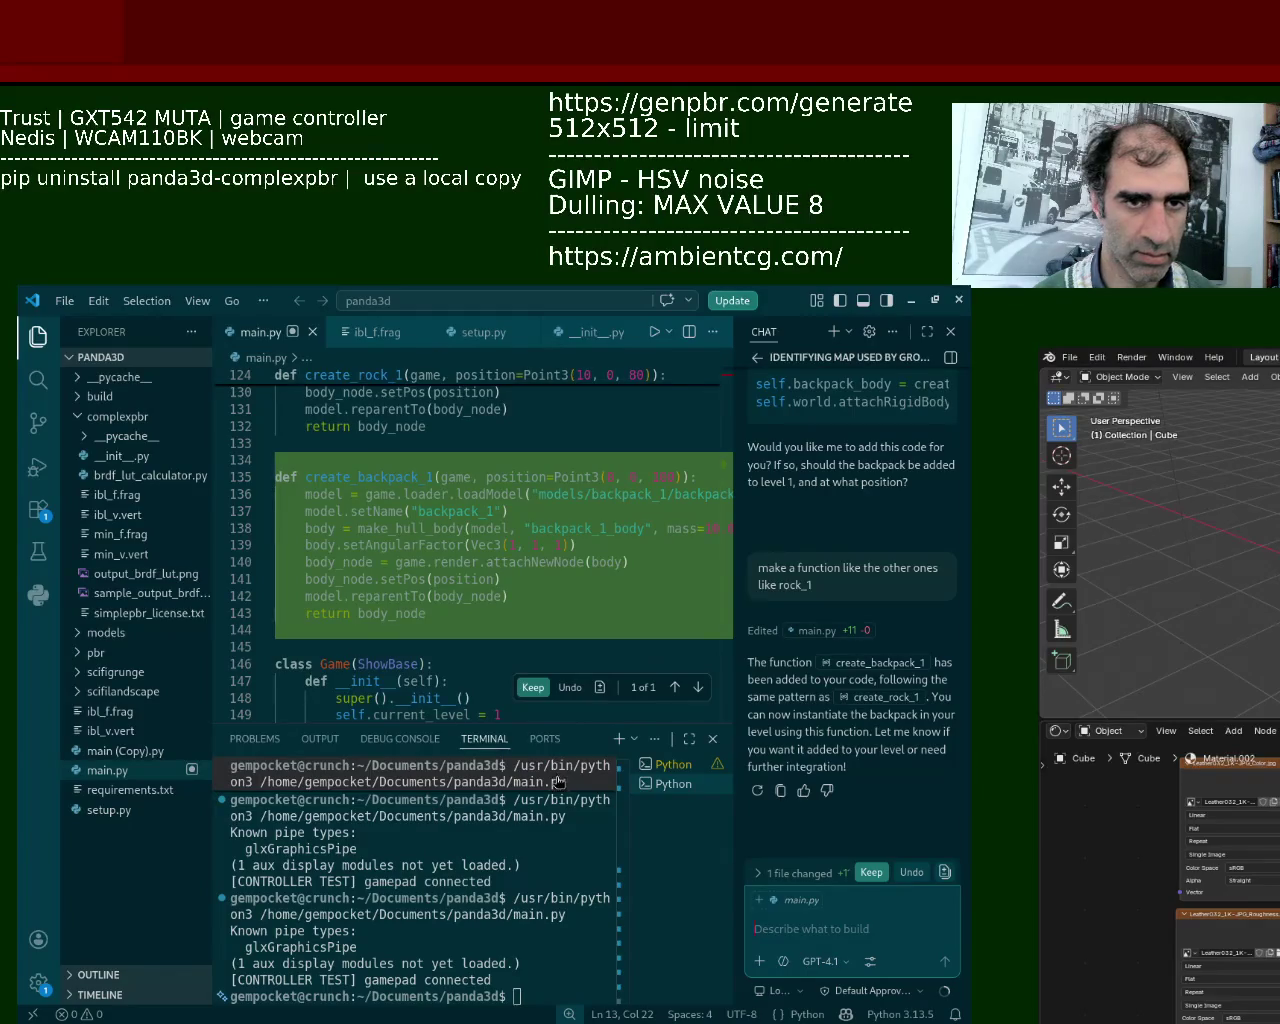
{"action": "left_click", "coordinate": [533, 688]}
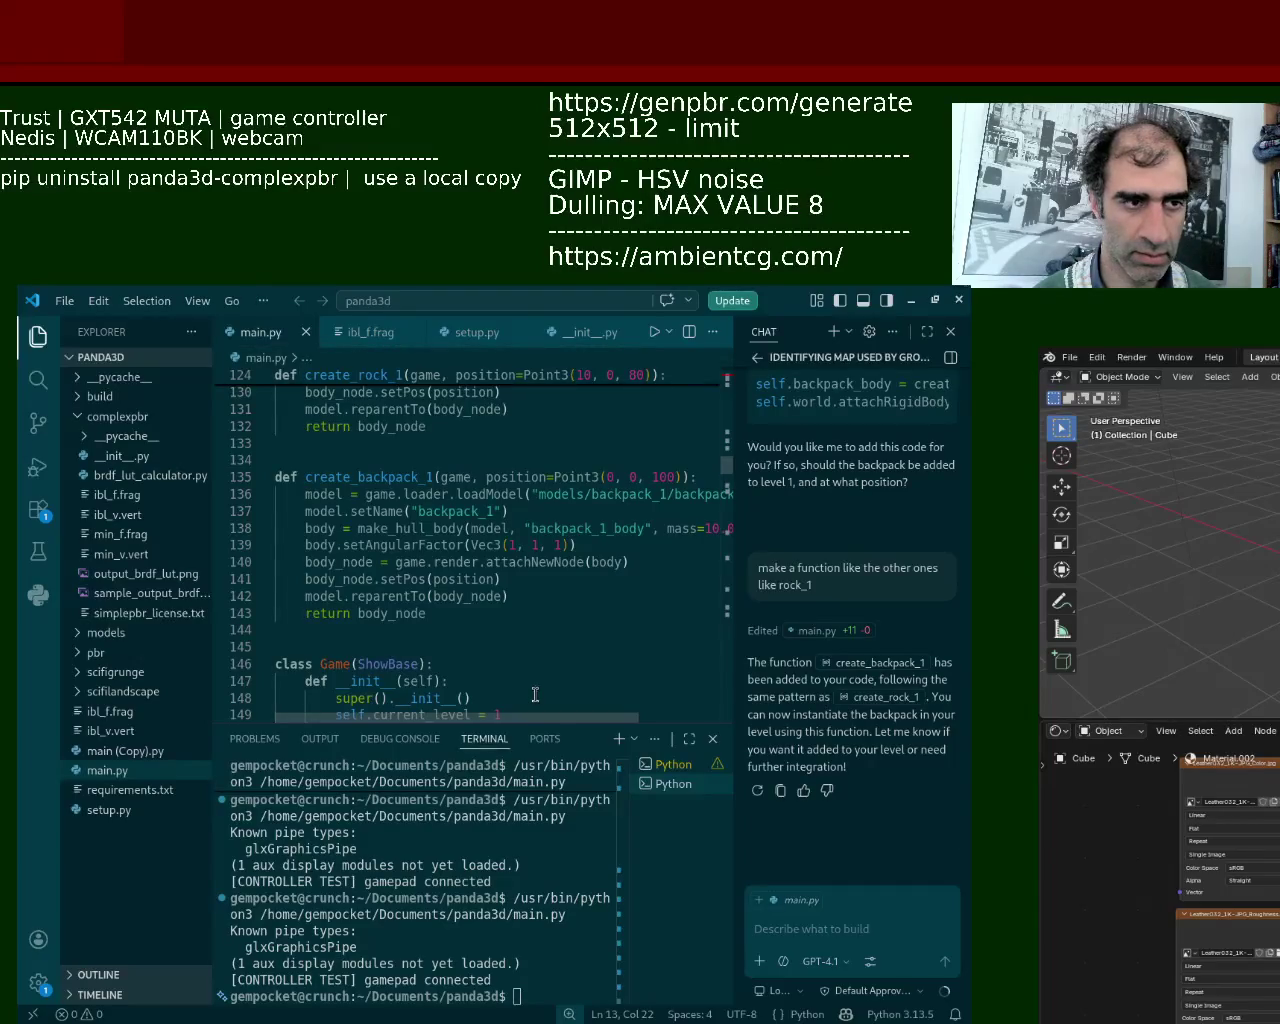
Test-run the game, close it, and begin a request to drop the backpack into level_1.
{"action": "left_click", "coordinate": [654, 331]}
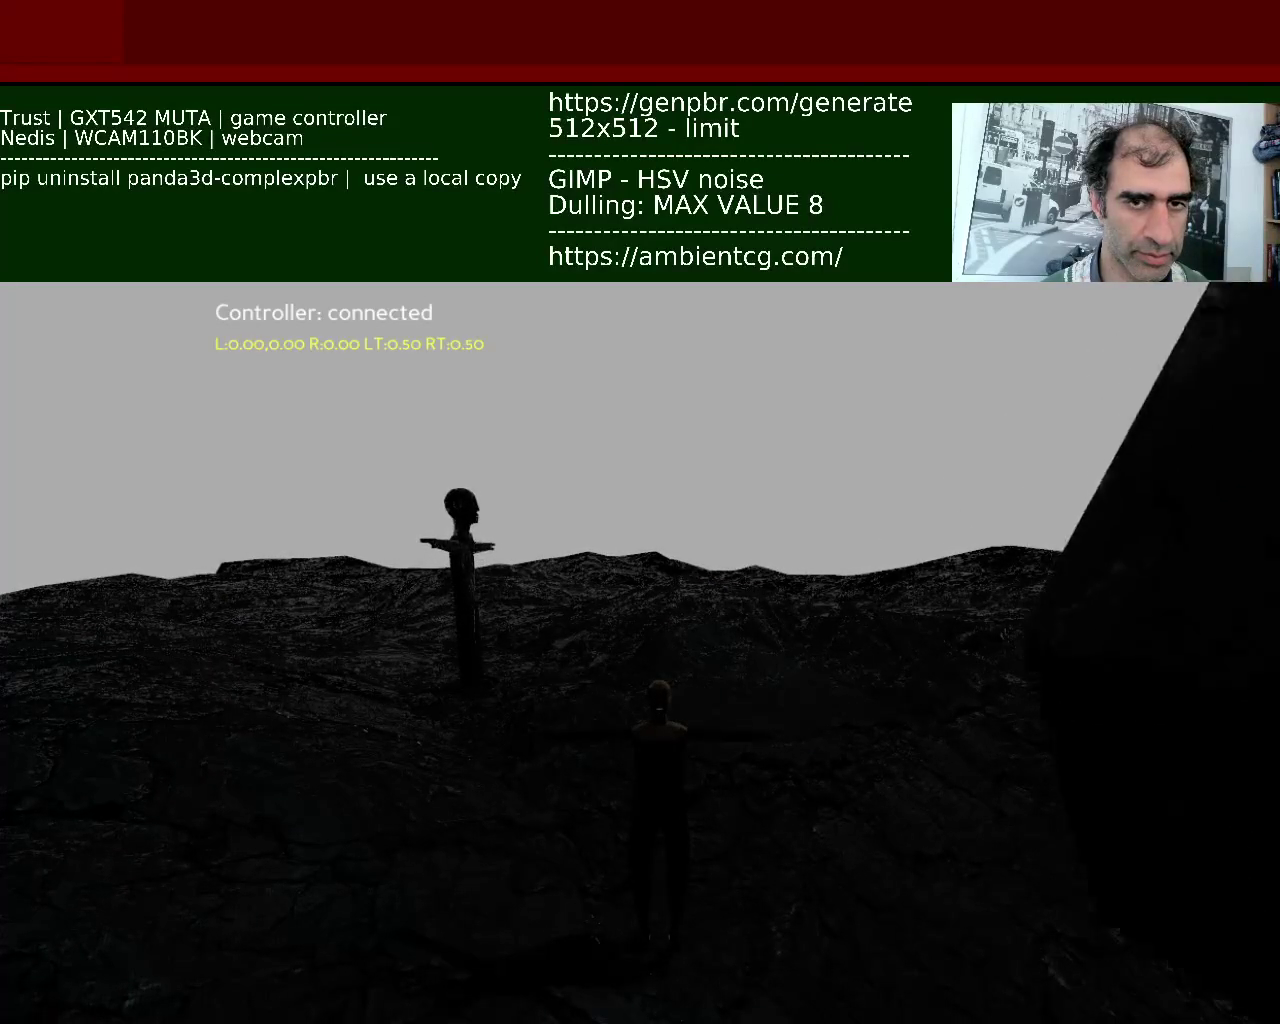
{"action": "key", "text": "Escape"}
{"action": "left_click", "coordinate": [790, 935]}
{"action": "type", "text": "so drop it down in level_1"}
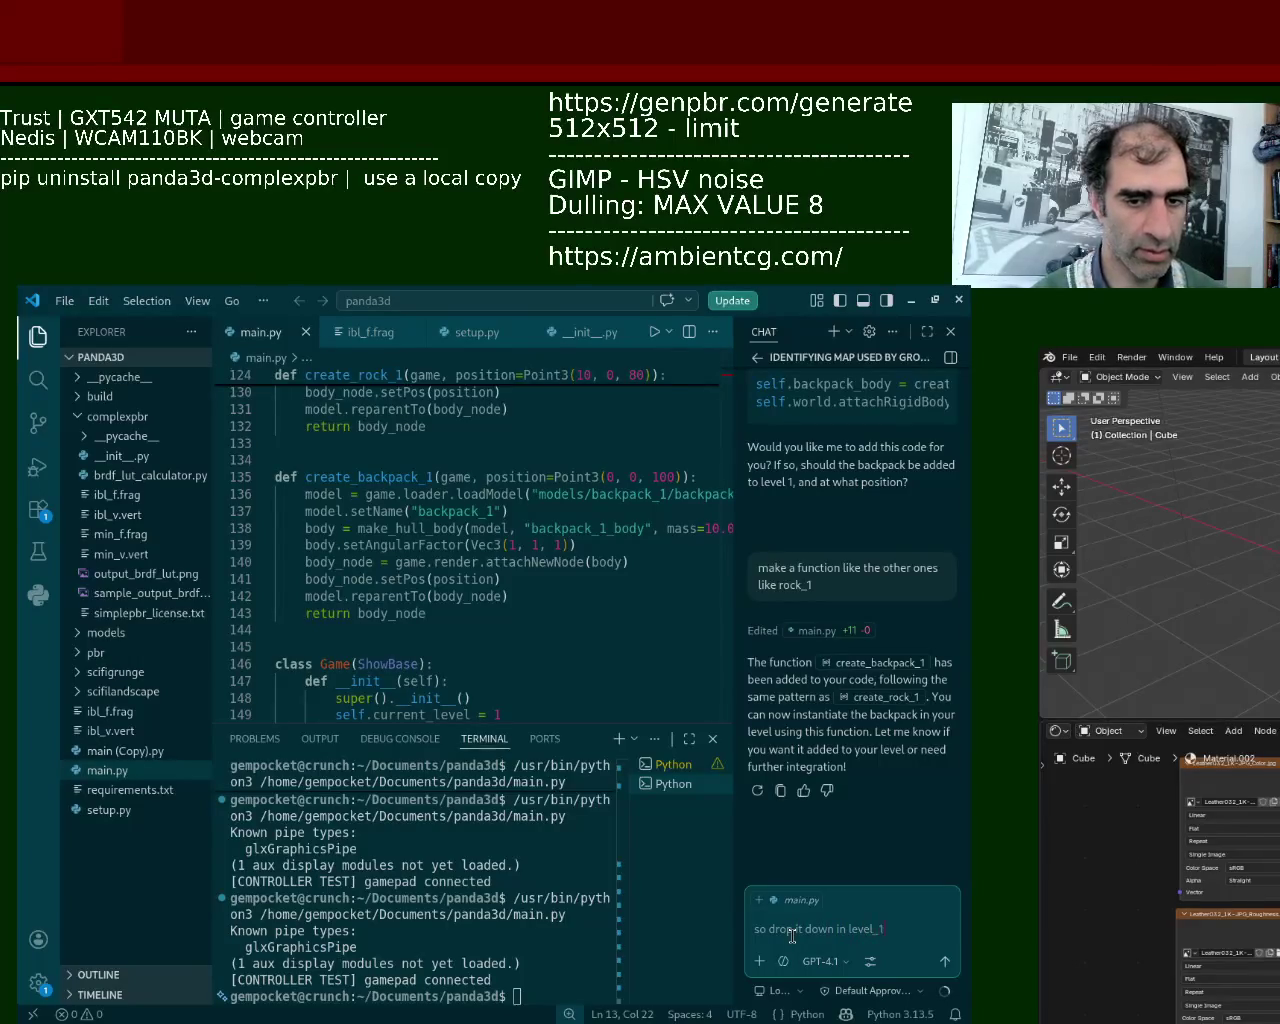
Send the level_1 backpack request, keep the load_level edit, and relaunch the game.
{"action": "key", "text": "Return"}
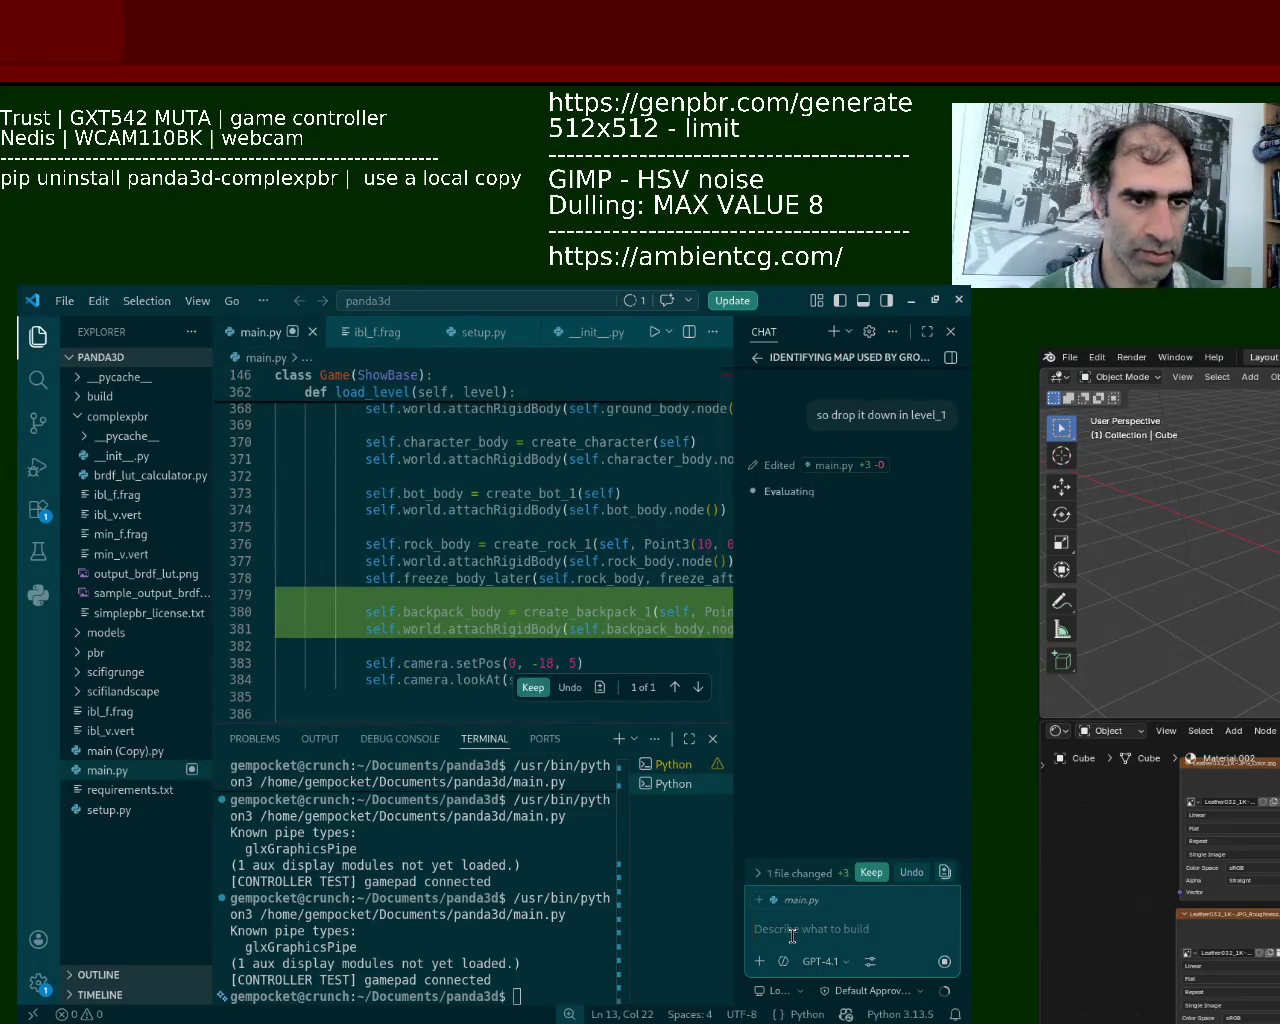
{"action": "left_click", "coordinate": [533, 688]}
{"action": "left_click", "coordinate": [656, 332]}
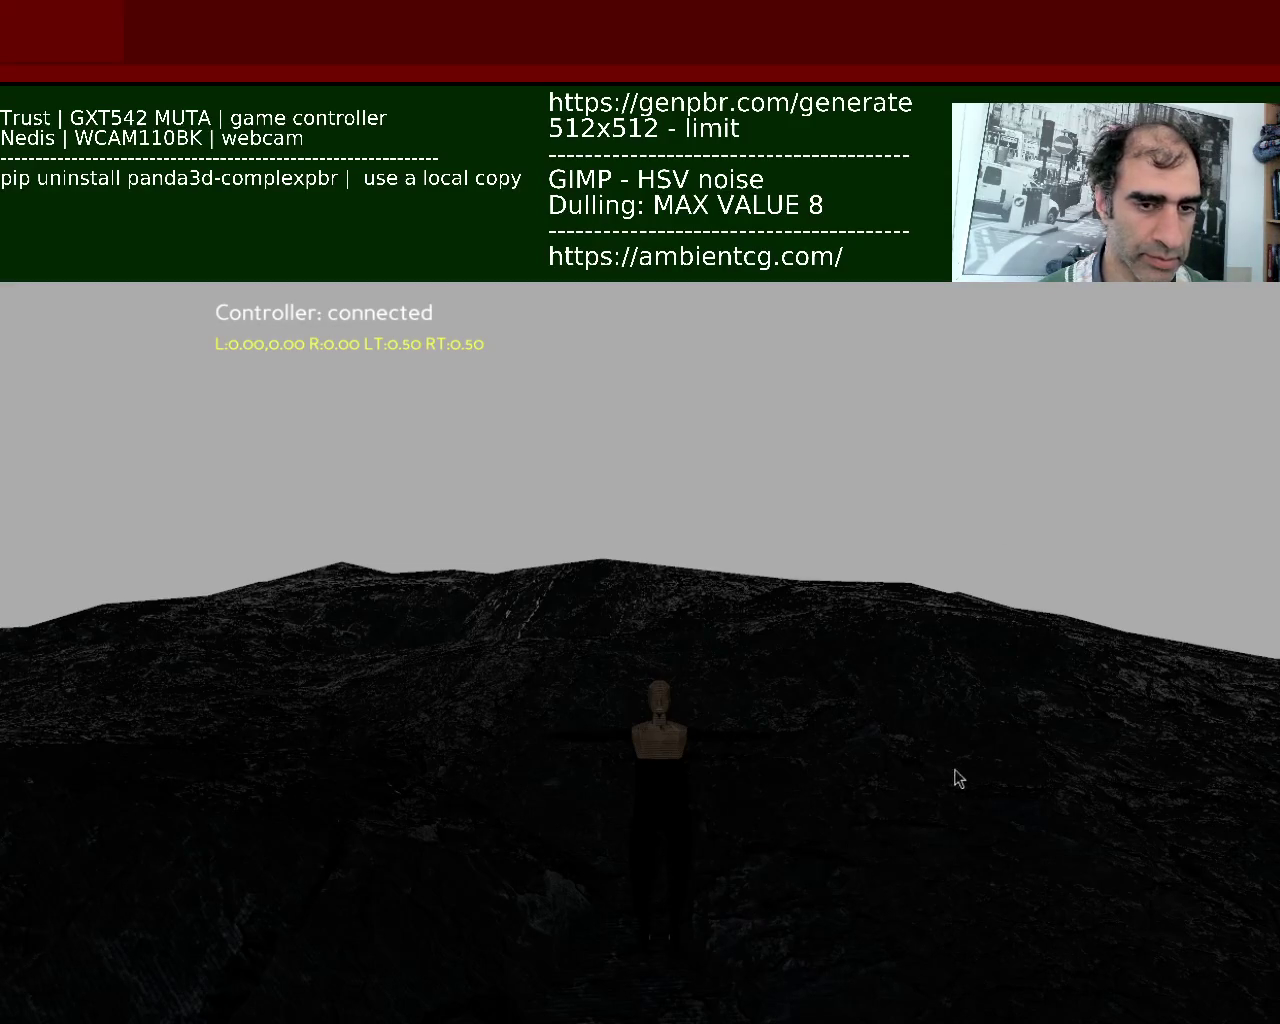
Quit the game after looking around the rocky level with the controller.
{"action": "key", "text": "Escape"}
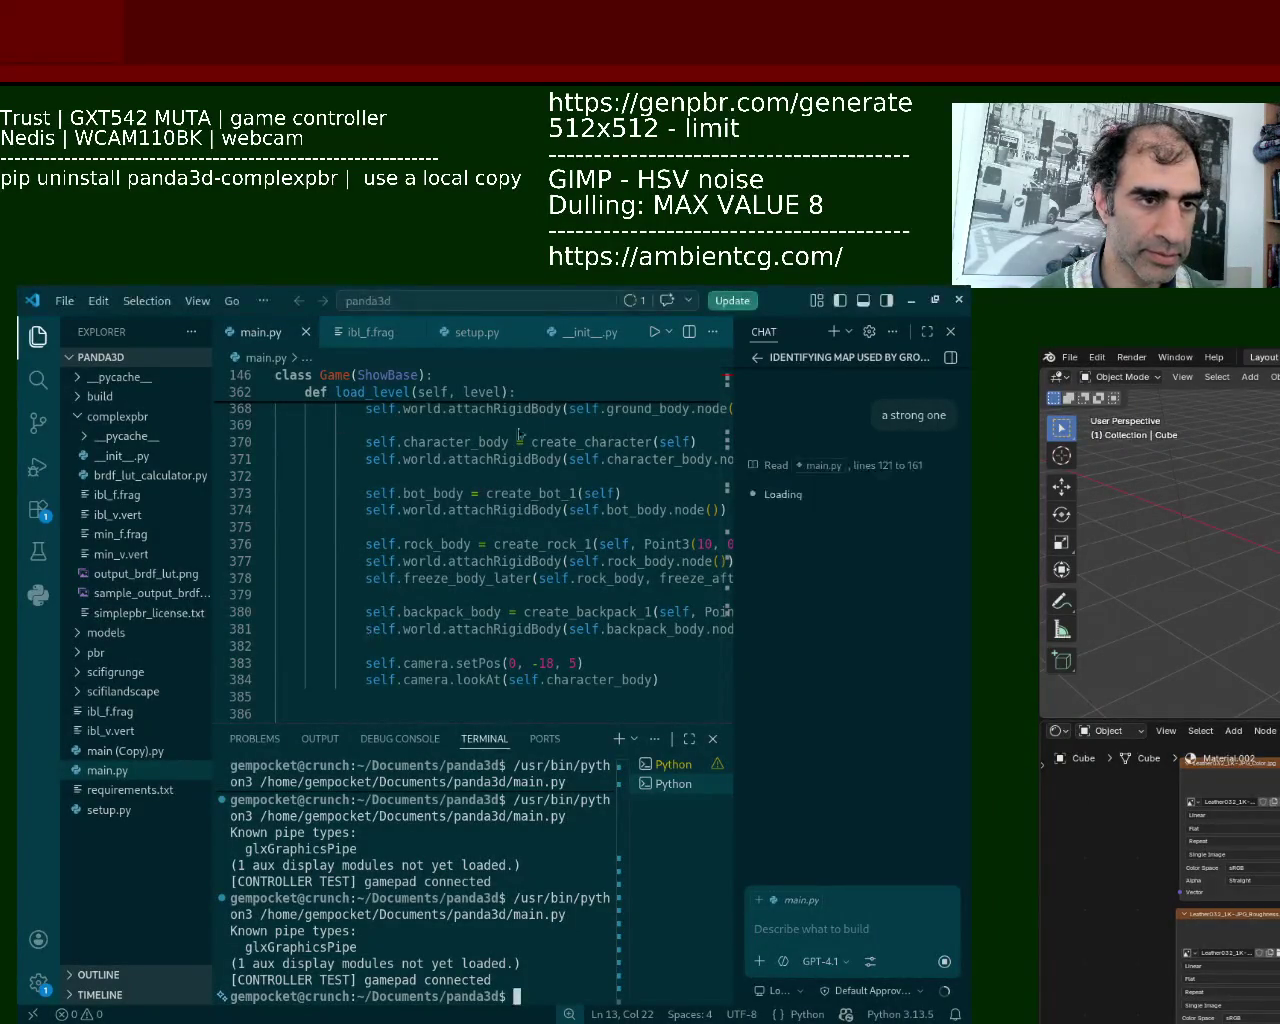
Rerun main.py so the game reopens with the backpack resting beside the character.
{"action": "left_click", "coordinate": [653, 334]}
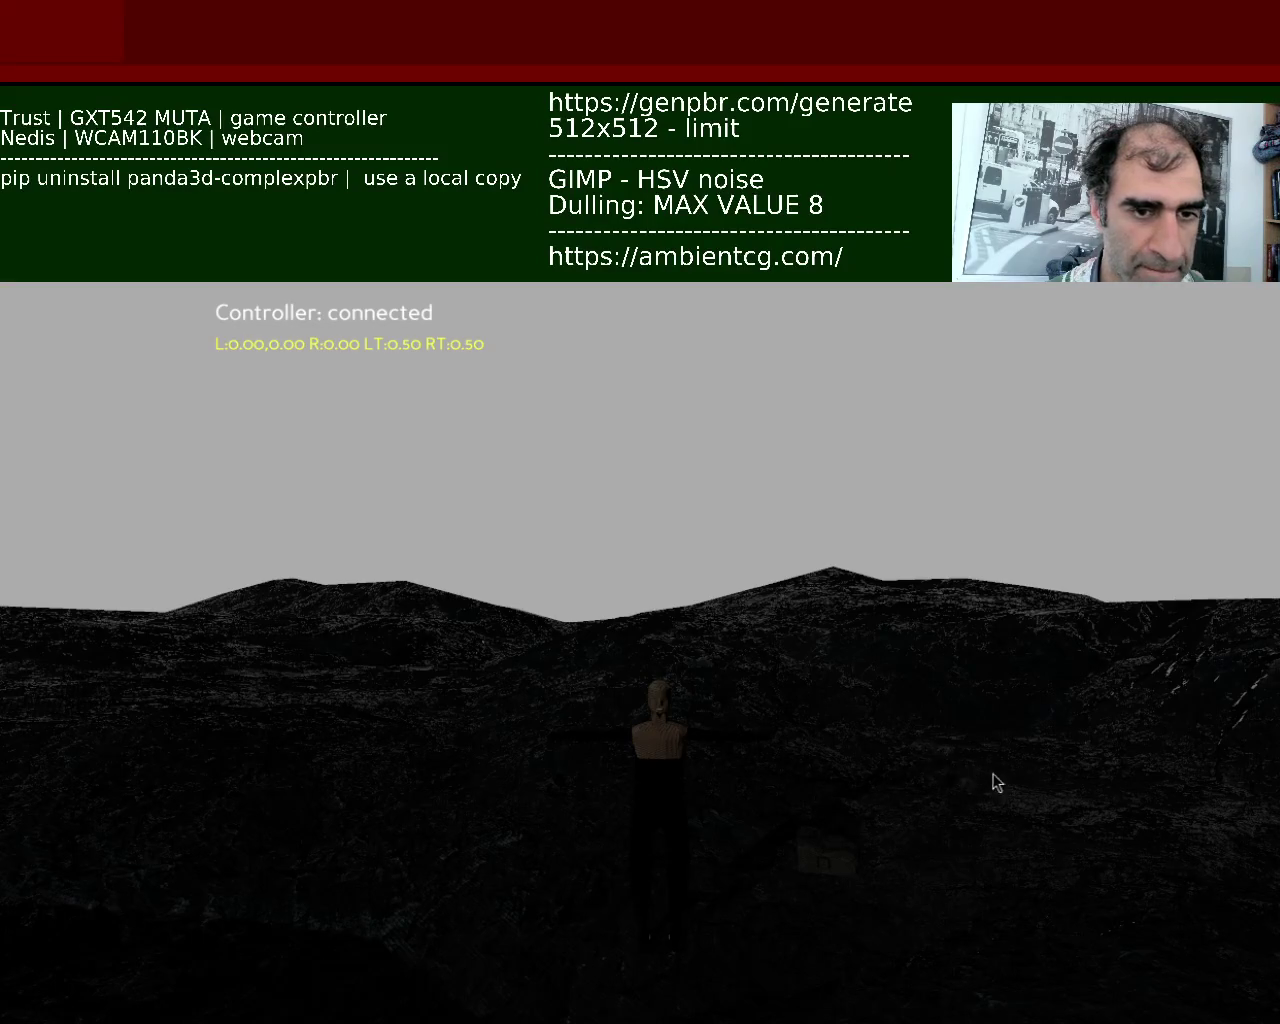
Close the game, accept the warm shadow-casting sun code, and relaunch main.py.
{"action": "key", "text": "Escape"}
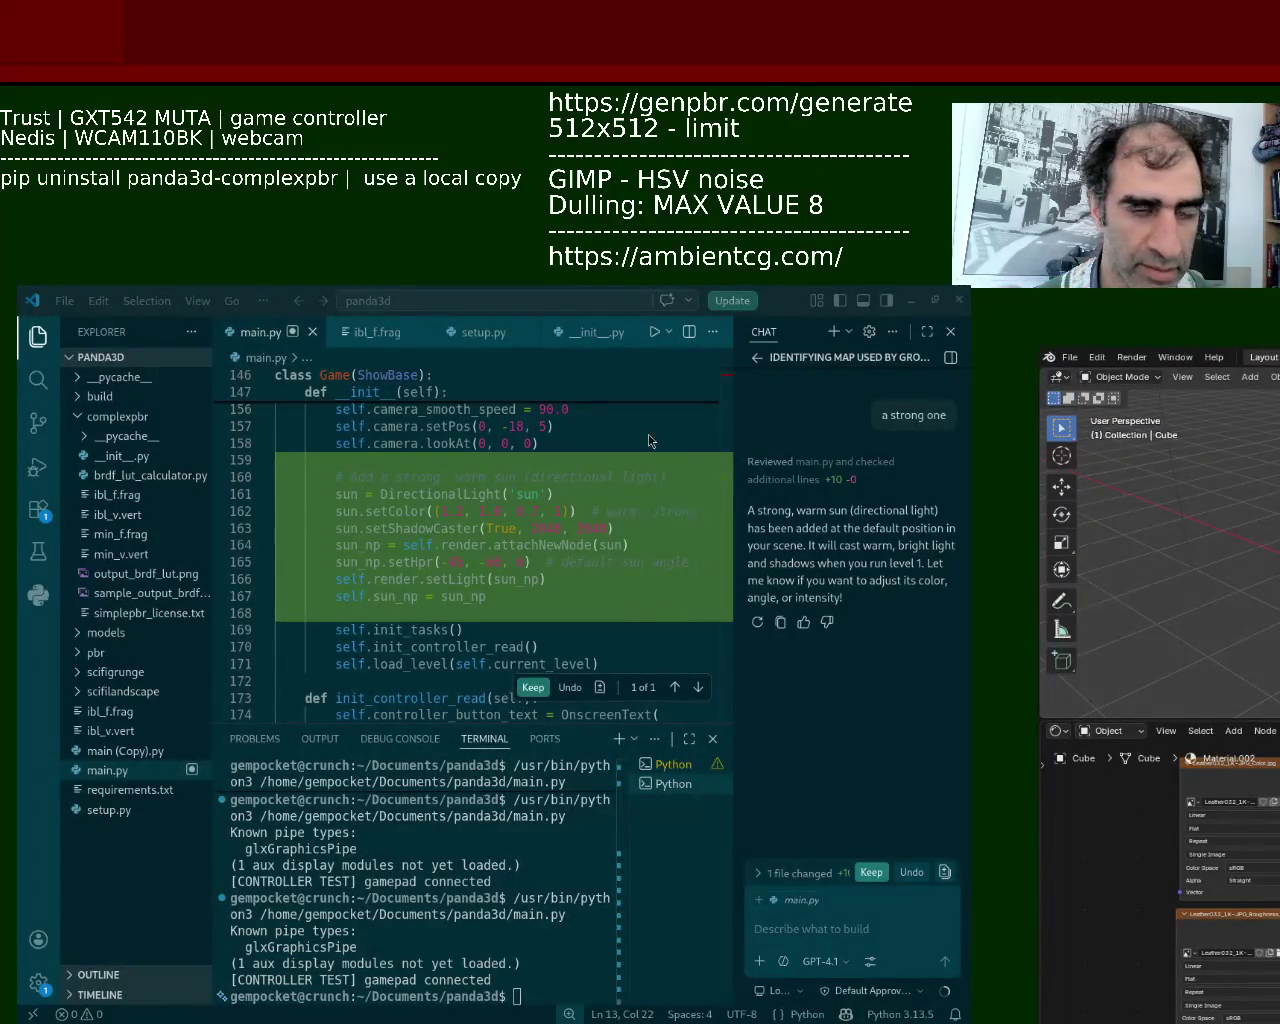
{"action": "mouse_move", "coordinate": [590, 585]}
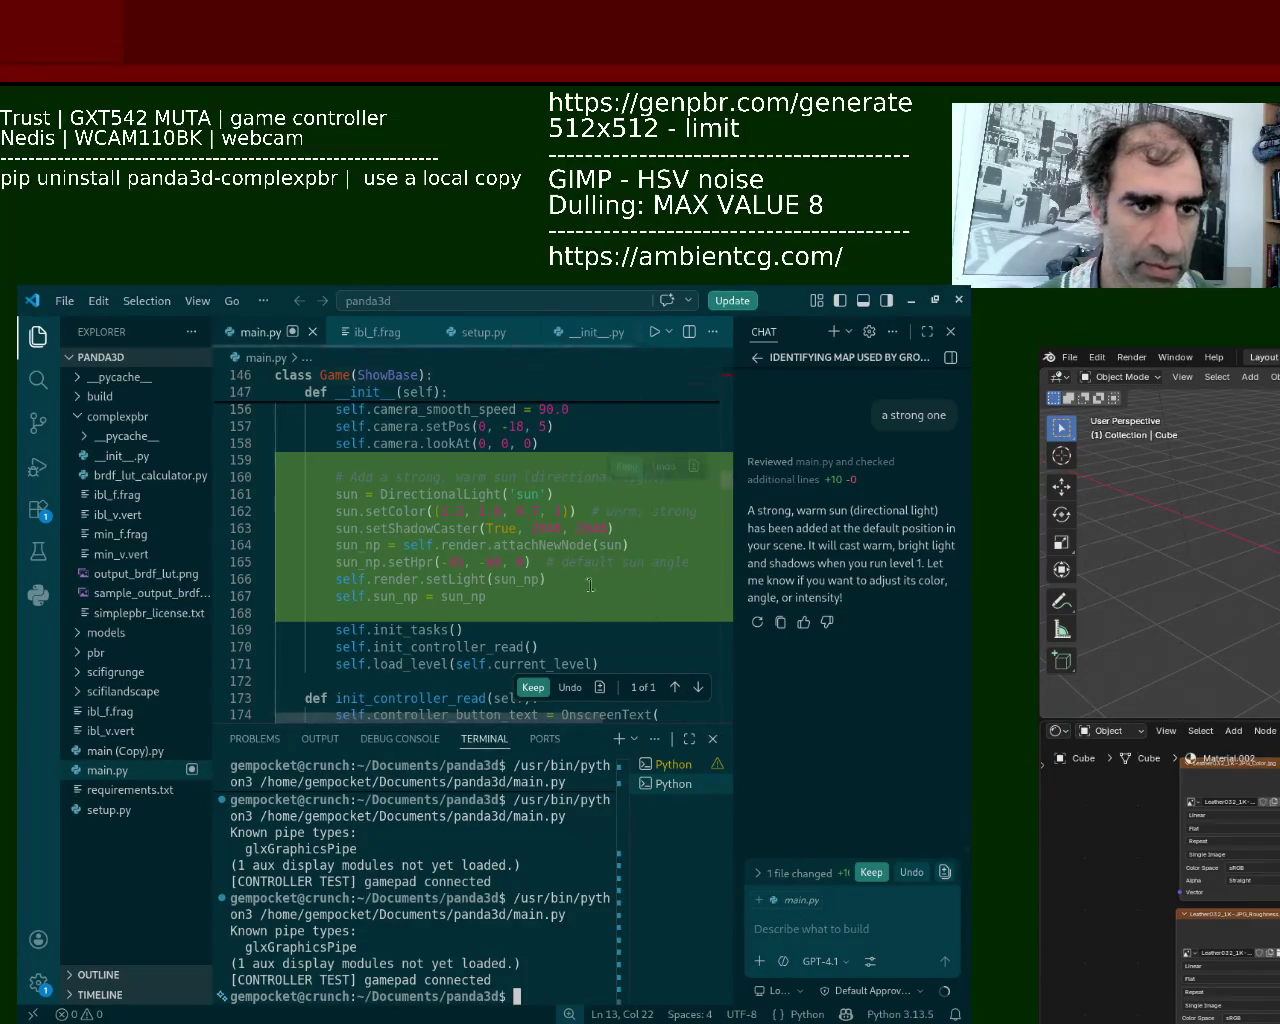
{"action": "left_click", "coordinate": [546, 685]}
{"action": "left_click", "coordinate": [658, 334]}
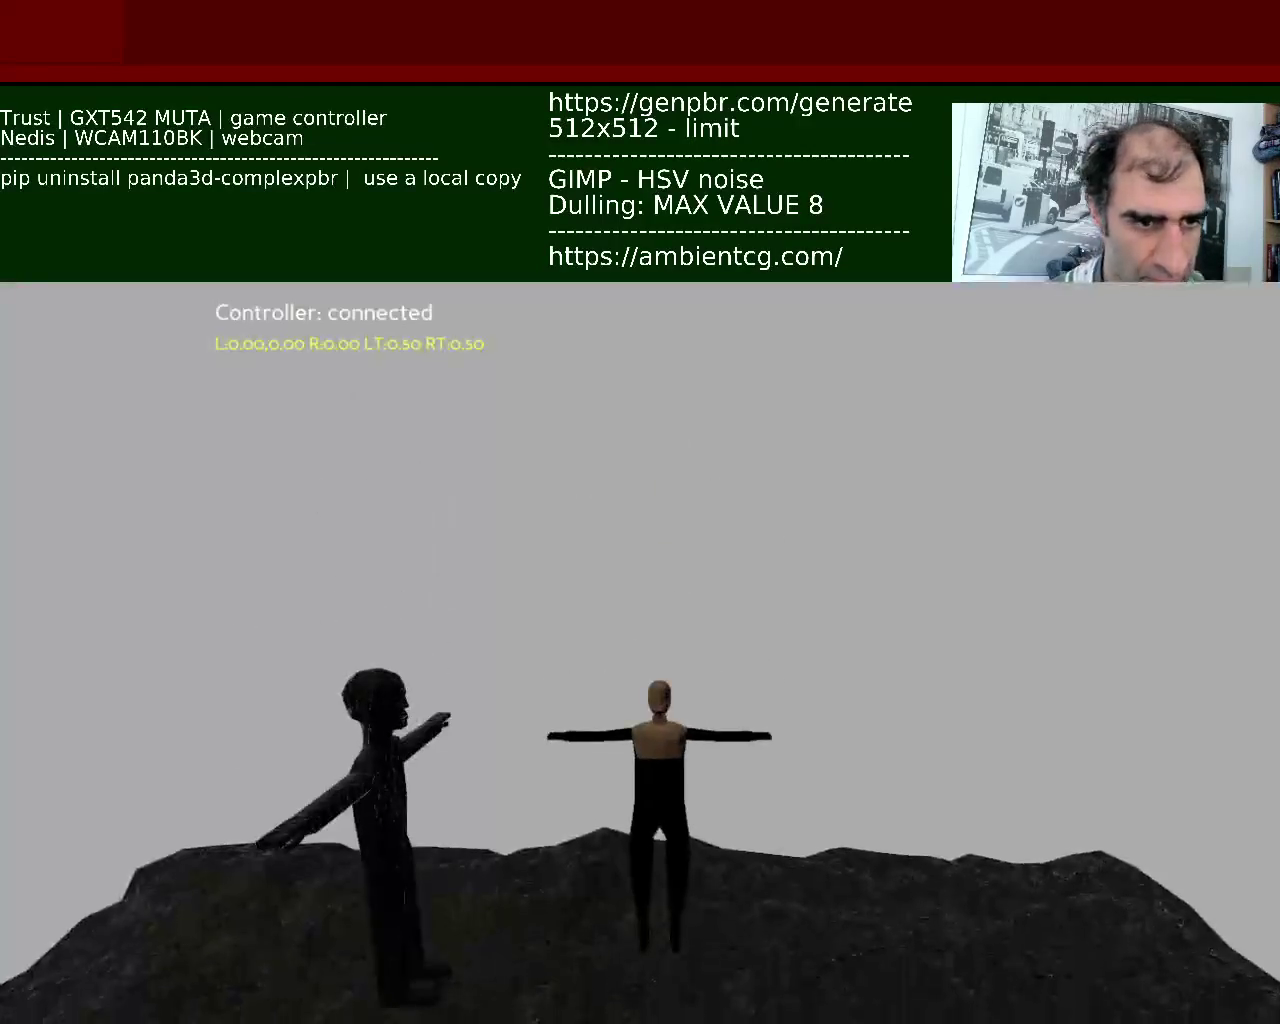
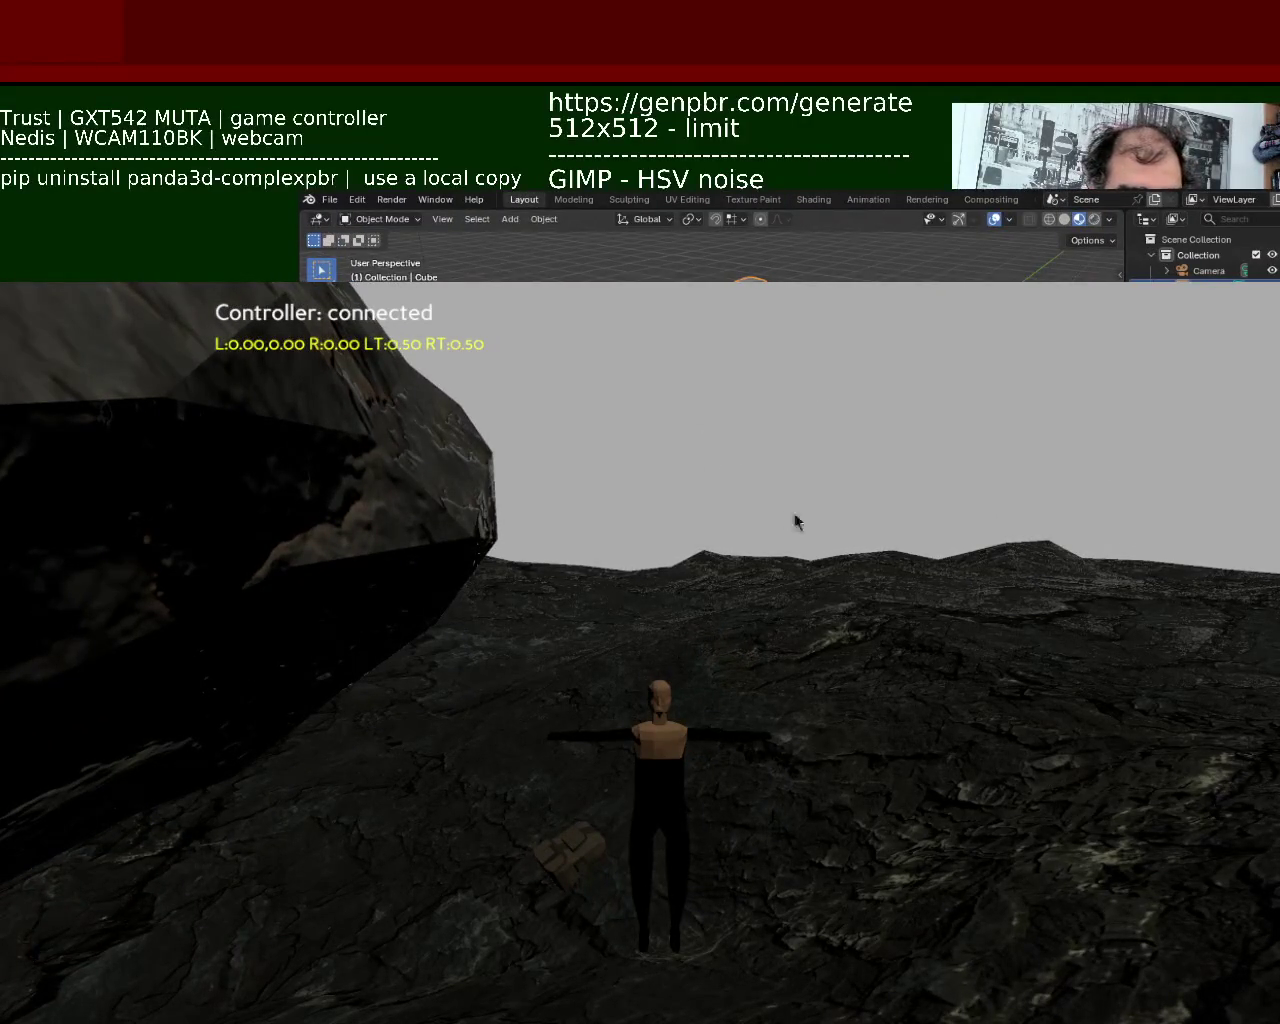
Quit the running Panda3D game test and bring the Blender window back into view.
{"action": "mouse_move", "coordinate": [741, 517]}
{"action": "left_mouse_down", "text": "alt"}
{"action": "mouse_move", "coordinate": [765, 966]}
{"action": "mouse_move", "coordinate": [848, 775]}
{"action": "left_mouse_up", "text": "alt"}
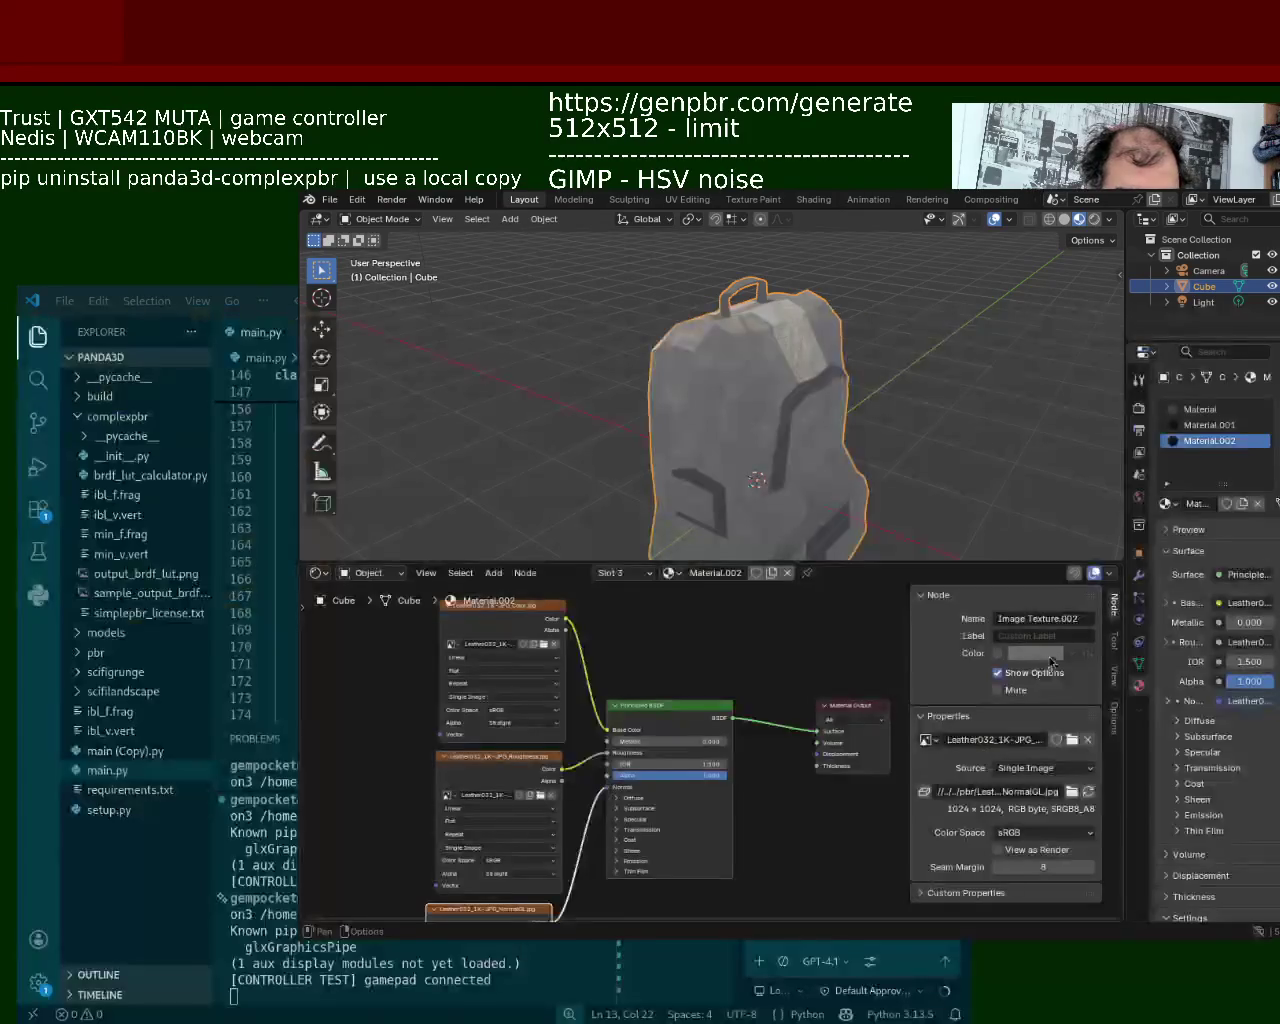
{"action": "key", "text": "Escape"}
{"action": "left_click_drag", "start_coordinate": [968, 503], "coordinate": [656, 705], "text": "alt"}
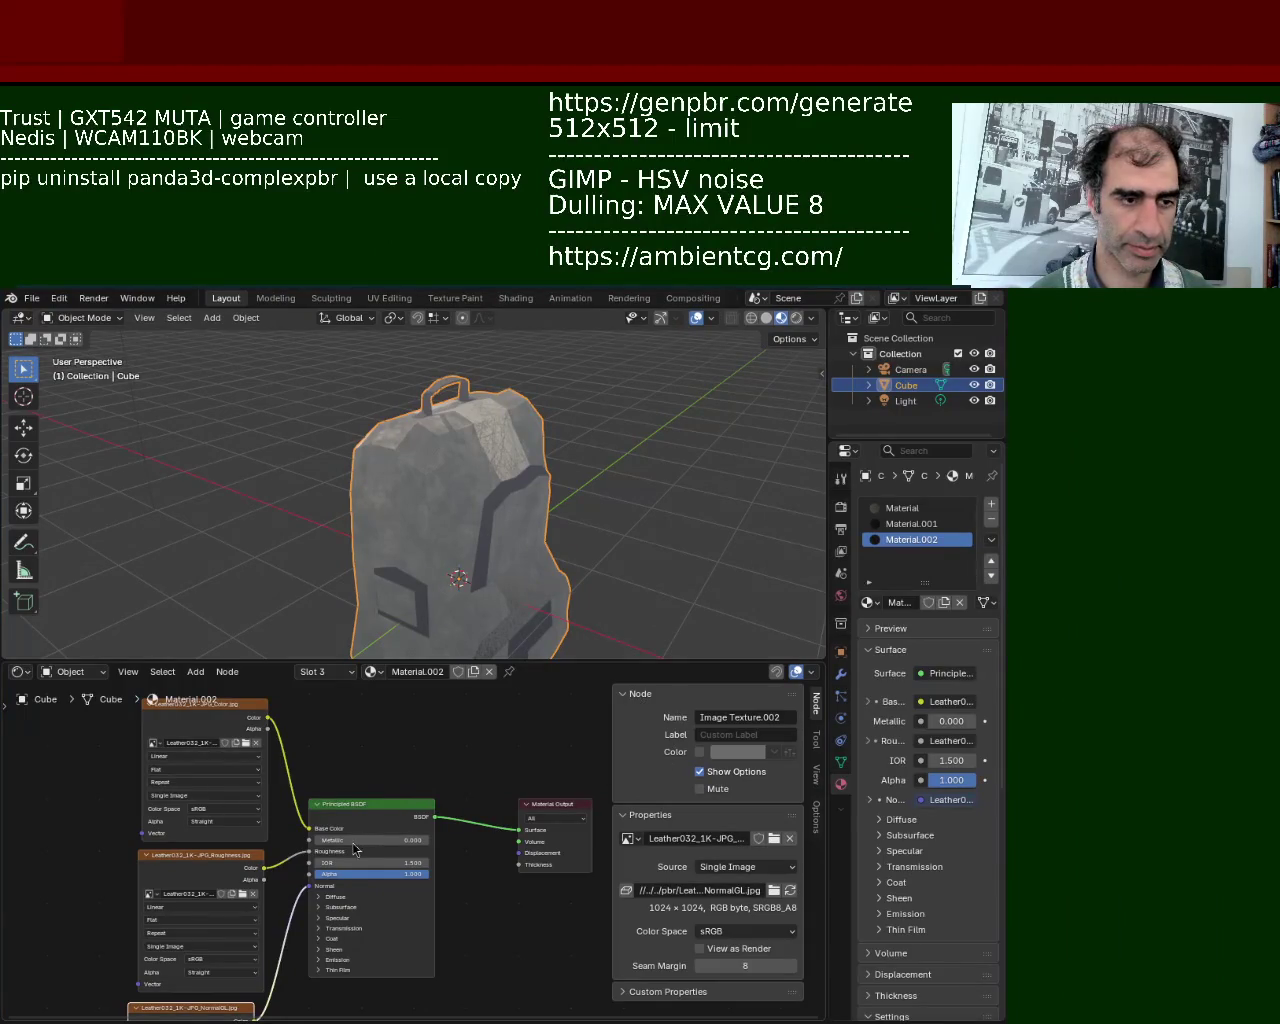
Load the recent gun .blend file and orbit around its Cube mesh.
{"action": "left_click", "coordinate": [33, 303]}
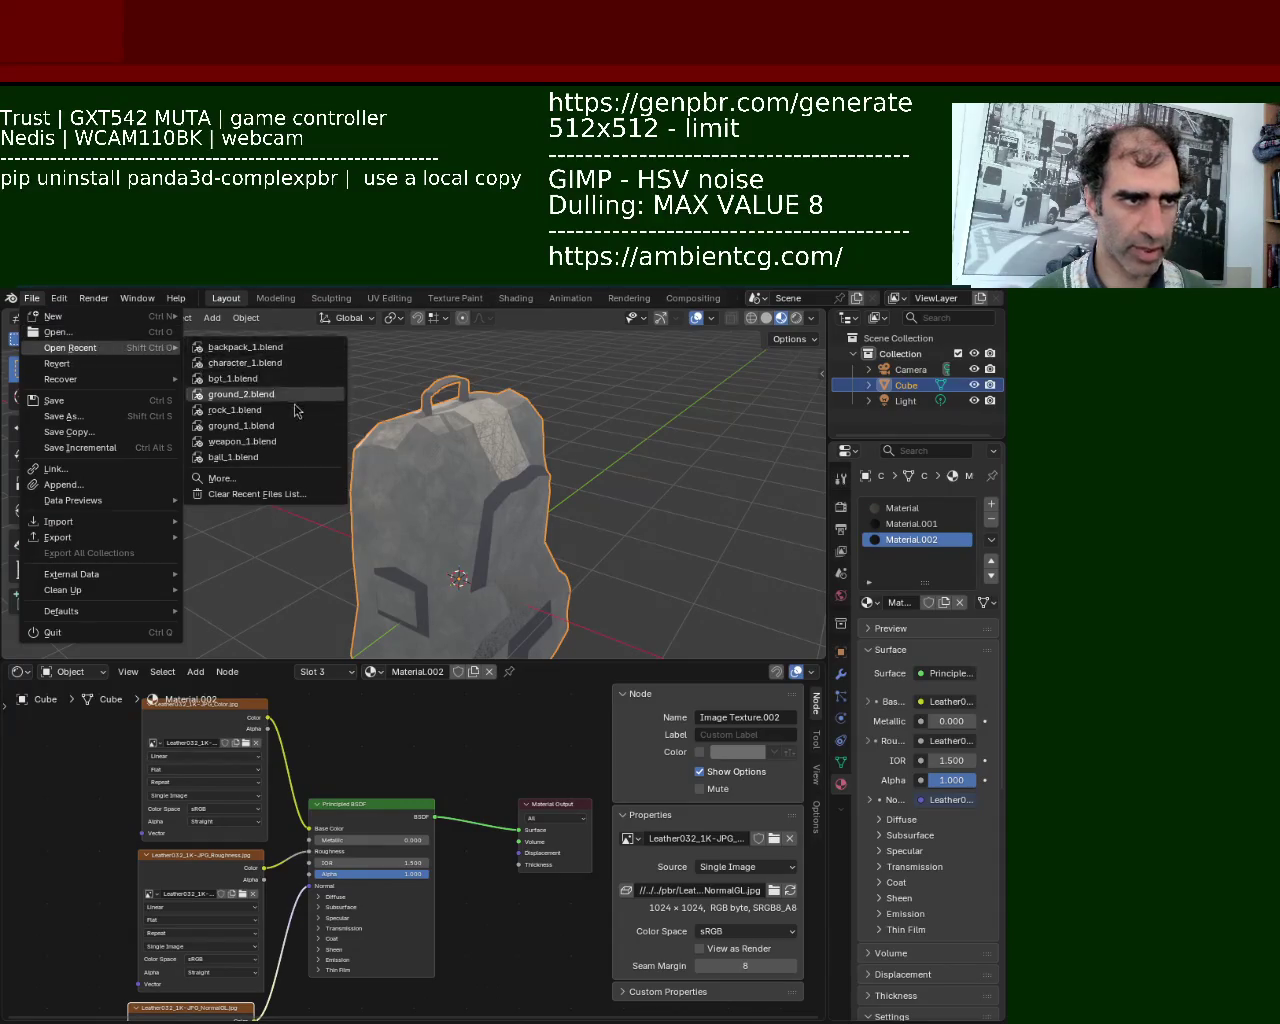
{"action": "left_click", "coordinate": [298, 459]}
{"action": "mouse_move", "coordinate": [300, 443]}
{"action": "middle_mouse_down"}
{"action": "mouse_move", "coordinate": [390, 627]}
{"action": "mouse_move", "coordinate": [569, 514]}
{"action": "mouse_move", "coordinate": [396, 563]}
{"action": "middle_mouse_up"}
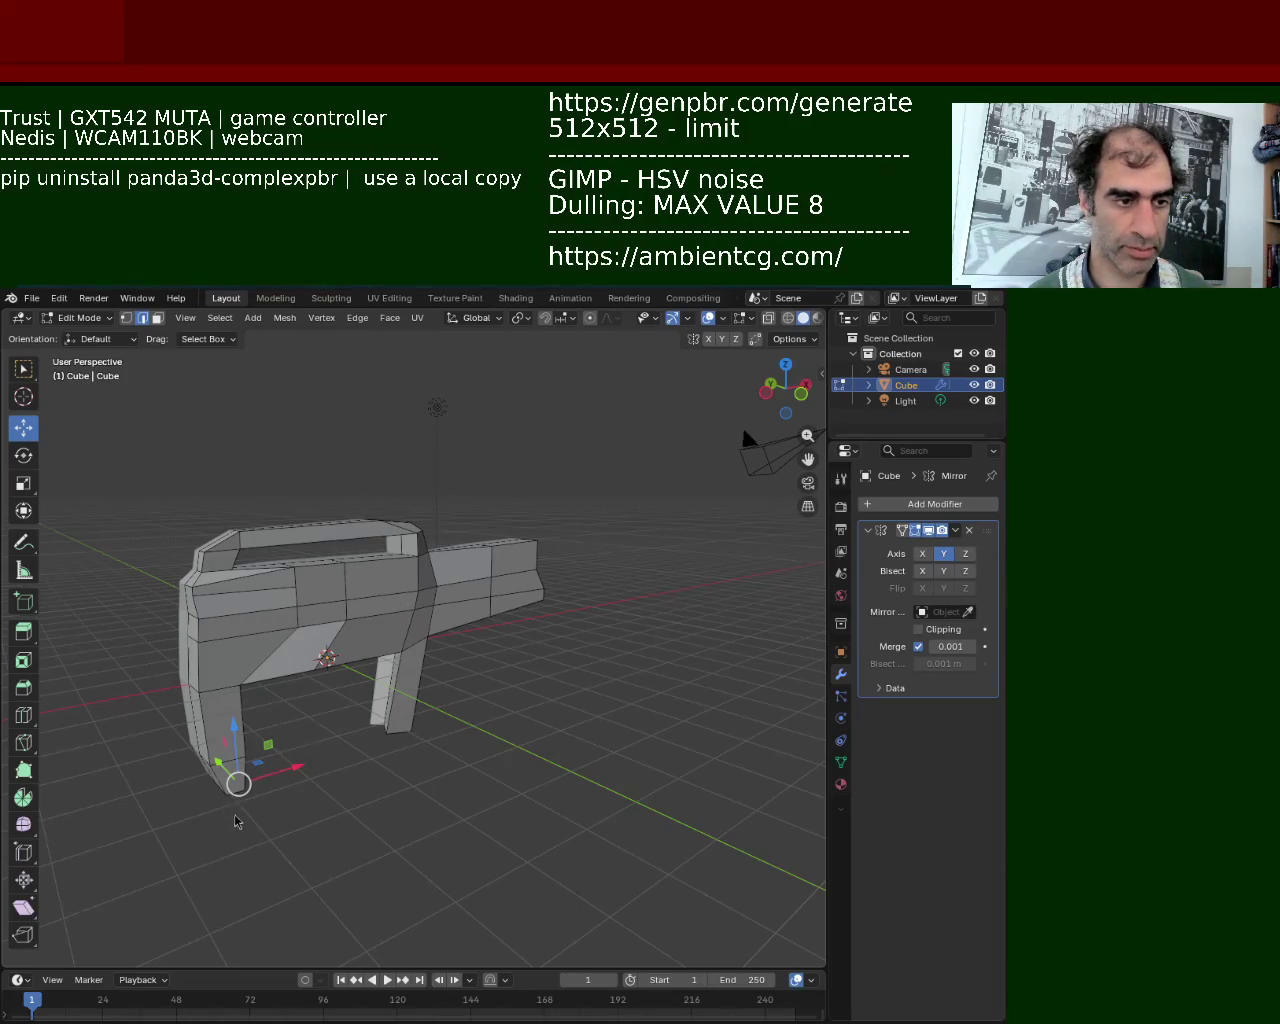
Select the whole gun mesh in vertex mode and subdivide every edge.
{"action": "scroll", "coordinate": [243, 637], "scroll_direction": "up", "scroll_amount": 3}
{"action": "mouse_move", "coordinate": [354, 578]}
{"action": "middle_mouse_down"}
{"action": "mouse_move", "coordinate": [271, 480]}
{"action": "mouse_move", "coordinate": [340, 537]}
{"action": "mouse_move", "coordinate": [197, 578]}
{"action": "middle_mouse_up"}
{"action": "left_click", "coordinate": [128, 320]}
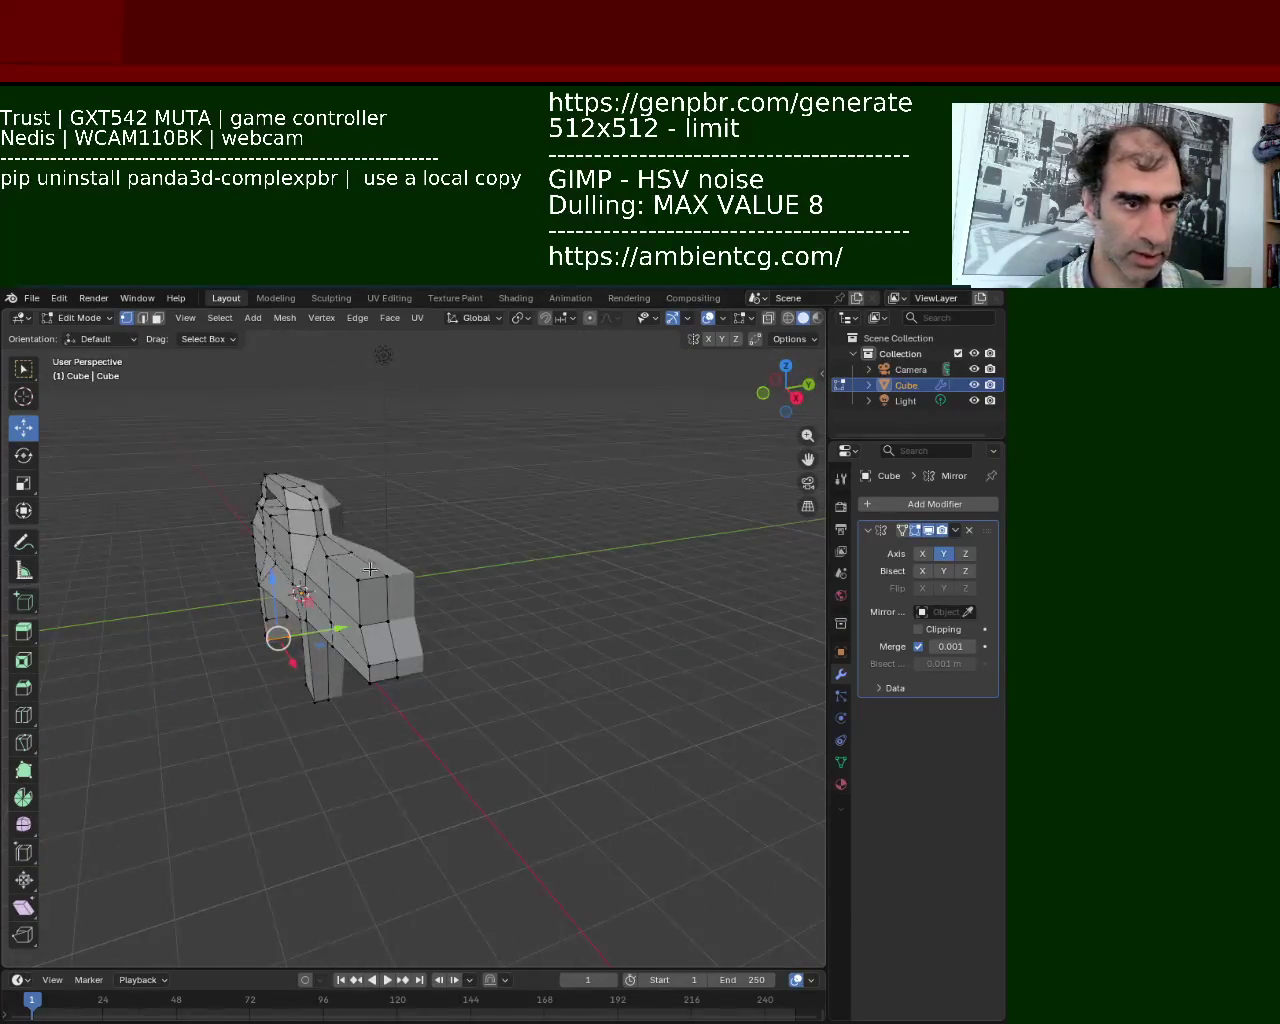
{"action": "mouse_move", "coordinate": [370, 568]}
{"action": "middle_mouse_down"}
{"action": "mouse_move", "coordinate": [484, 692]}
{"action": "mouse_move", "coordinate": [456, 597]}
{"action": "middle_mouse_up"}
{"action": "scroll", "coordinate": [484, 692], "scroll_direction": "up", "scroll_amount": 3}
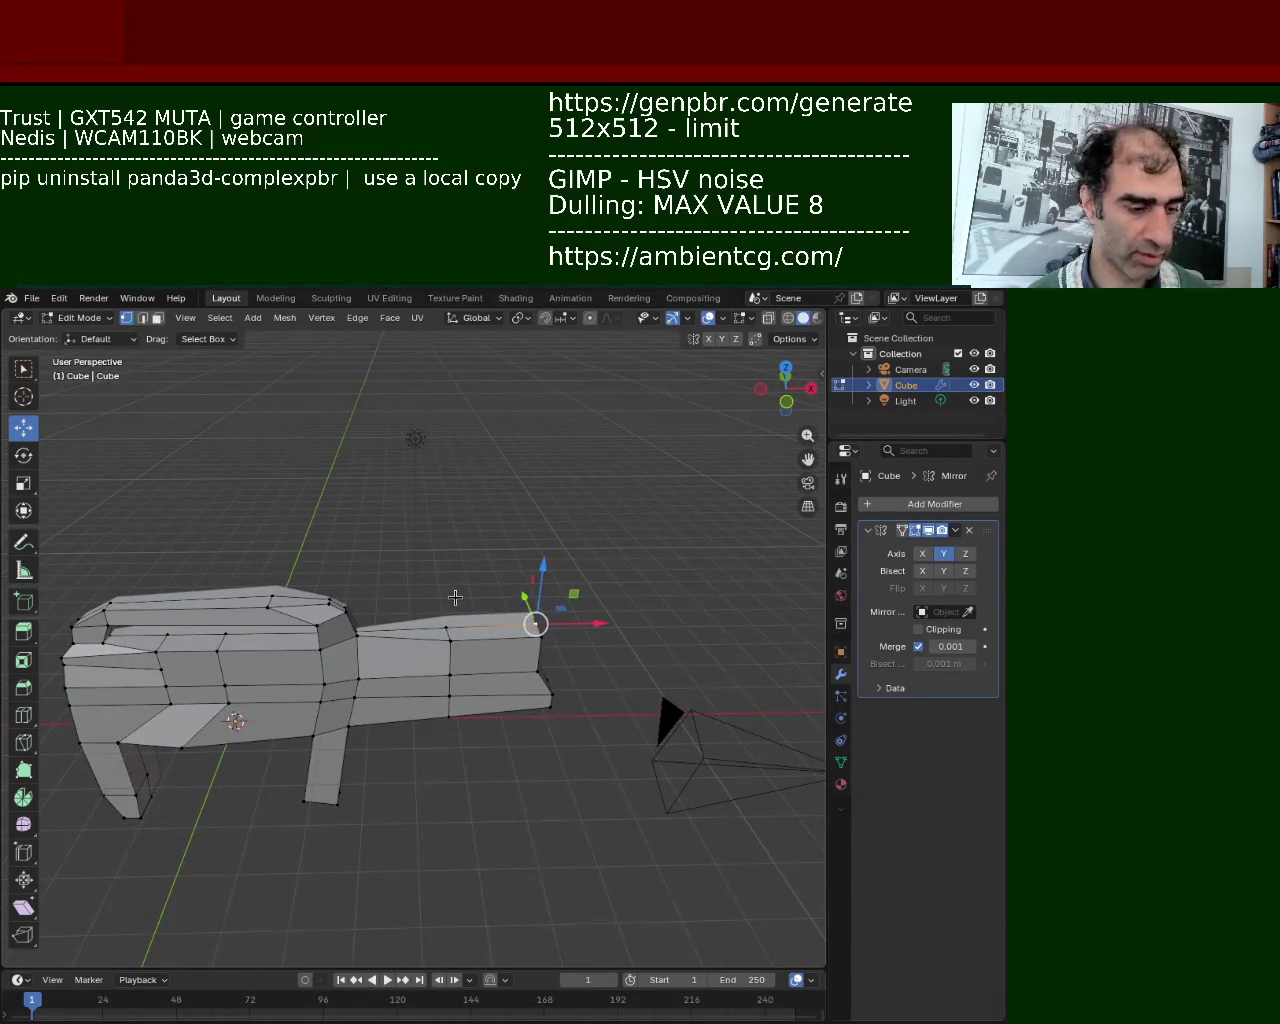
{"action": "key", "text": "a"}
{"action": "key", "text": "ctrl+e"}
{"action": "left_click", "coordinate": [430, 655]}
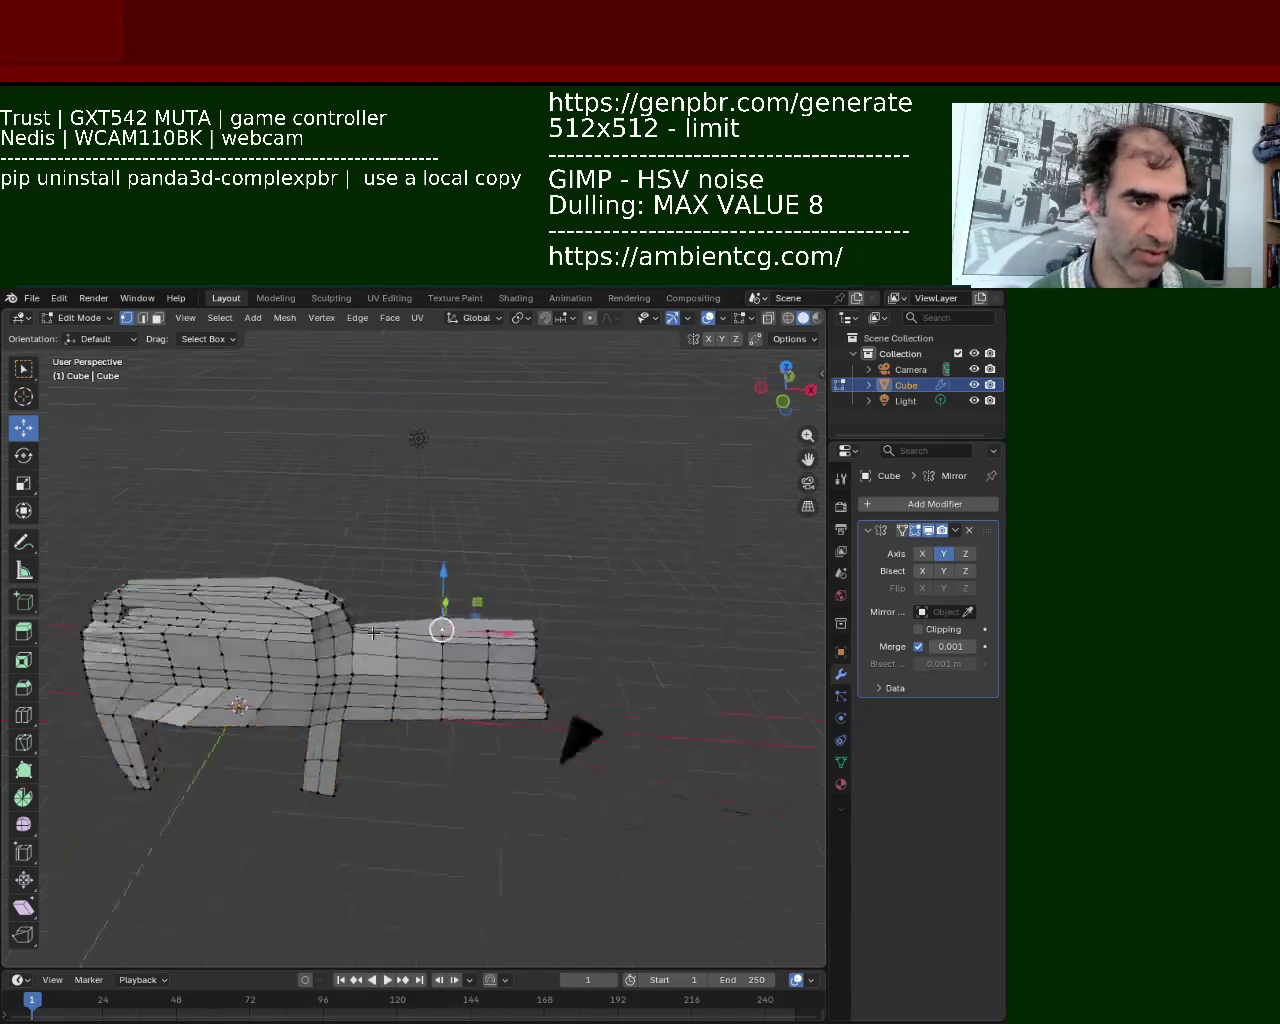
Raise the selected vertices straight up along Z.
{"action": "middle_click_drag", "start_coordinate": [373, 632], "coordinate": [405, 617]}
{"action": "scroll", "coordinate": [405, 617], "scroll_direction": "up", "scroll_amount": 2}
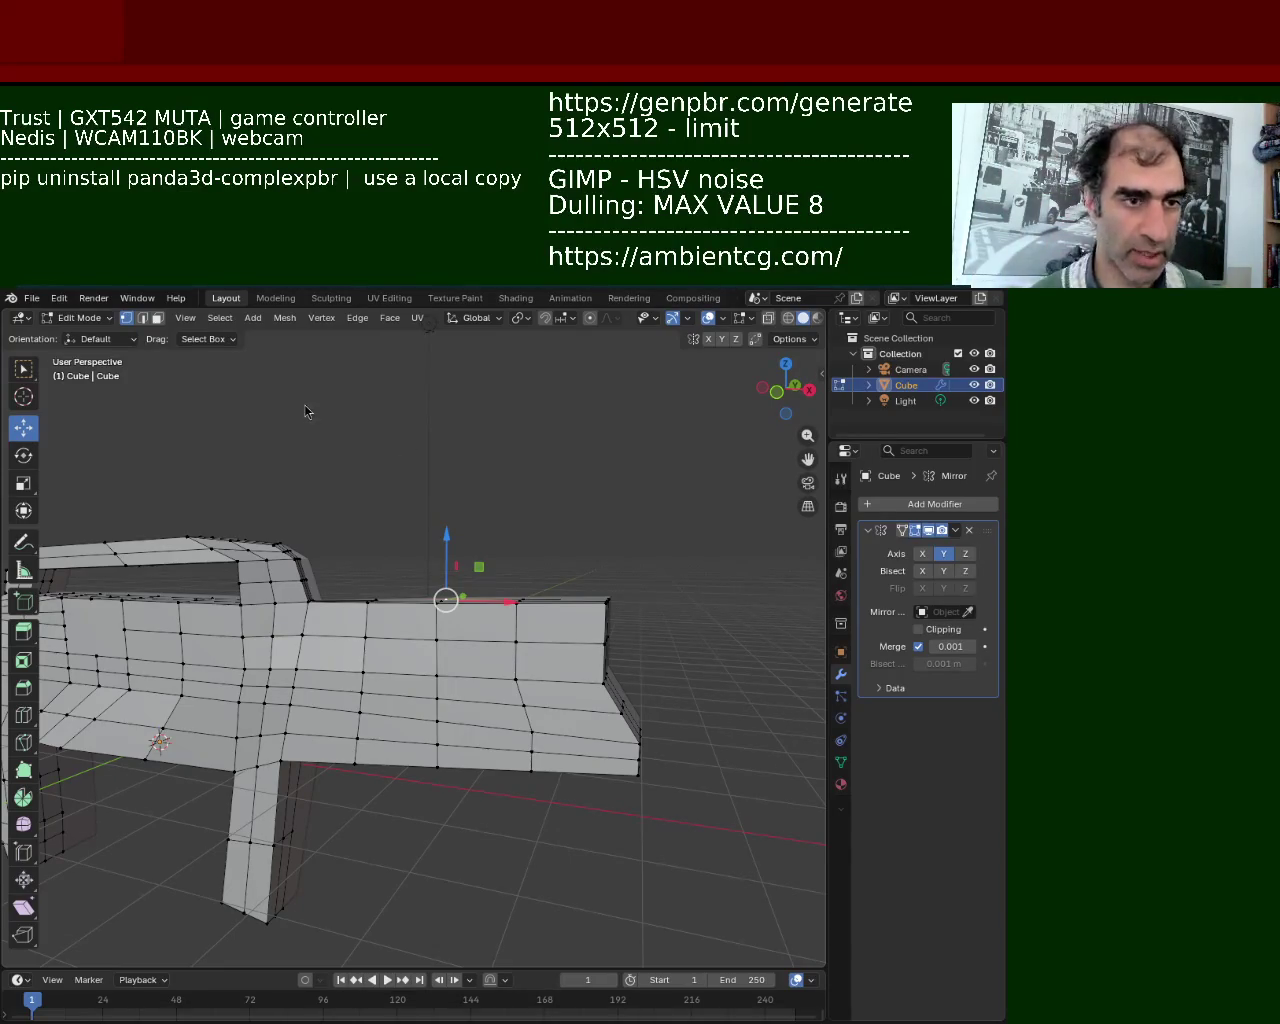
{"action": "mouse_move", "coordinate": [323, 811]}
{"action": "middle_mouse_down"}
{"action": "mouse_move", "coordinate": [523, 661]}
{"action": "mouse_move", "coordinate": [362, 688]}
{"action": "middle_mouse_up"}
{"action": "key", "text": "g"}
{"action": "key", "text": "z"}
{"action": "key", "text": "Return"}
Raise a vertex near the lower front along Z to slope the muzzle.
{"action": "left_click", "coordinate": [404, 650]}
{"action": "left_click", "coordinate": [381, 803]}
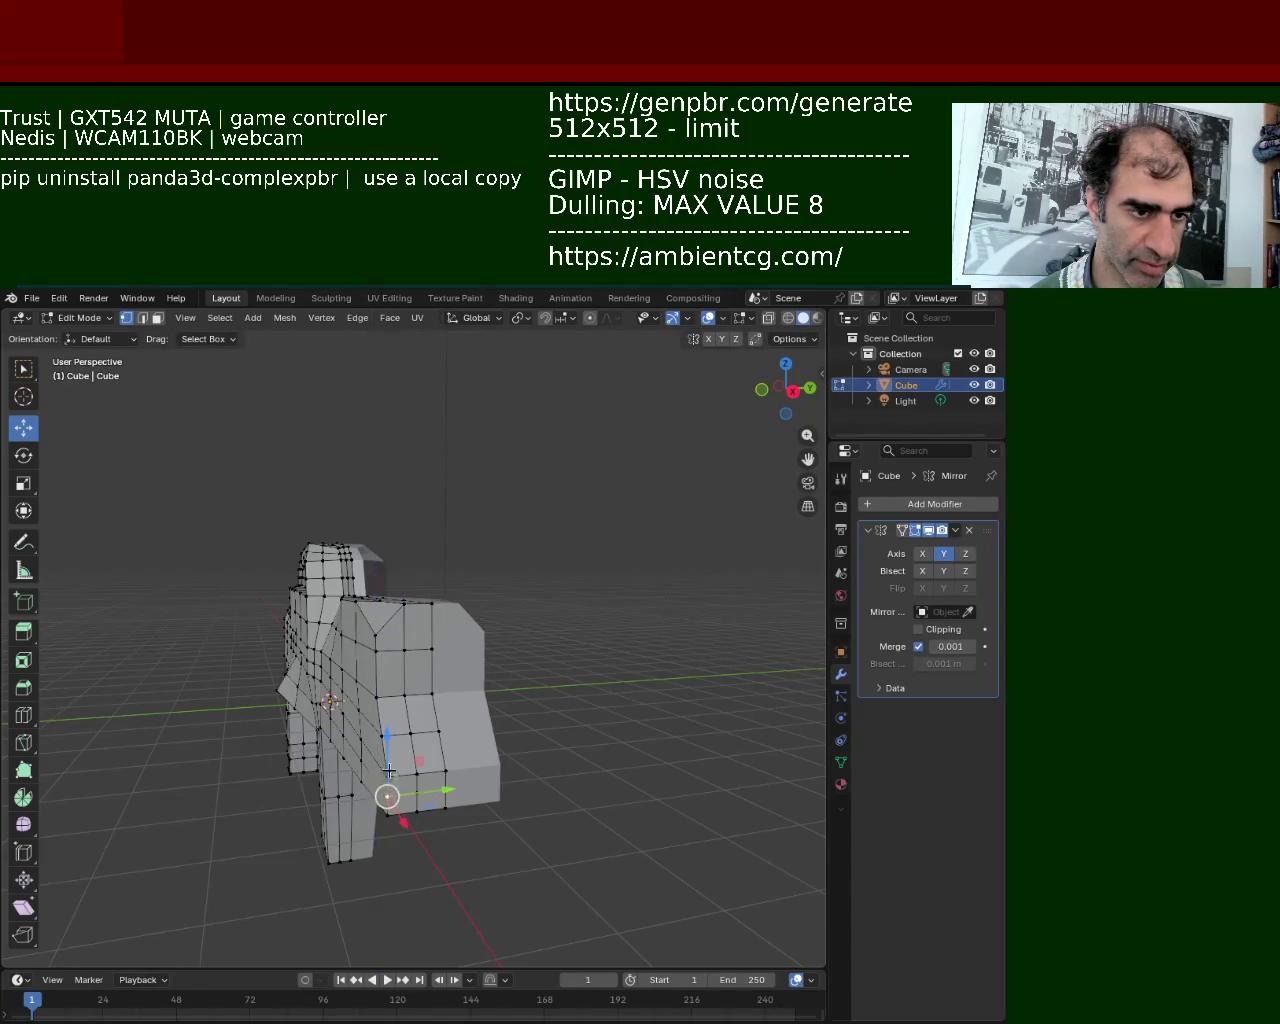
{"action": "key", "text": "g"}
{"action": "key", "text": "z"}
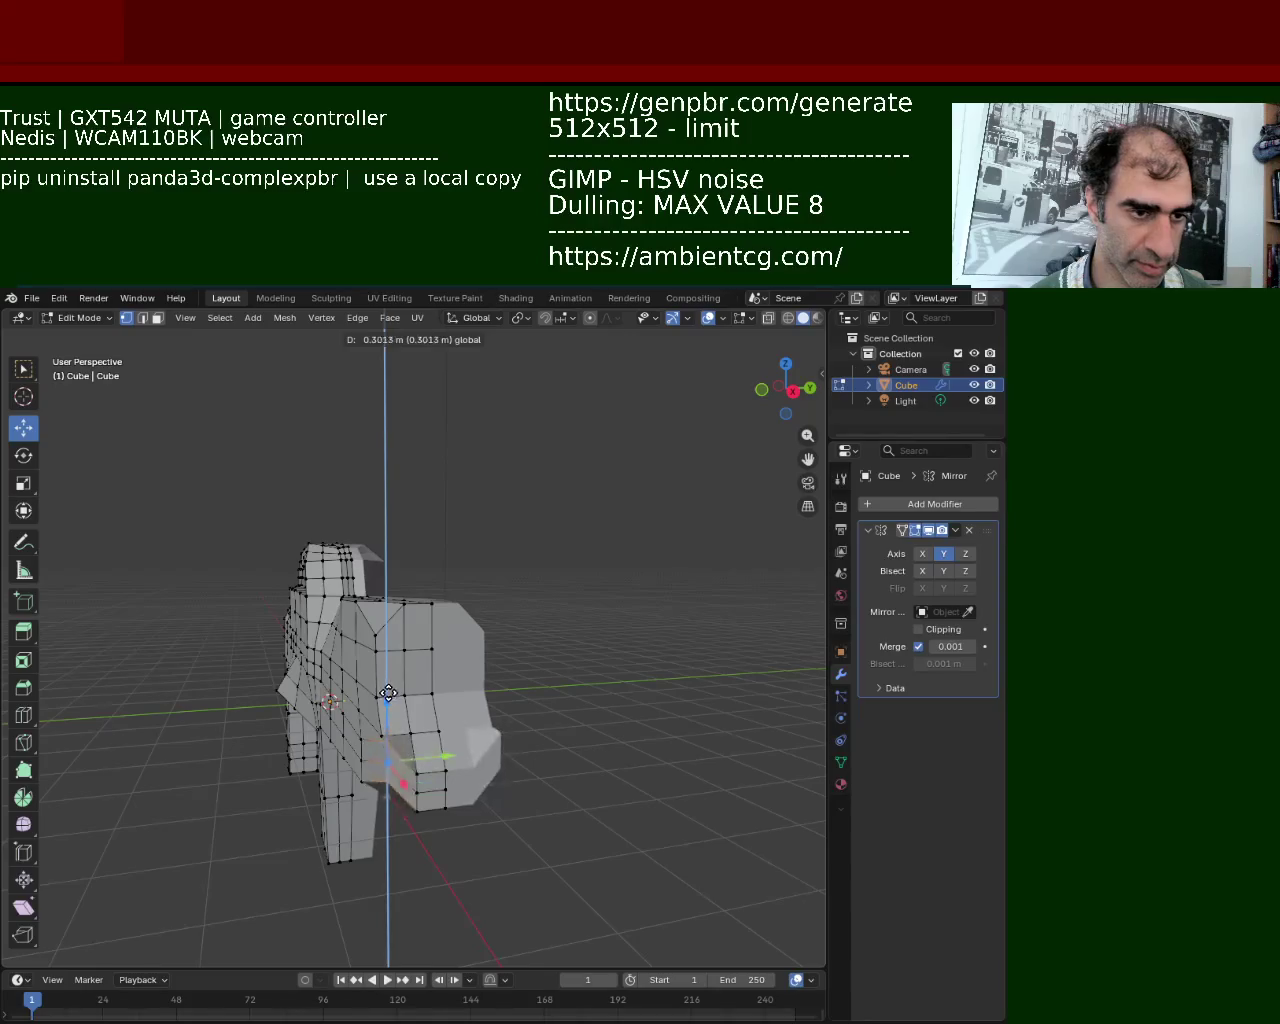
{"action": "left_click", "coordinate": [388, 700]}
{"action": "mouse_move", "coordinate": [388, 700]}
{"action": "middle_mouse_down"}
{"action": "mouse_move", "coordinate": [431, 682]}
{"action": "mouse_move", "coordinate": [229, 517]}
{"action": "middle_mouse_up"}
{"action": "left_click", "coordinate": [157, 318]}
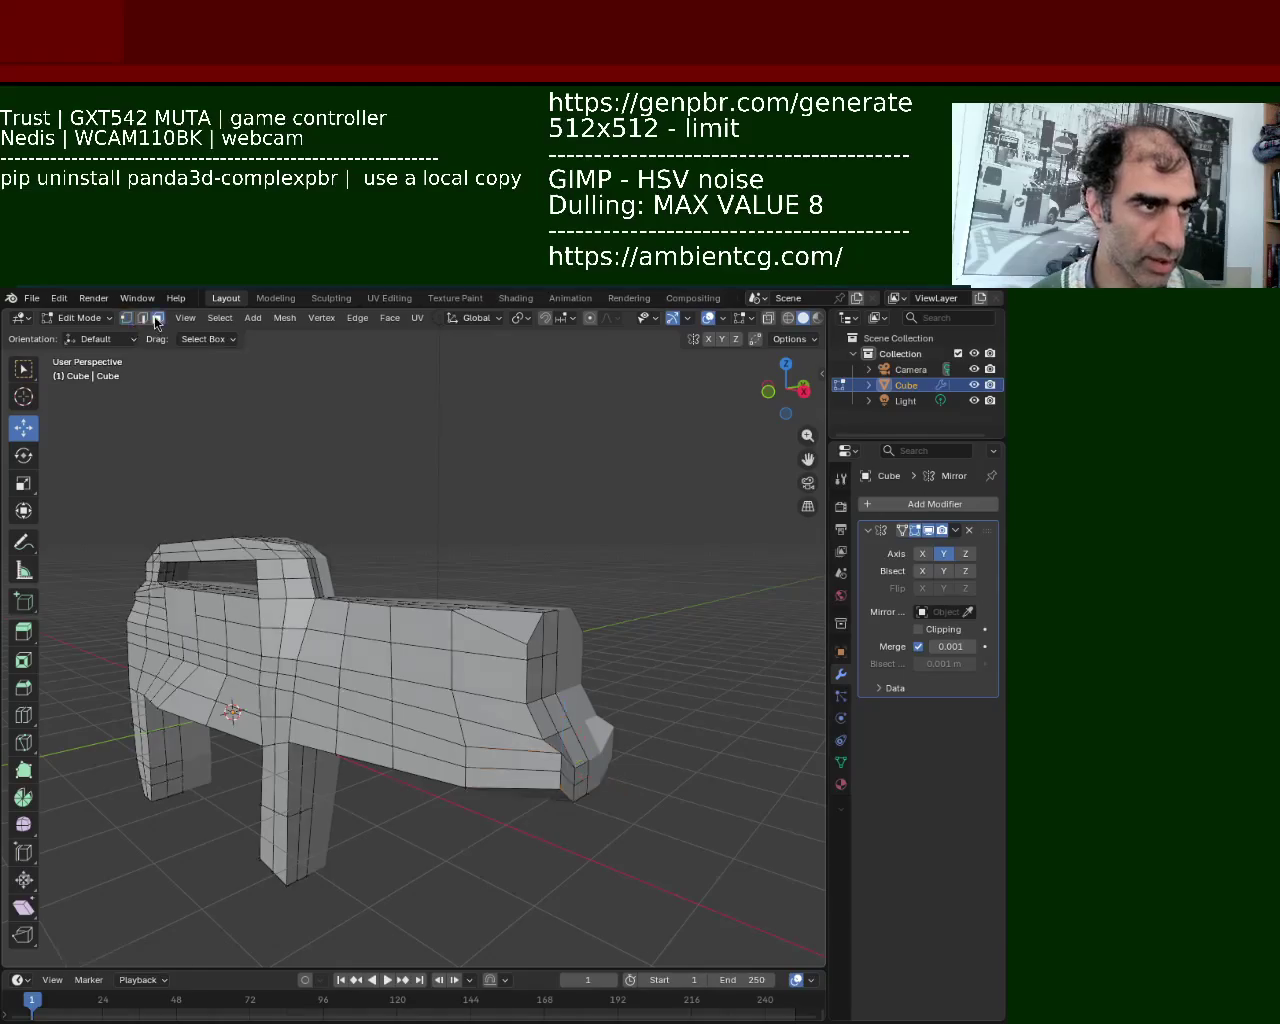
Extrude the gun's front face outward to start the barrel.
{"action": "key", "text": "e"}
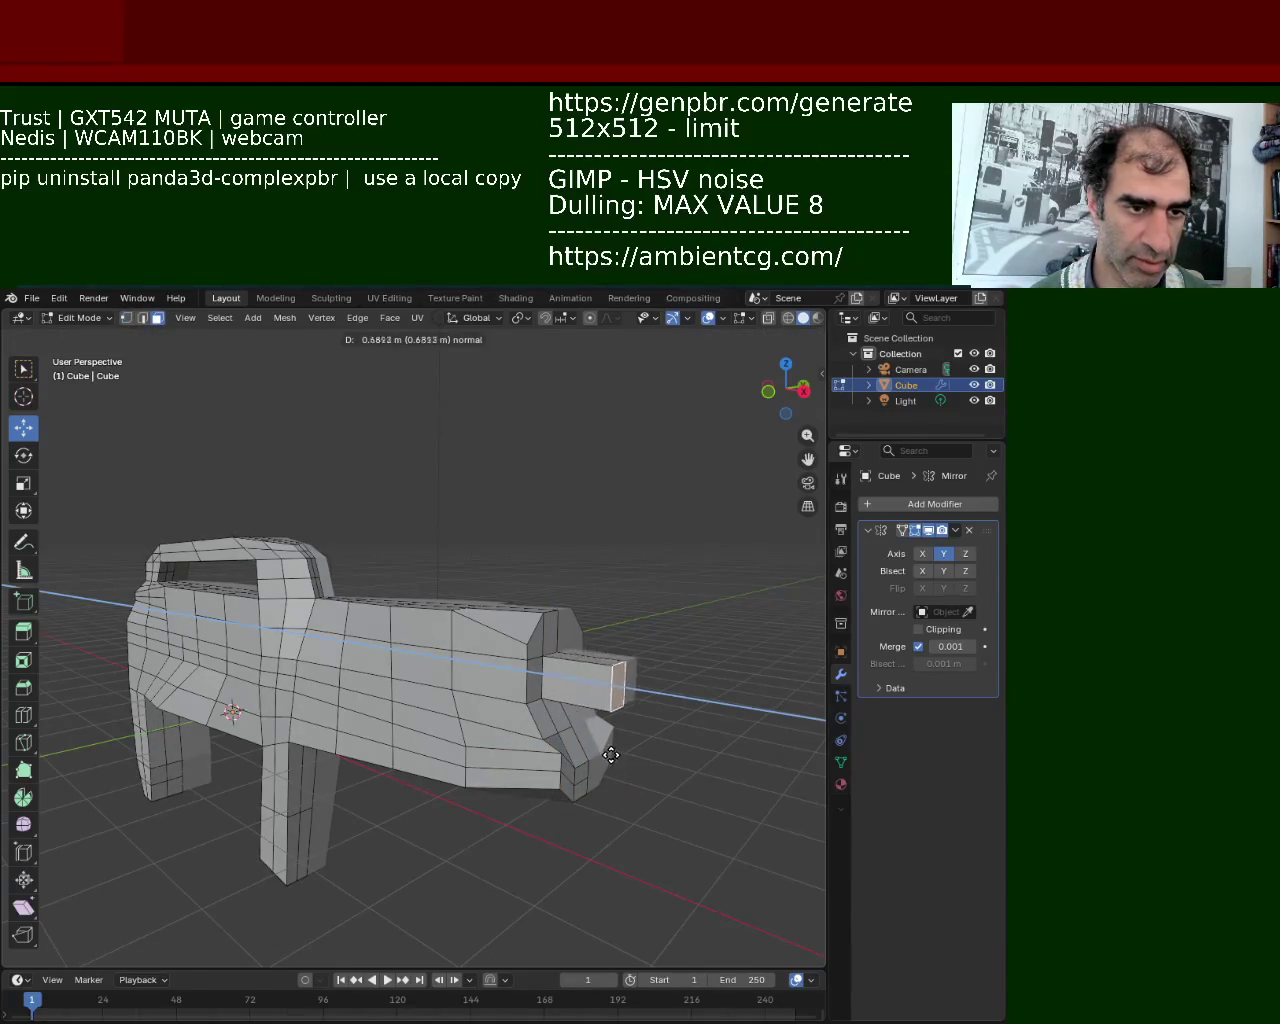
{"action": "left_click", "coordinate": [623, 757]}
{"action": "mouse_move", "coordinate": [623, 757]}
{"action": "middle_mouse_down"}
{"action": "mouse_move", "coordinate": [386, 671]}
{"action": "mouse_move", "coordinate": [443, 563]}
{"action": "mouse_move", "coordinate": [417, 737]}
{"action": "mouse_move", "coordinate": [552, 694]}
{"action": "mouse_move", "coordinate": [476, 661]}
{"action": "mouse_move", "coordinate": [486, 620]}
{"action": "middle_mouse_up"}
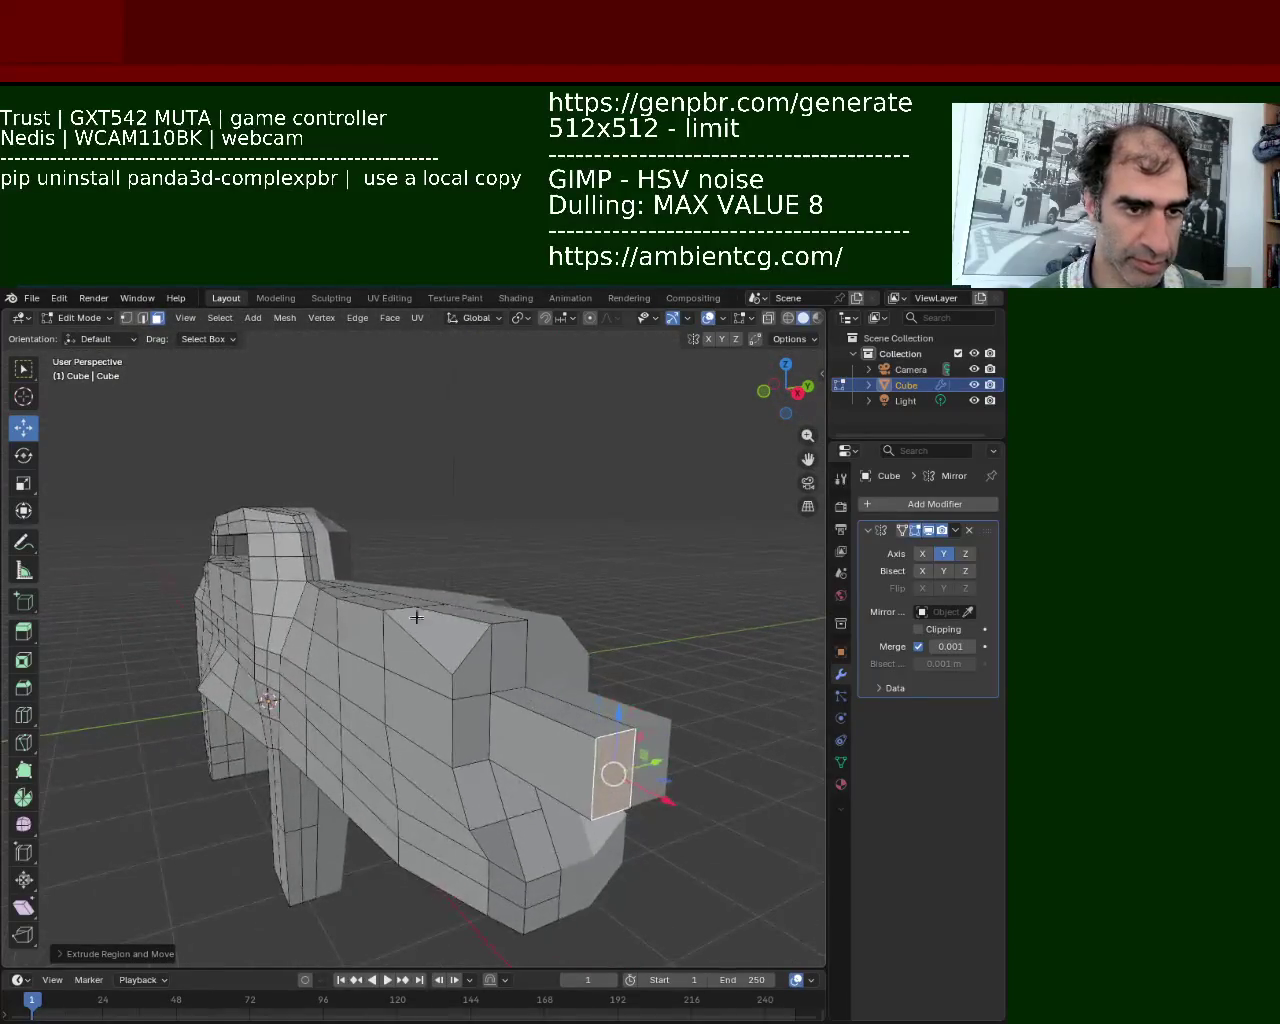
{"action": "scroll", "coordinate": [523, 603], "scroll_direction": "up", "scroll_amount": 5}
{"action": "scroll", "coordinate": [523, 603], "scroll_direction": "down", "scroll_amount": 2}
Adjust a vertex on the body's front top, moving it vertically along Z.
{"action": "left_click", "coordinate": [131, 318]}
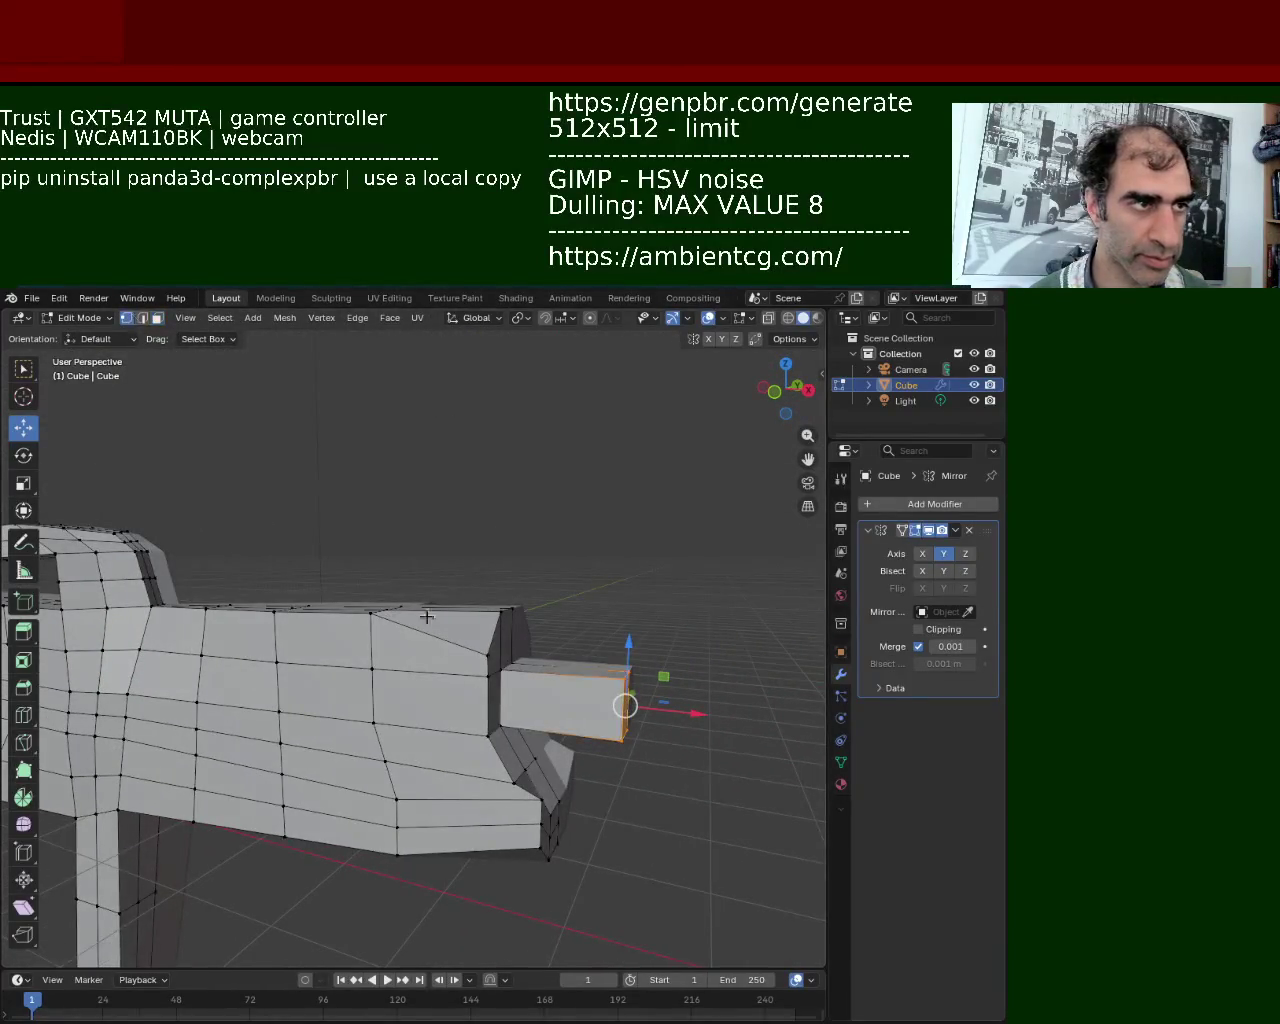
{"action": "left_click", "coordinate": [505, 615]}
{"action": "left_click_drag", "start_coordinate": [522, 607], "coordinate": [518, 612]}
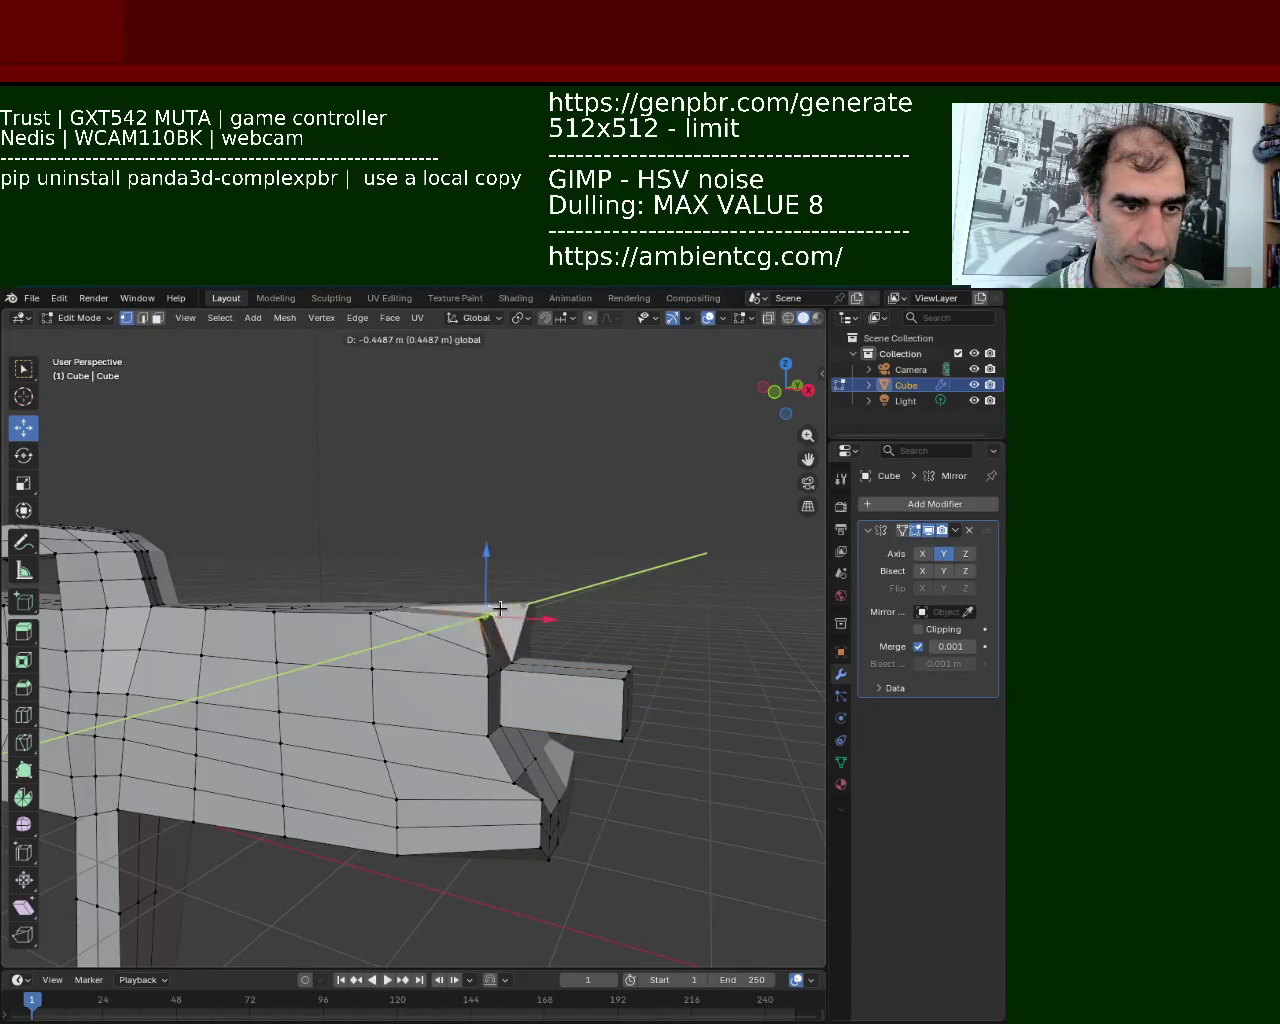
{"action": "mouse_move", "coordinate": [518, 612]}
{"action": "middle_mouse_down"}
{"action": "mouse_move", "coordinate": [387, 676]}
{"action": "mouse_move", "coordinate": [340, 735]}
{"action": "mouse_move", "coordinate": [449, 690]}
{"action": "middle_mouse_up"}
{"action": "key", "text": "g"}
{"action": "key", "text": "z"}
{"action": "left_click", "coordinate": [338, 737]}
Reposition the edges and front vertices beside the barrel to fit the body.
{"action": "left_click", "coordinate": [490, 636]}
{"action": "left_click", "coordinate": [490, 695], "text": "shift"}
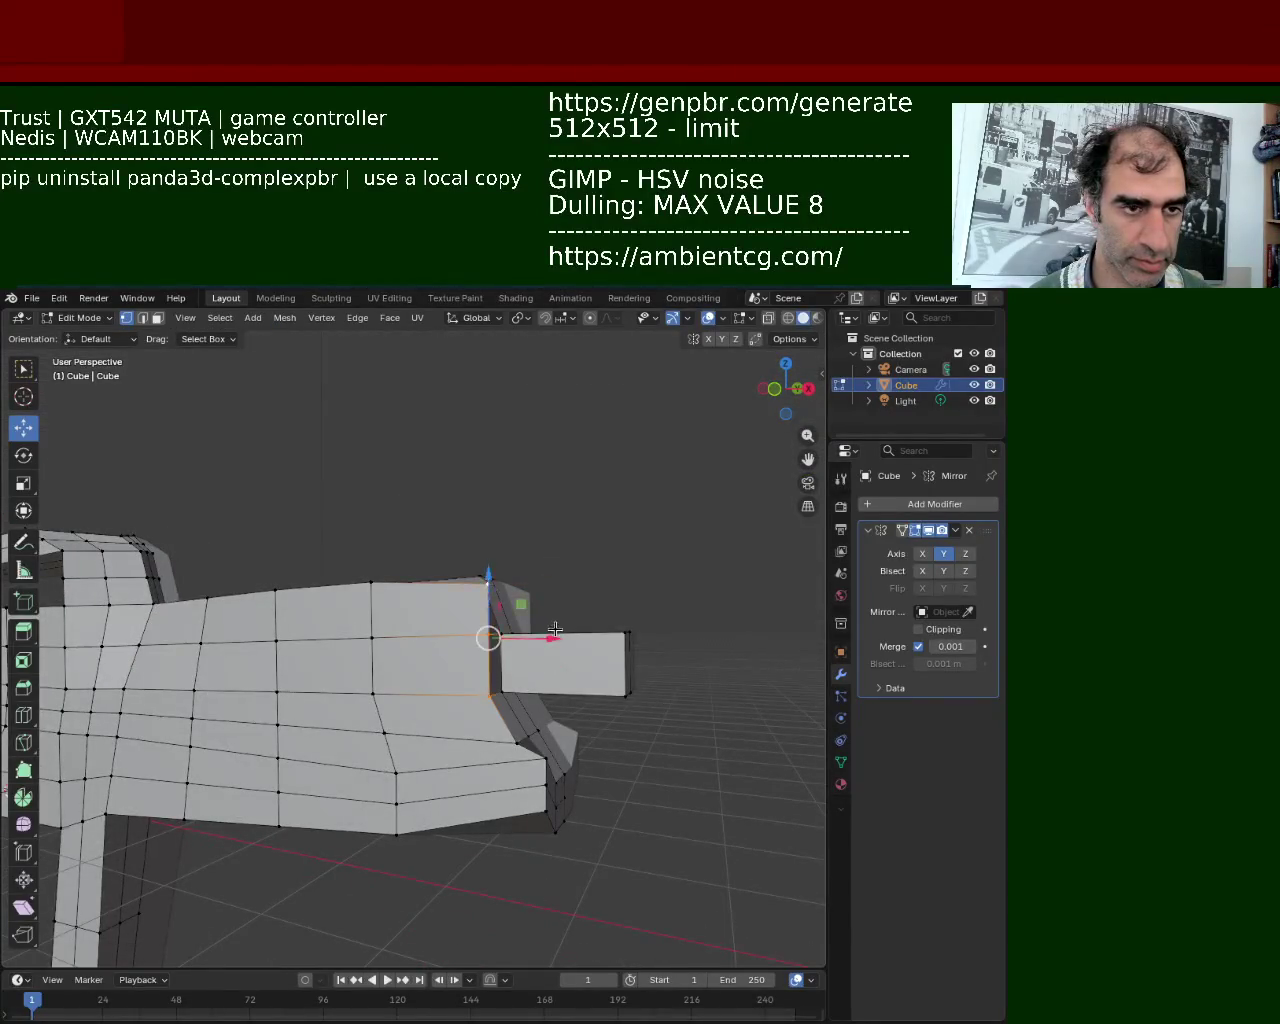
{"action": "left_click_drag", "start_coordinate": [491, 603], "coordinate": [481, 636]}
{"action": "left_click", "coordinate": [622, 630]}
{"action": "mouse_move", "coordinate": [622, 630]}
{"action": "middle_mouse_down"}
{"action": "mouse_move", "coordinate": [509, 649]}
{"action": "mouse_move", "coordinate": [280, 630]}
{"action": "middle_mouse_up"}
{"action": "key", "text": "g"}
{"action": "key", "text": "z"}
{"action": "left_click", "coordinate": [277, 618]}
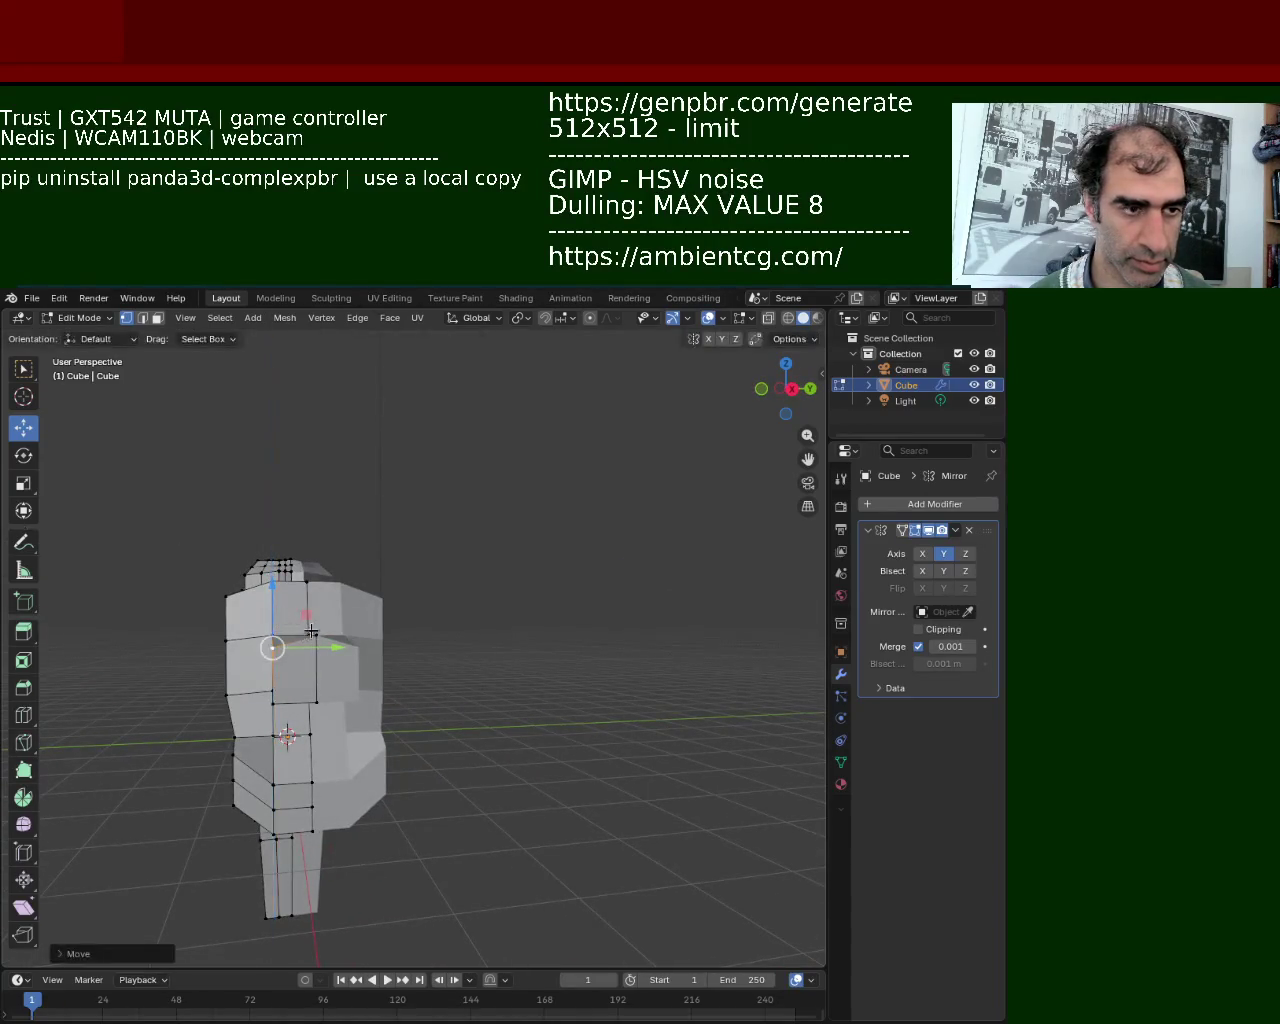
{"action": "left_click", "coordinate": [315, 596]}
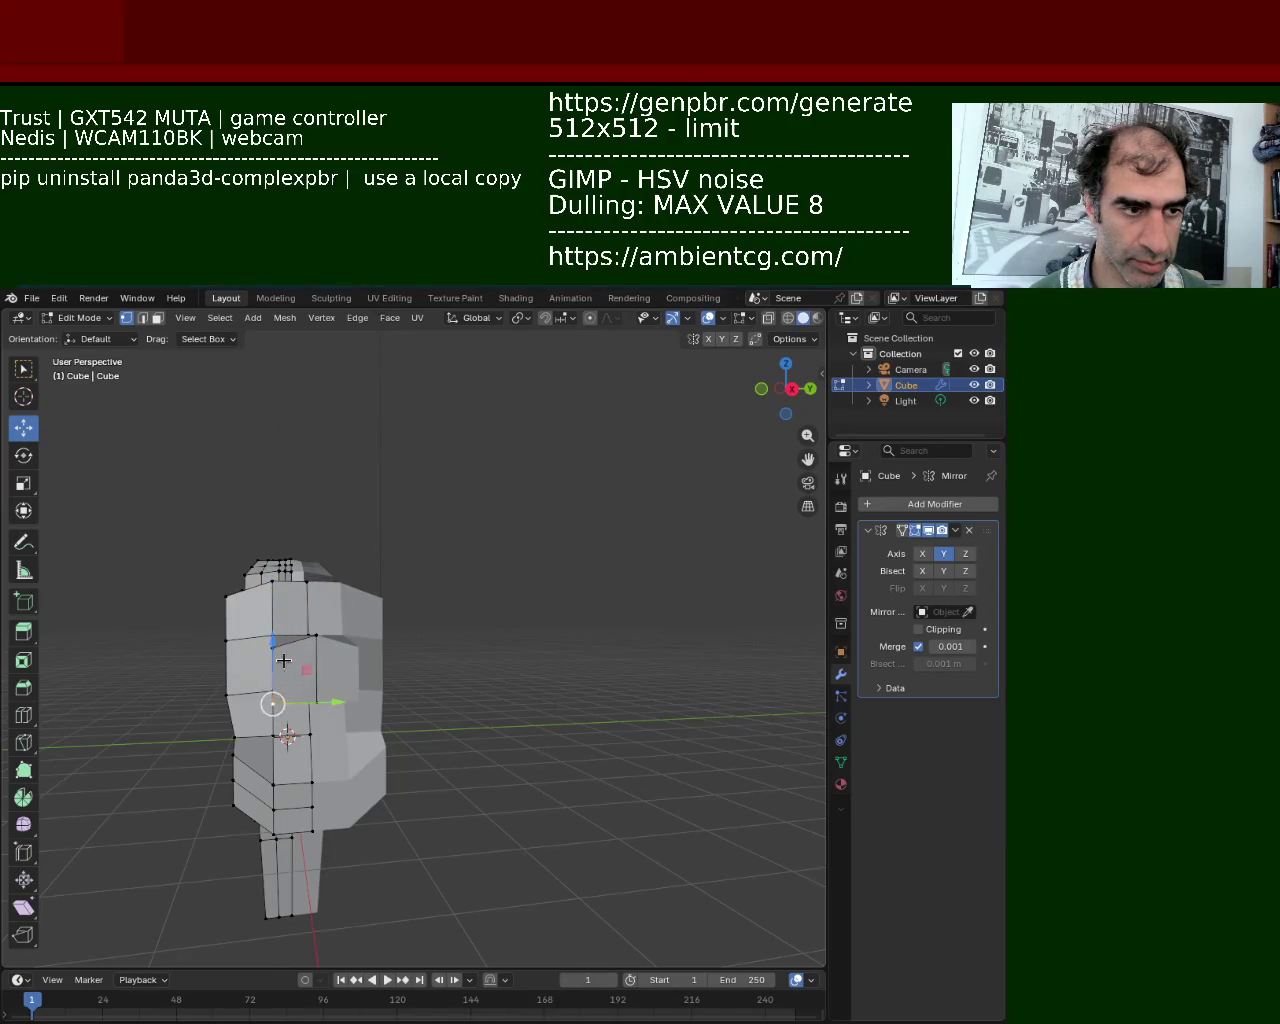
{"action": "left_click_drag", "start_coordinate": [284, 660], "coordinate": [278, 652]}
Lengthen the barrel by moving its end face along X.
{"action": "middle_click_drag", "start_coordinate": [278, 652], "coordinate": [466, 674]}
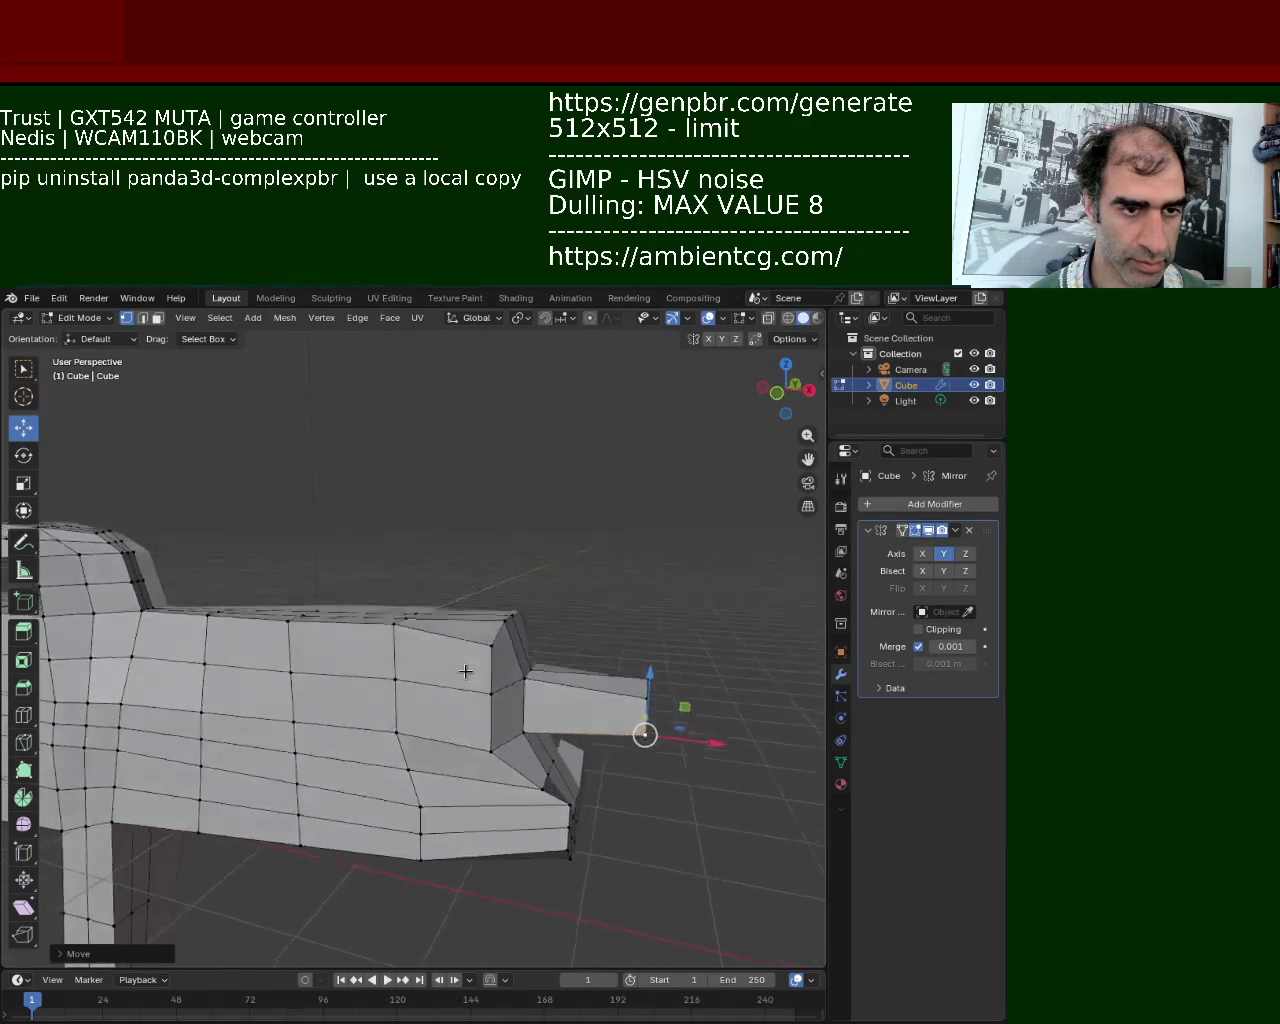
{"action": "left_click", "coordinate": [524, 688]}
{"action": "middle_click_drag", "start_coordinate": [548, 688], "coordinate": [484, 678]}
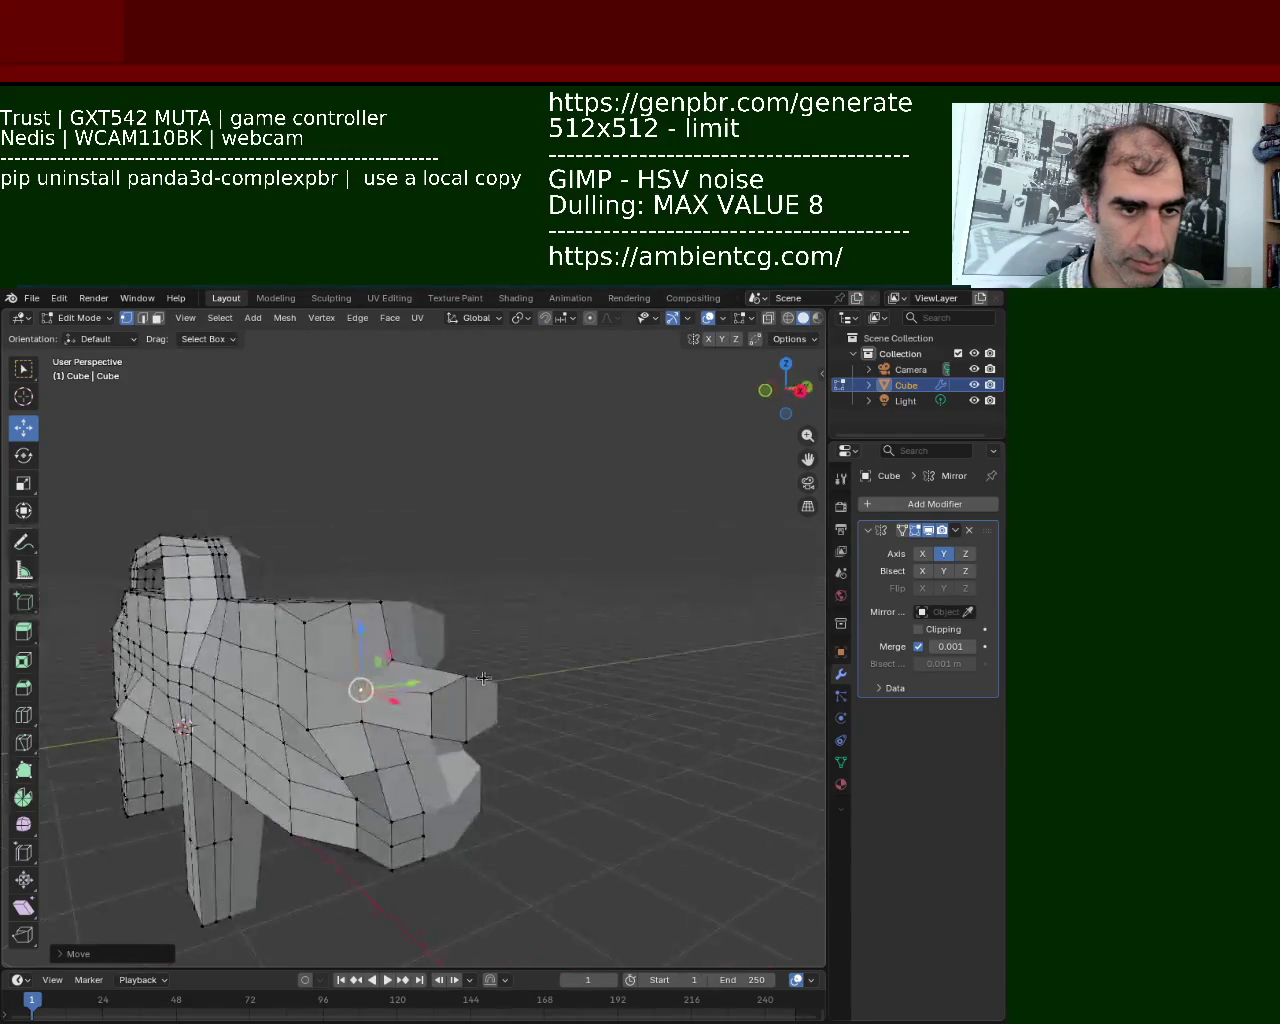
{"action": "left_click", "coordinate": [467, 677]}
{"action": "key", "text": "g"}
{"action": "key", "text": "x"}
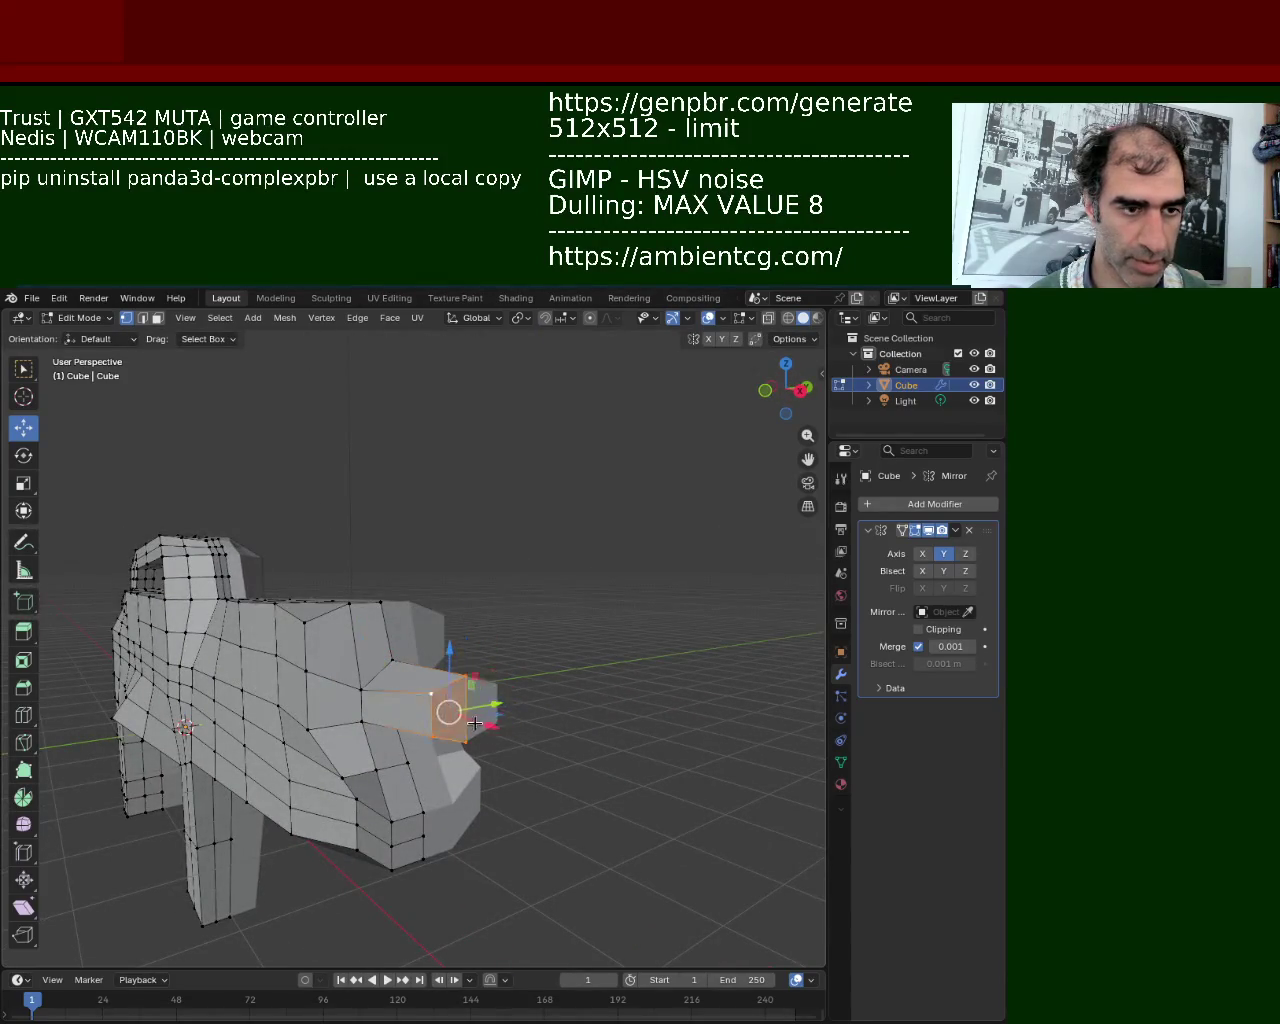
{"action": "left_click", "coordinate": [452, 712]}
Scale the barrel's tip face down to 0.5151 to taper it.
{"action": "middle_click_drag", "start_coordinate": [452, 712], "coordinate": [600, 710]}
{"action": "key", "text": "g"}
{"action": "key", "text": "x"}
{"action": "key", "text": "Escape"}
{"action": "key", "text": "s"}
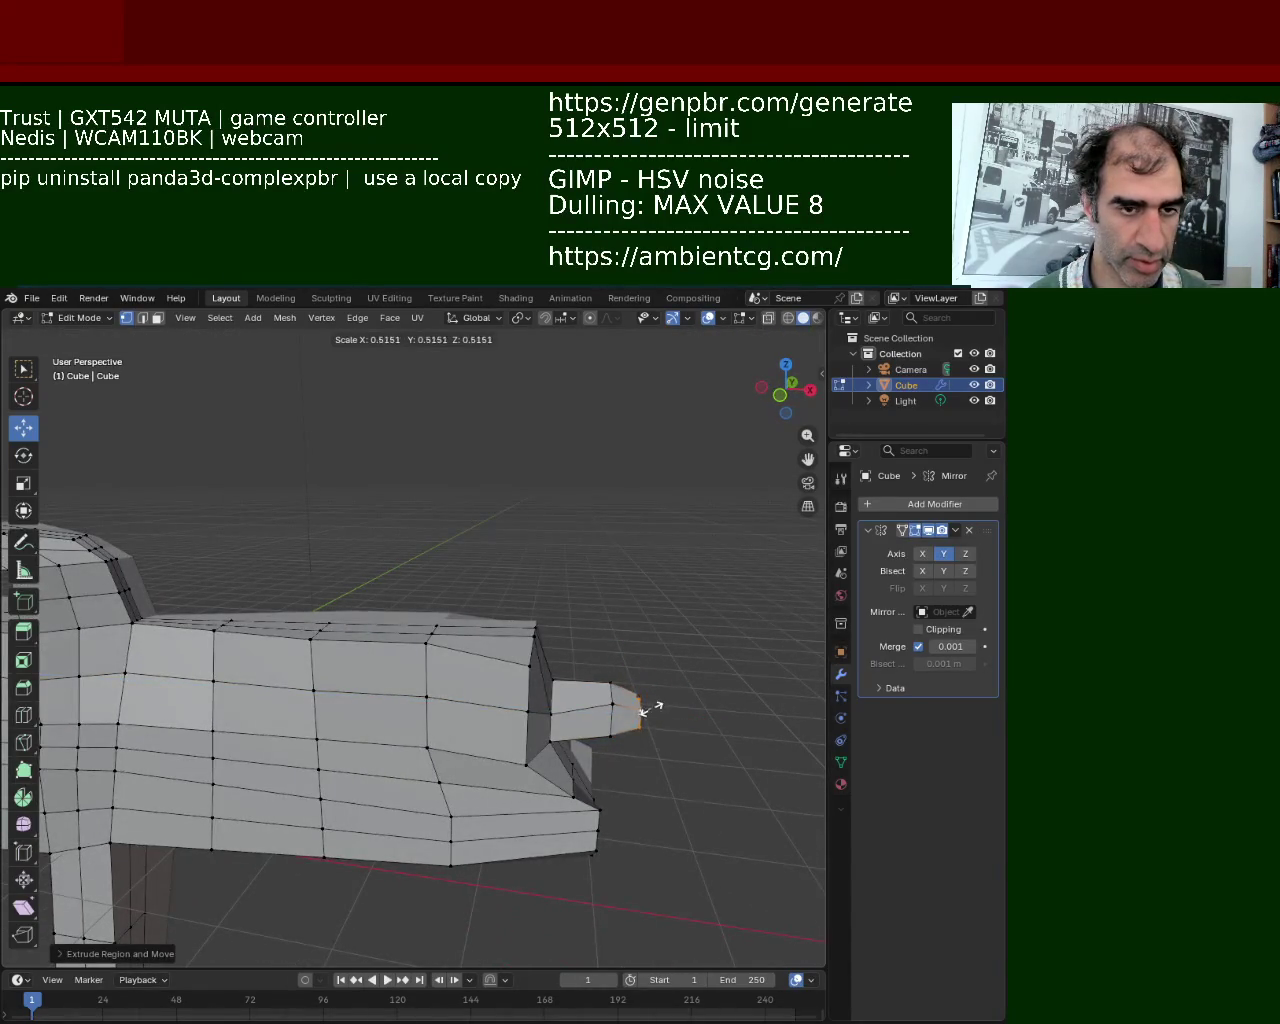
{"action": "left_click", "coordinate": [645, 710]}
Move a part of the mesh near the barrel vertically along Z.
{"action": "scroll", "coordinate": [645, 710], "scroll_direction": "down", "scroll_amount": 3}
{"action": "mouse_move", "coordinate": [586, 743]}
{"action": "middle_mouse_down"}
{"action": "mouse_move", "coordinate": [429, 686]}
{"action": "mouse_move", "coordinate": [515, 673]}
{"action": "middle_mouse_up"}
{"action": "left_click", "coordinate": [511, 674]}
{"action": "key", "text": "g"}
{"action": "key", "text": "z"}
{"action": "left_click", "coordinate": [515, 671]}
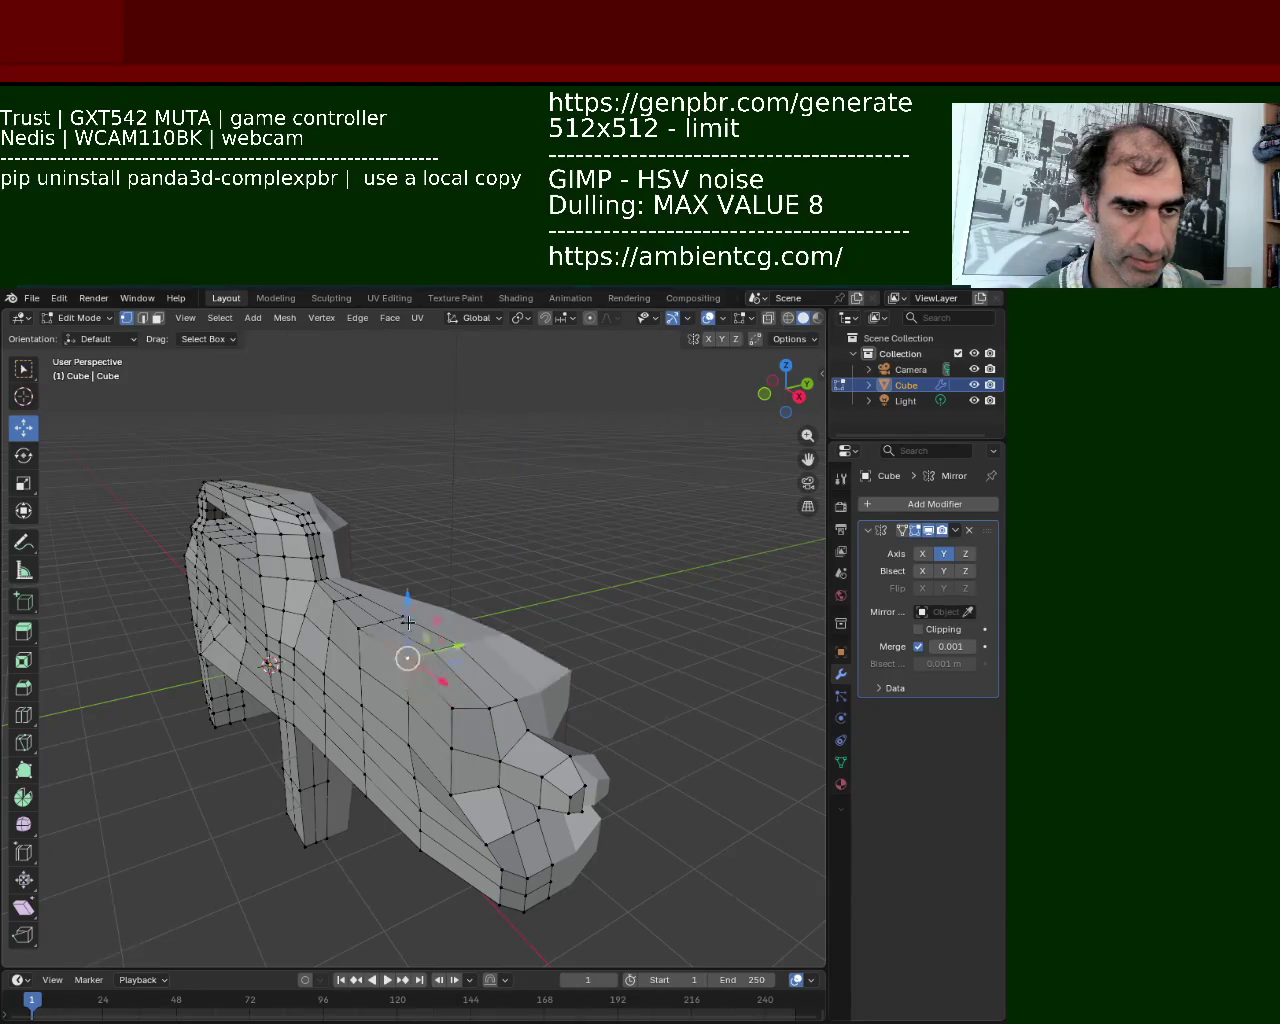
Shift a face near the barrel, then try scaling and moving the tip, cancelling both.
{"action": "left_click_drag", "start_coordinate": [397, 626], "coordinate": [444, 662]}
{"action": "mouse_move", "coordinate": [444, 662]}
{"action": "middle_mouse_down"}
{"action": "mouse_move", "coordinate": [404, 660]}
{"action": "mouse_move", "coordinate": [431, 780]}
{"action": "middle_mouse_up"}
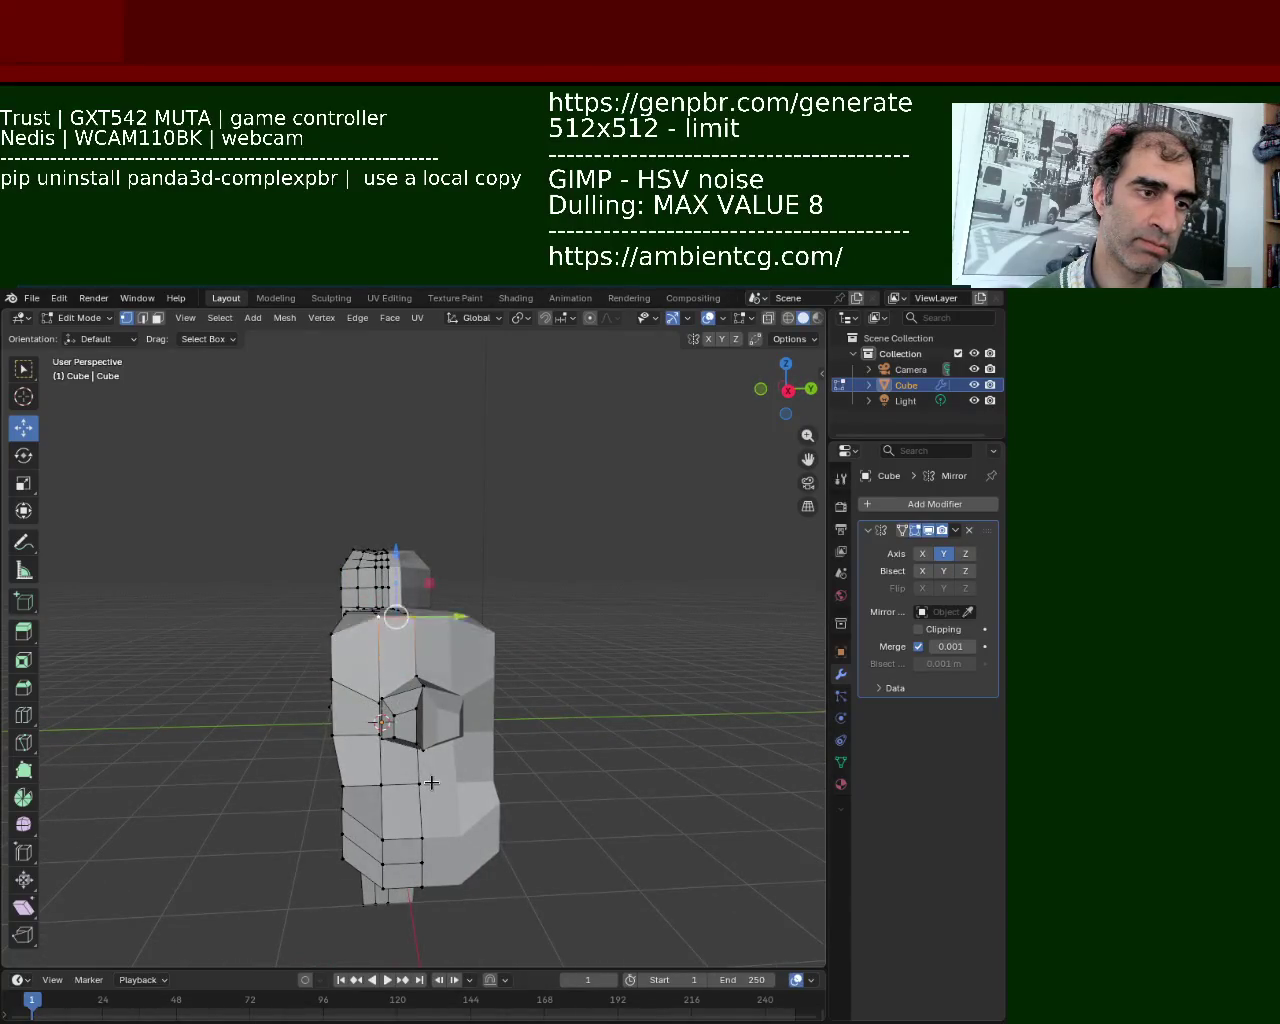
{"action": "left_click", "coordinate": [431, 781]}
{"action": "middle_click_drag", "start_coordinate": [434, 766], "coordinate": [647, 842]}
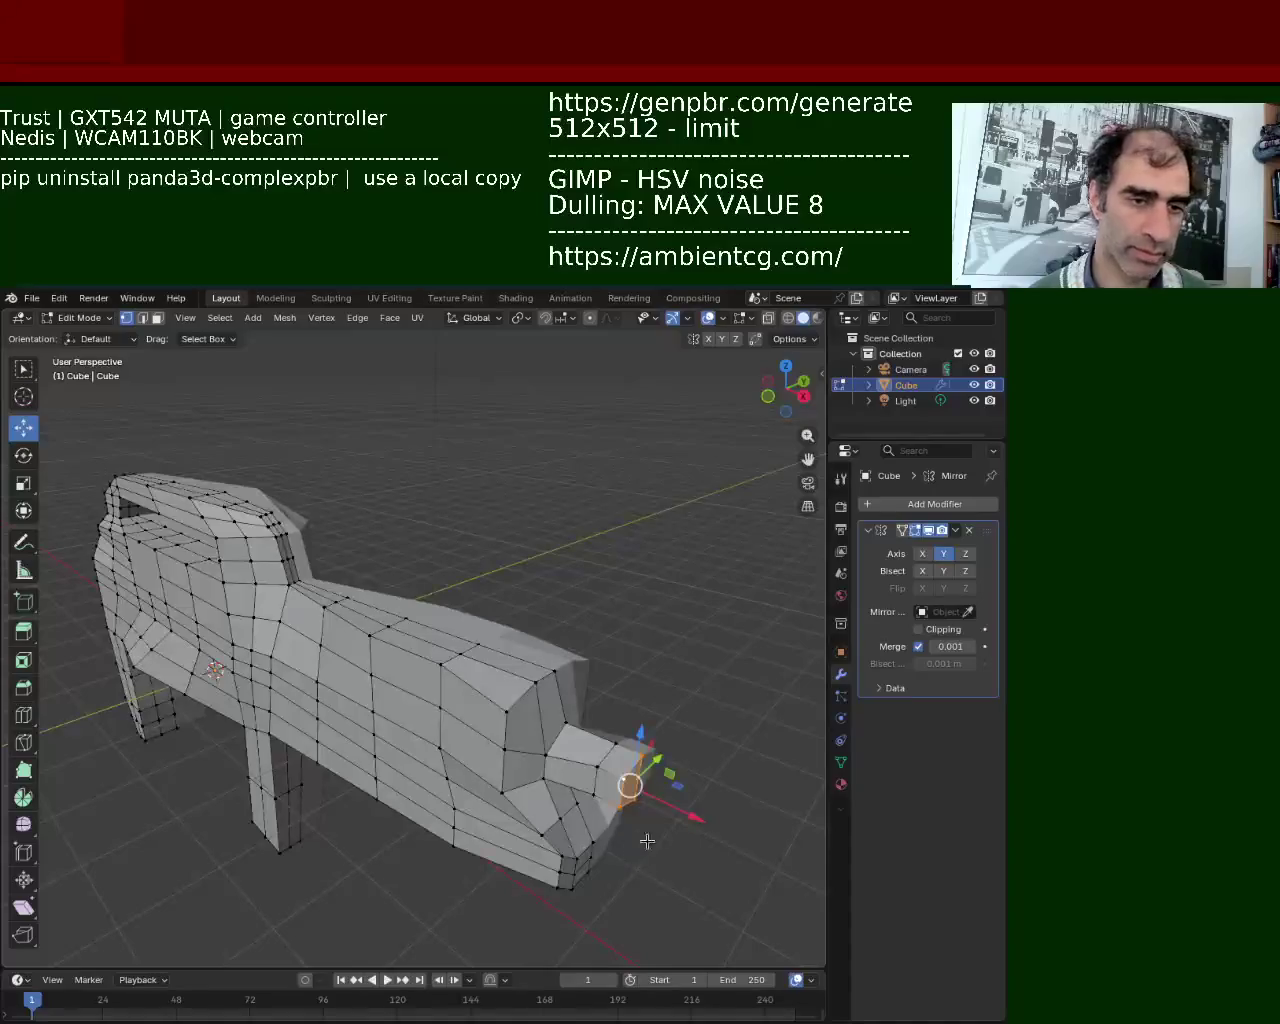
{"action": "left_click", "coordinate": [684, 815]}
{"action": "left_click", "coordinate": [619, 798]}
{"action": "key", "text": "s"}
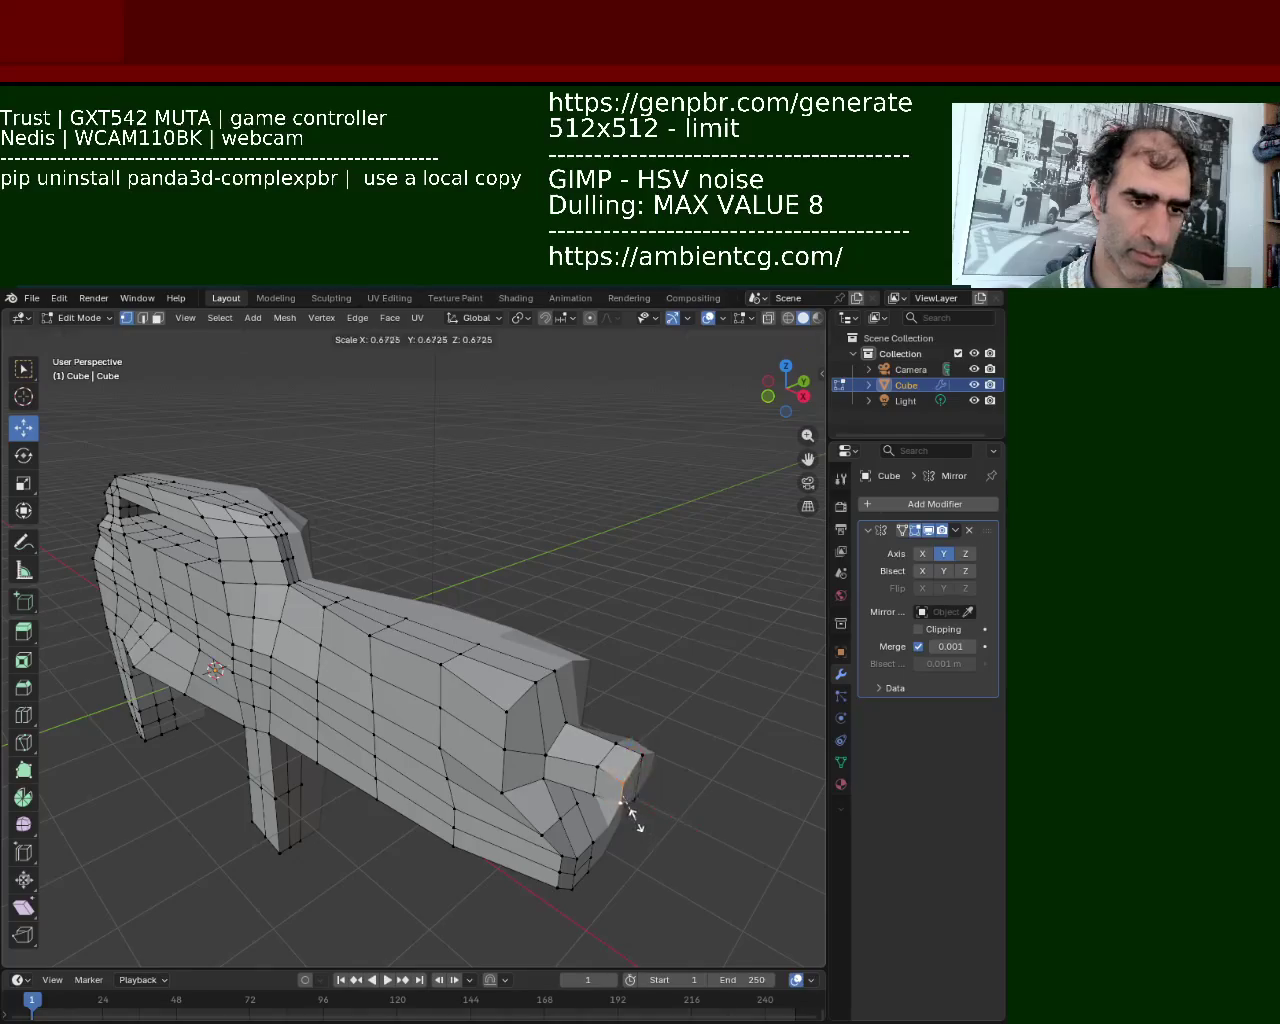
{"action": "right_click", "coordinate": [628, 806]}
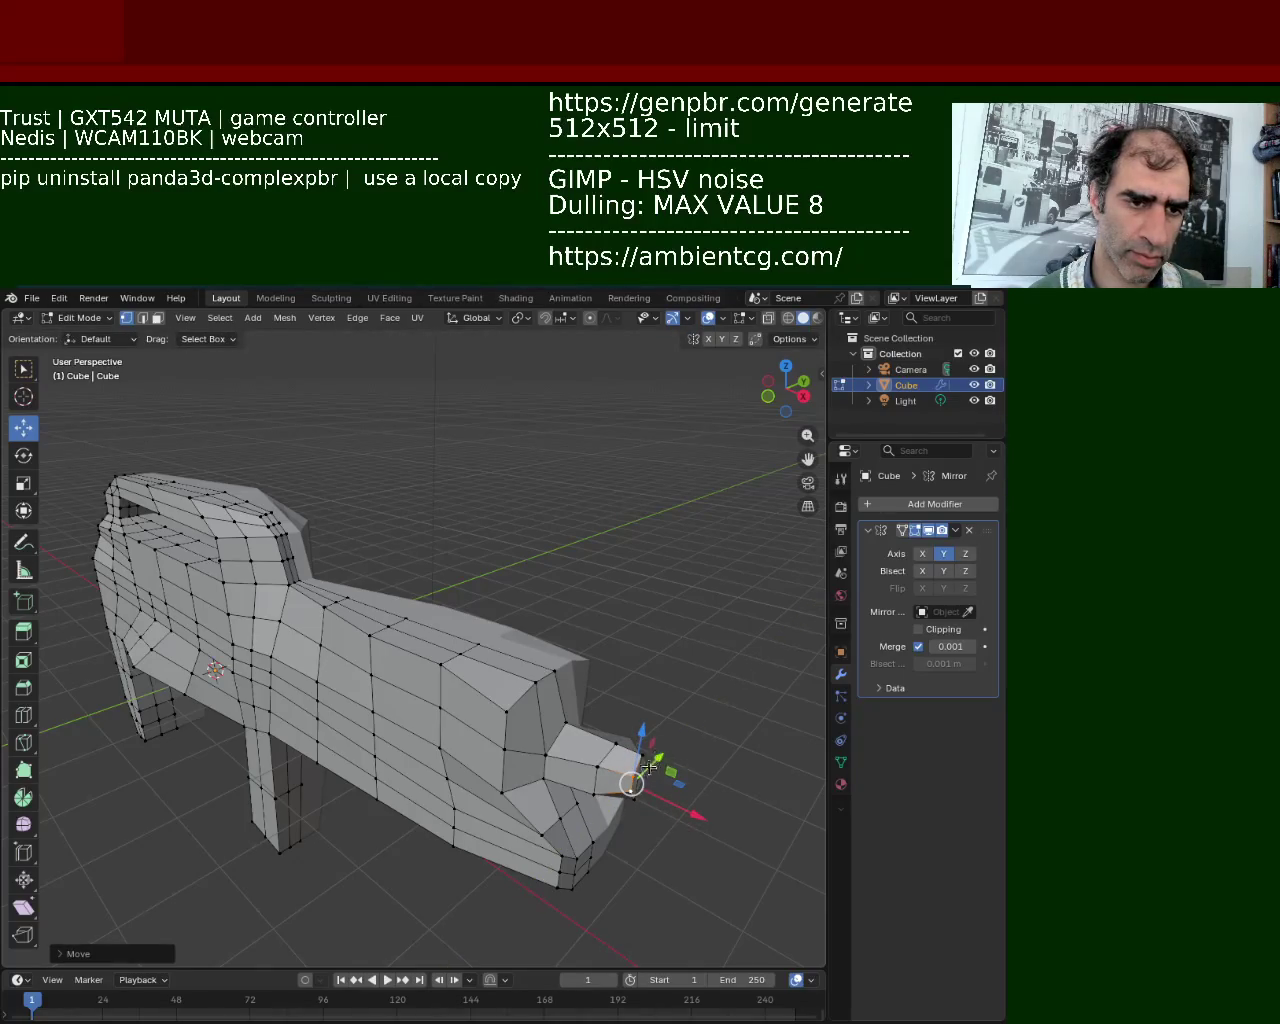
{"action": "key", "text": "g"}
{"action": "right_click", "coordinate": [626, 786]}
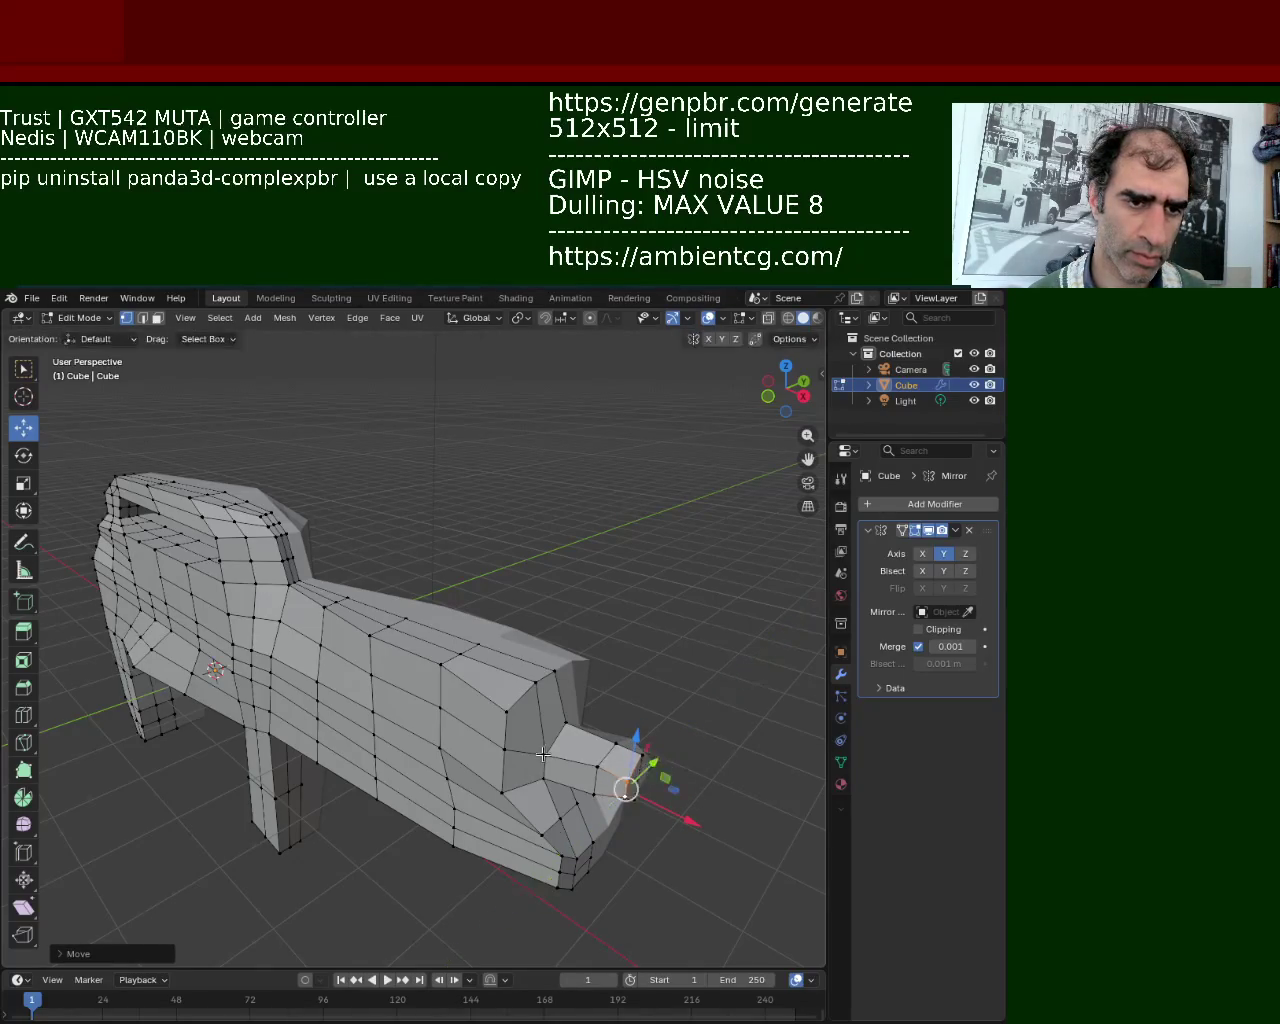
Raise the snout edge loop near the barrel's base along Z.
{"action": "left_click", "coordinate": [534, 670], "text": "alt"}
{"action": "key", "text": "g"}
{"action": "key", "text": "z"}
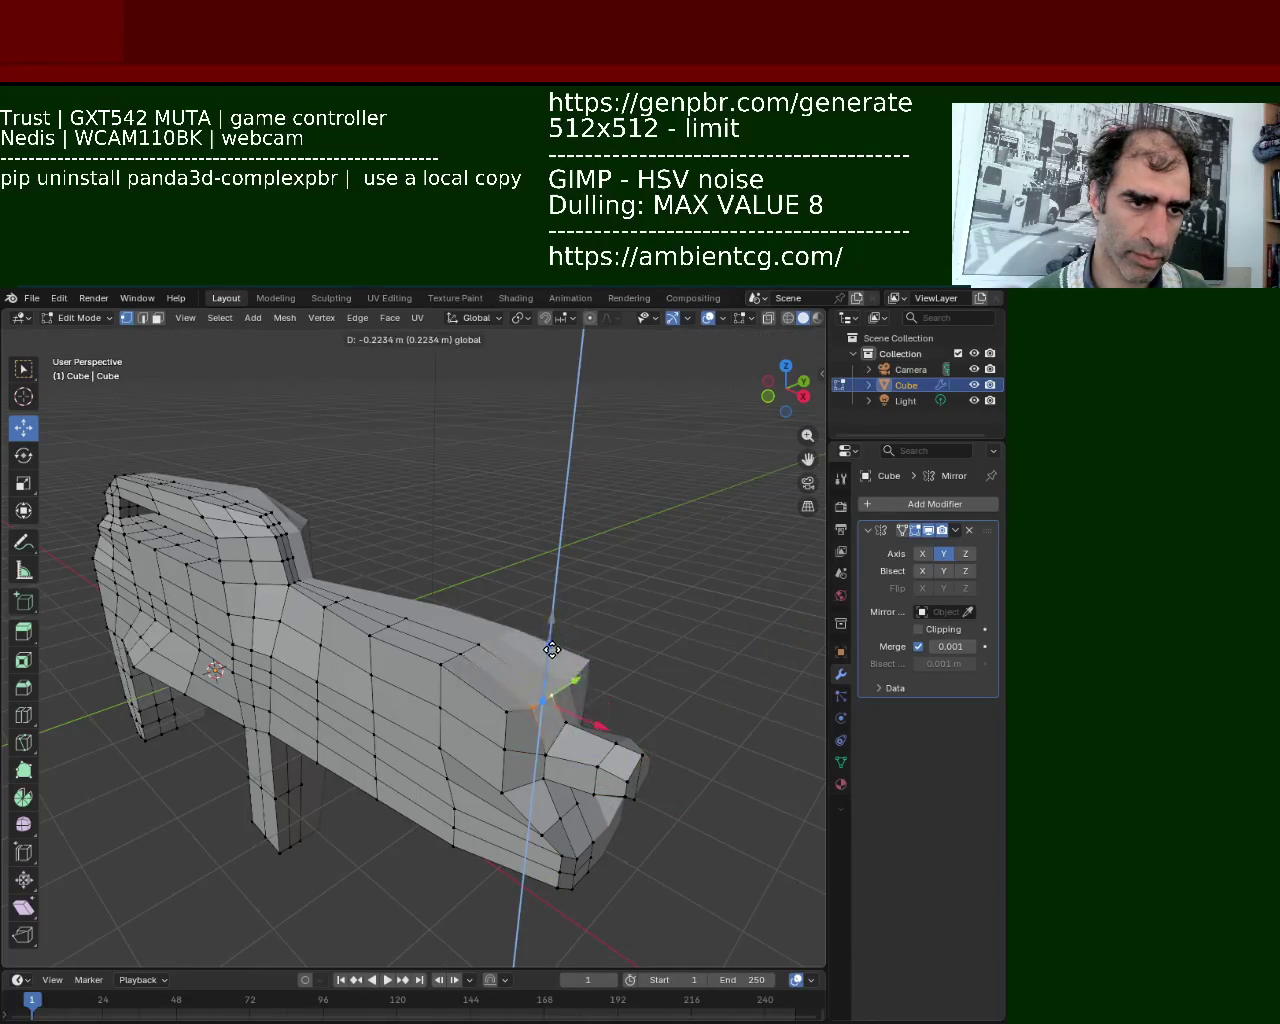
{"action": "left_click", "coordinate": [498, 714]}
{"action": "mouse_move", "coordinate": [498, 714]}
{"action": "middle_mouse_down"}
{"action": "mouse_move", "coordinate": [343, 657]}
{"action": "mouse_move", "coordinate": [287, 611]}
{"action": "mouse_move", "coordinate": [420, 561]}
{"action": "mouse_move", "coordinate": [371, 463]}
{"action": "mouse_move", "coordinate": [452, 577]}
{"action": "middle_mouse_up"}
Pull the lower front vertices down along Z and nudge them along X into a point.
{"action": "left_click", "coordinate": [452, 577]}
{"action": "key", "text": "g"}
{"action": "key", "text": "z"}
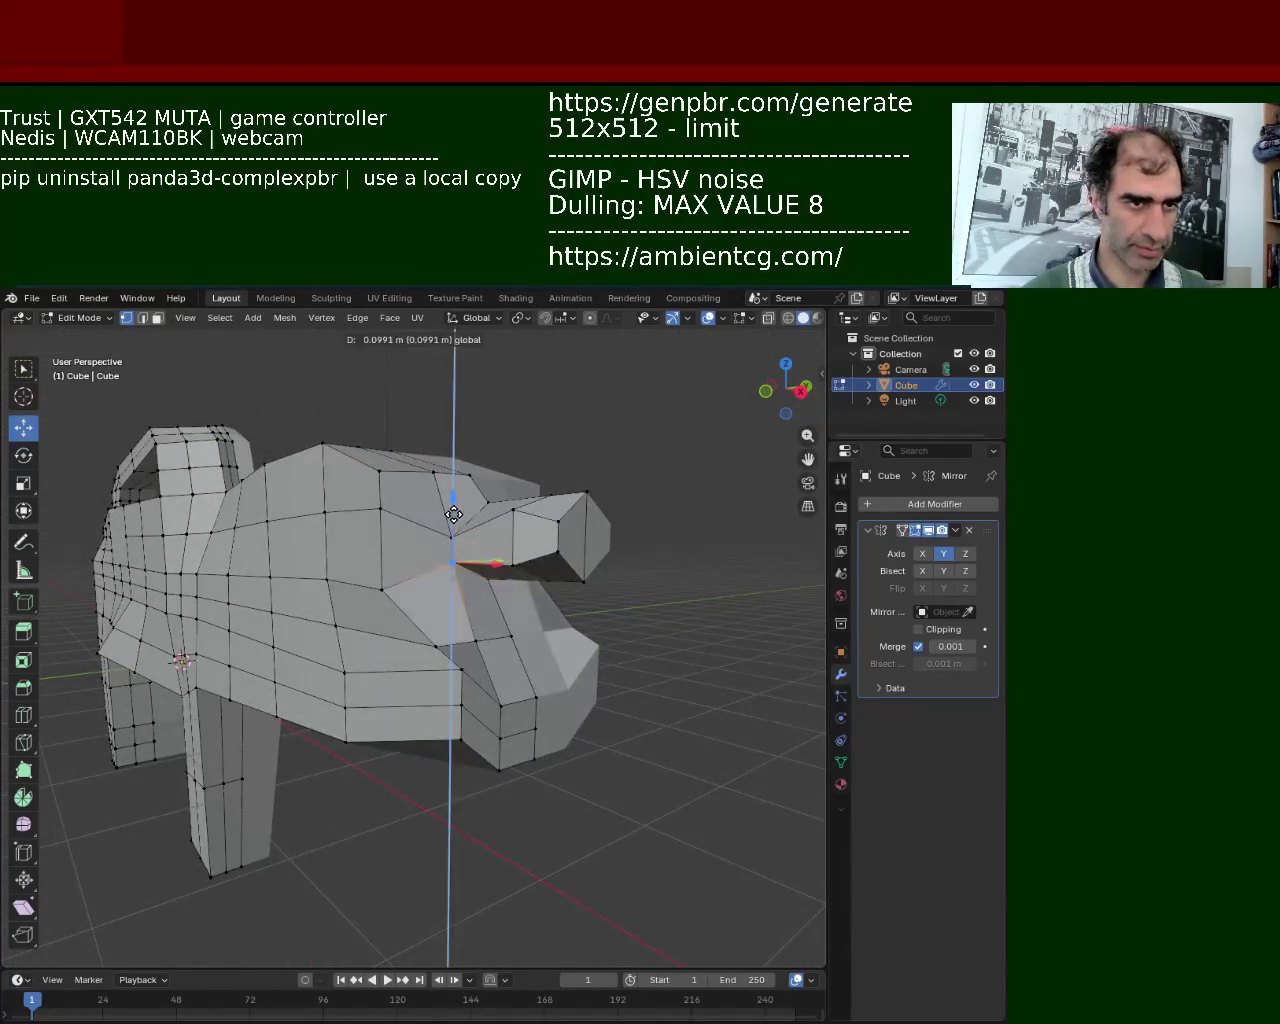
{"action": "left_click", "coordinate": [452, 577]}
{"action": "left_click", "coordinate": [462, 670]}
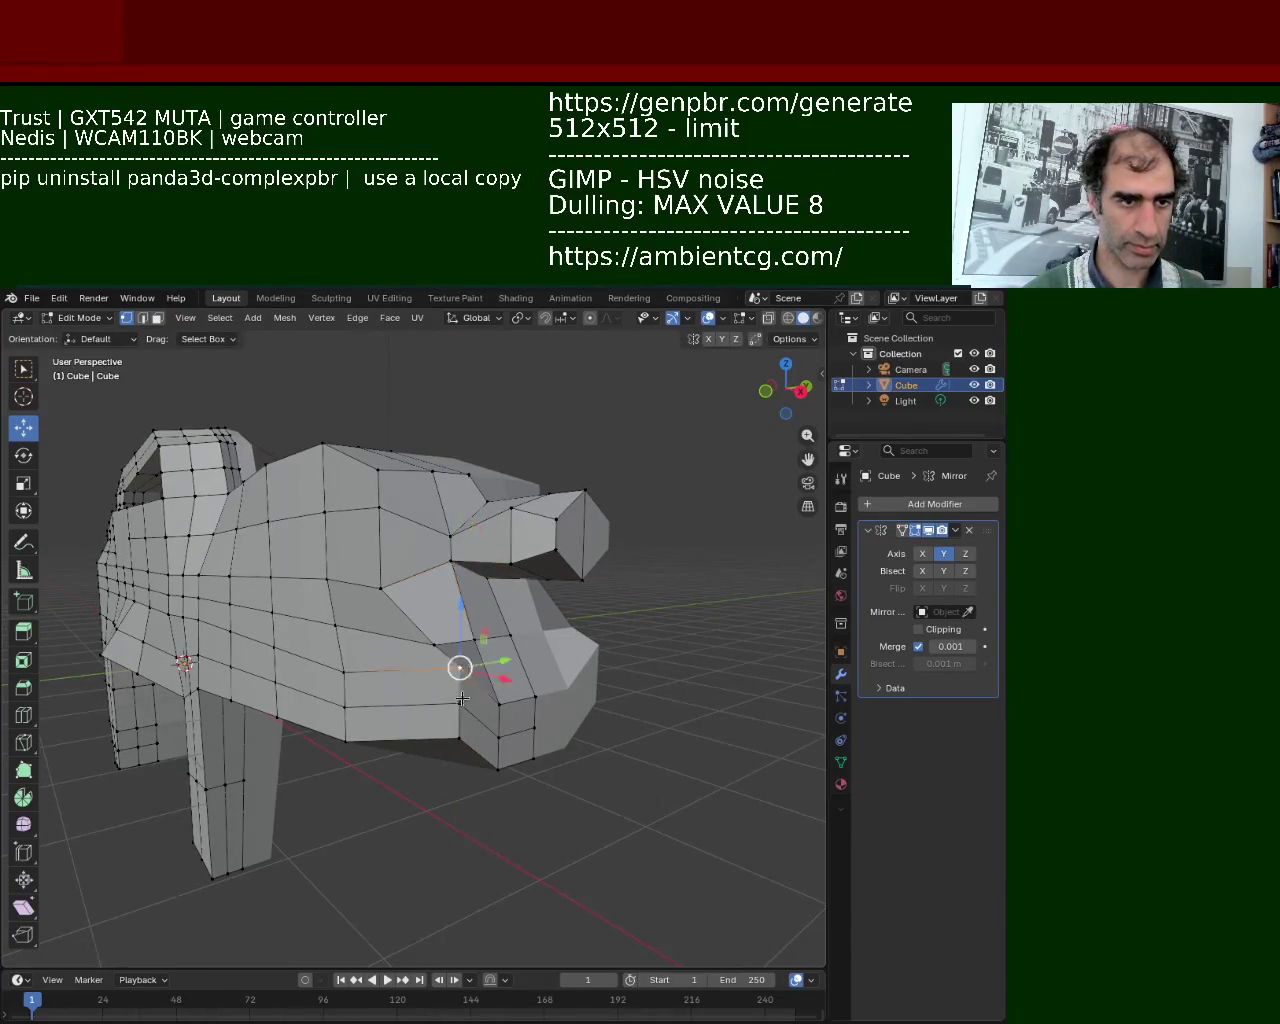
{"action": "key", "text": "g"}
{"action": "key", "text": "z"}
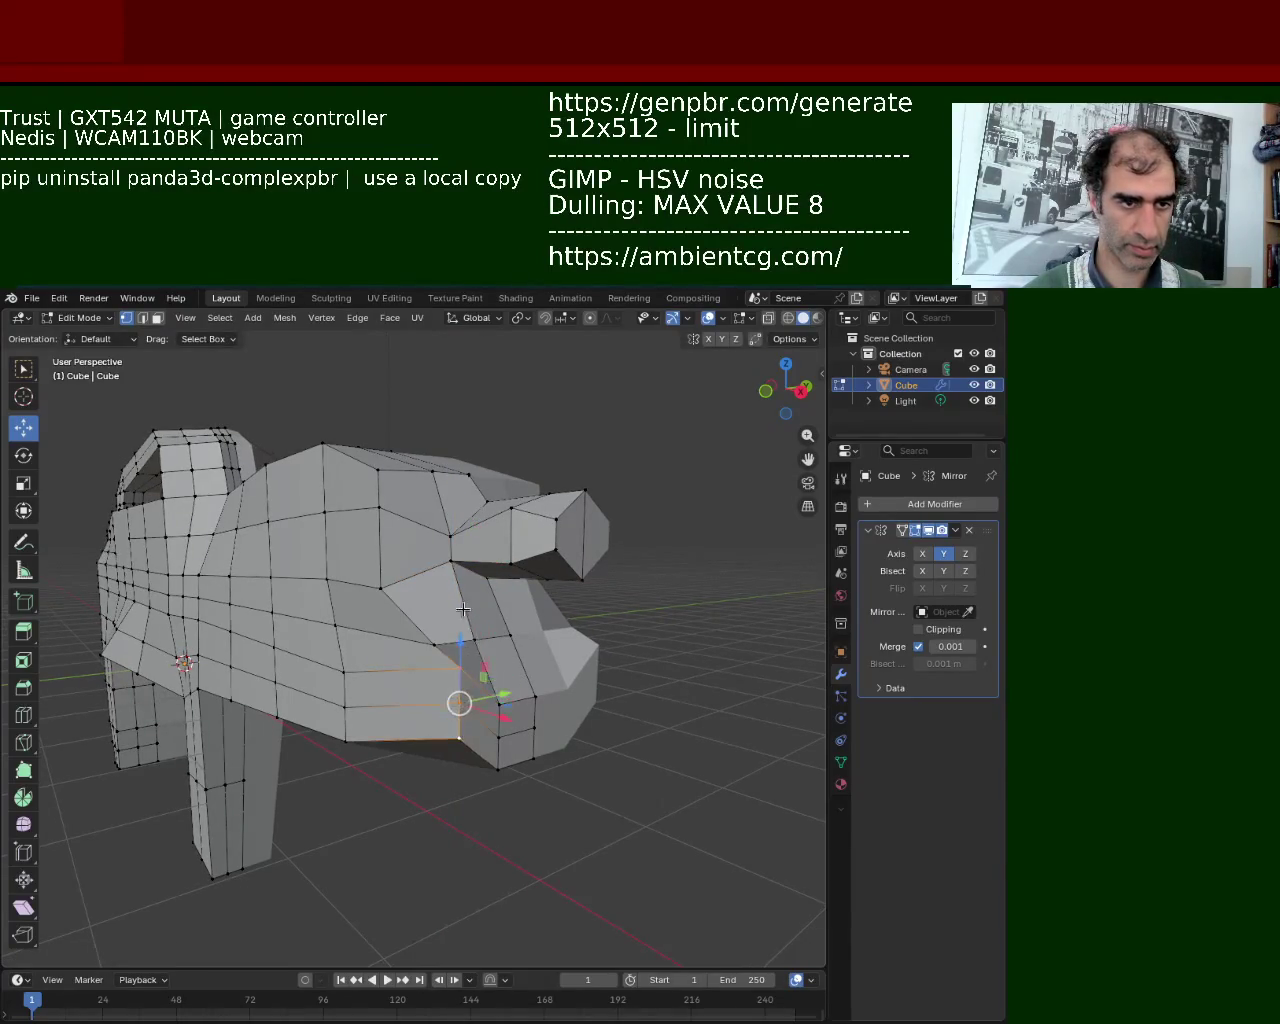
{"action": "left_click", "coordinate": [459, 687]}
{"action": "left_click_drag", "start_coordinate": [512, 791], "coordinate": [499, 789]}
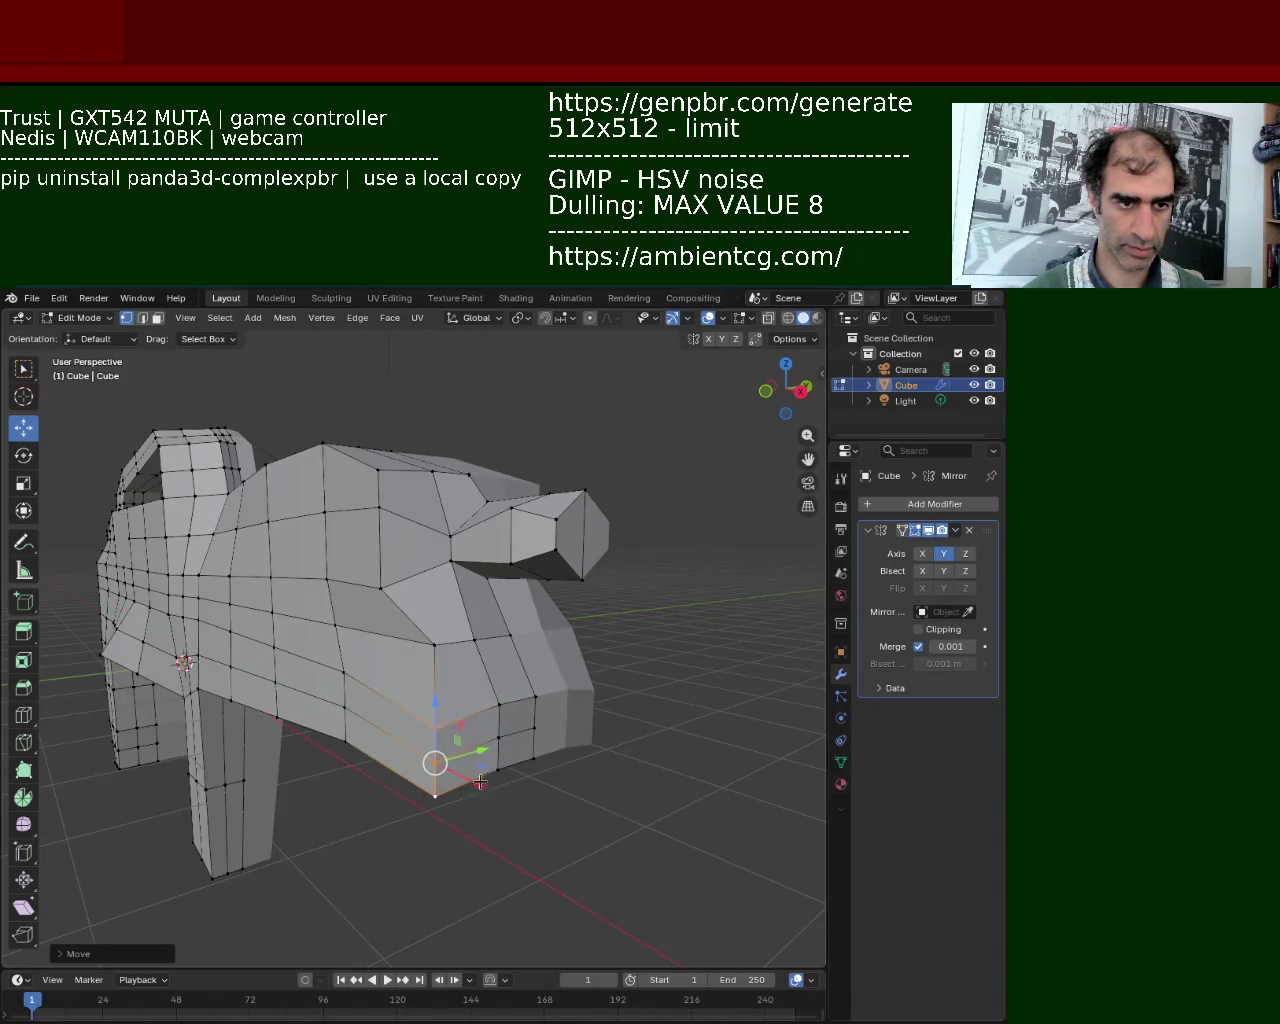
{"action": "mouse_move", "coordinate": [480, 782]}
{"action": "middle_mouse_down"}
{"action": "mouse_move", "coordinate": [271, 686]}
{"action": "mouse_move", "coordinate": [443, 571]}
{"action": "mouse_move", "coordinate": [520, 560]}
{"action": "middle_mouse_up"}
{"action": "left_click", "coordinate": [563, 563]}
Move the gun's nose vertex vertically.
{"action": "mouse_move", "coordinate": [563, 505]}
{"action": "left_mouse_down"}
{"action": "mouse_move", "coordinate": [530, 560]}
{"action": "mouse_move", "coordinate": [565, 585]}
{"action": "left_mouse_up"}
{"action": "left_click", "coordinate": [536, 557], "text": "shift"}
{"action": "middle_click_drag", "start_coordinate": [565, 585], "coordinate": [455, 582]}
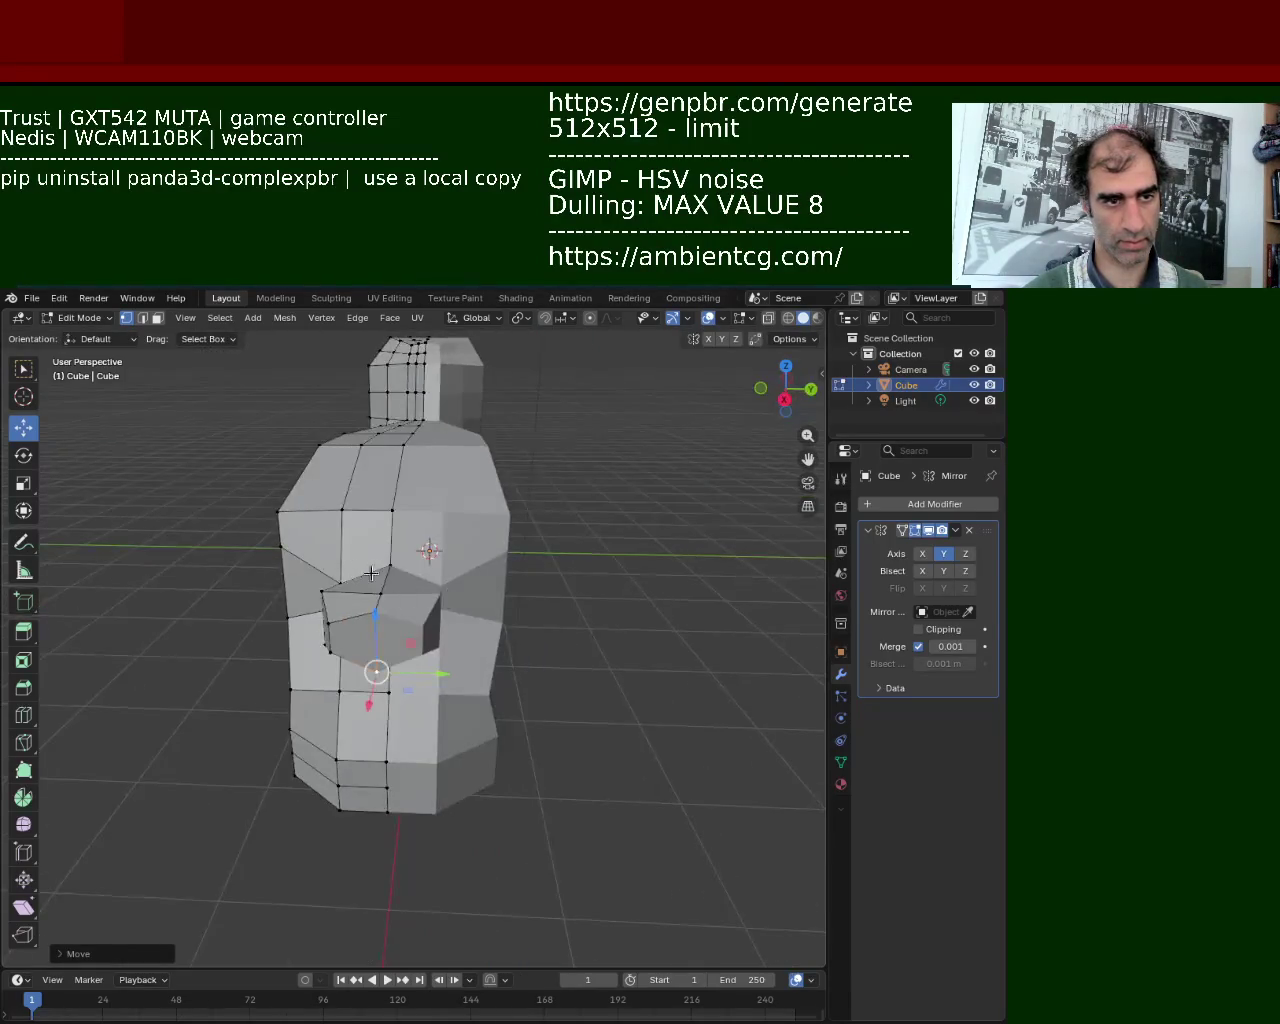
Slide a vertex left of the nose along Y, then raise it and a neighbour along Z.
{"action": "left_click", "coordinate": [463, 624]}
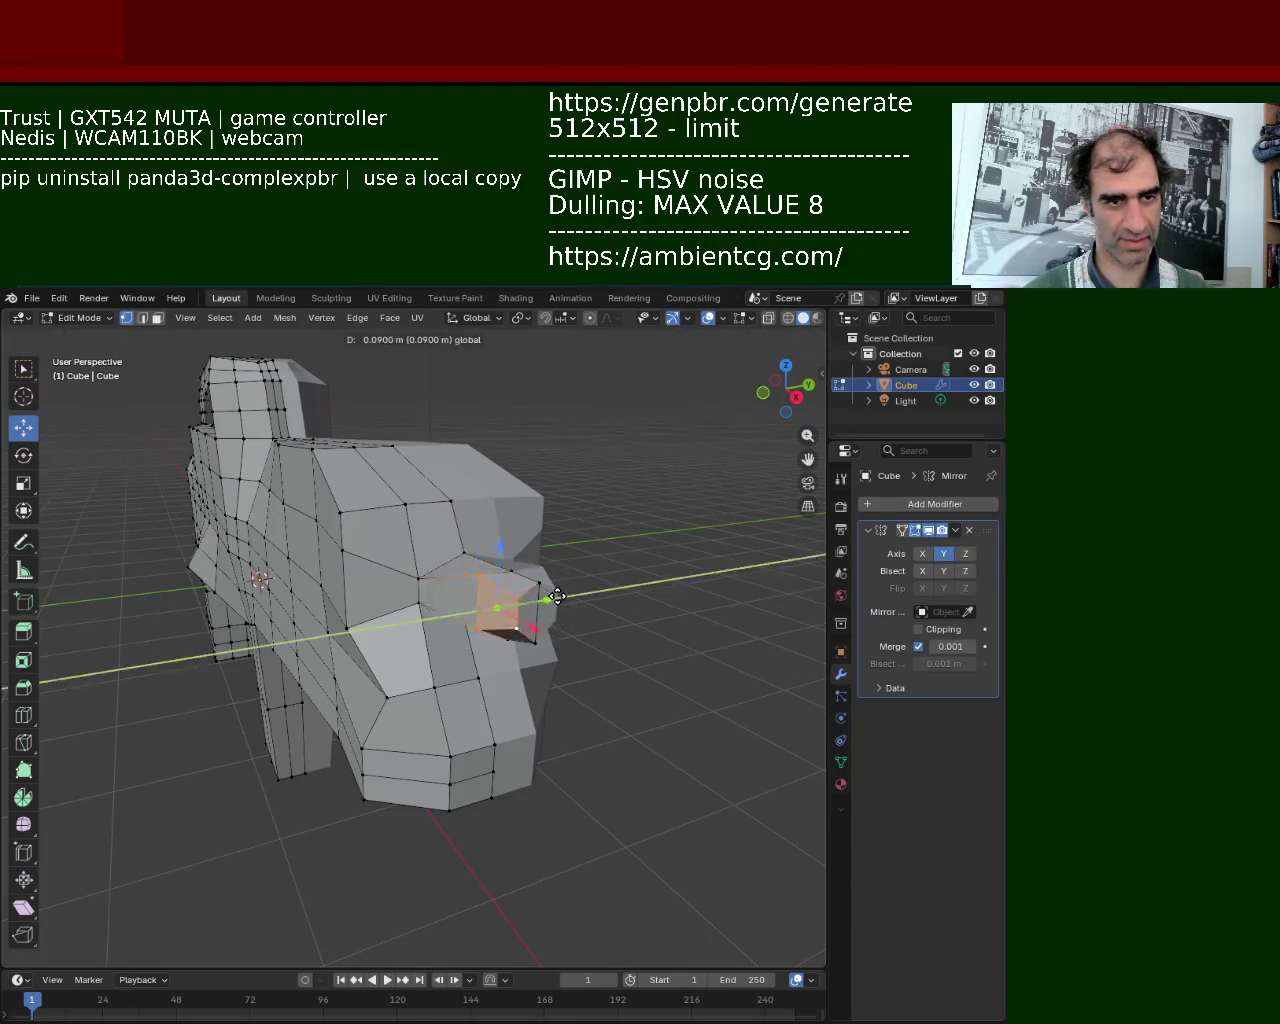
{"action": "left_click", "coordinate": [419, 588]}
{"action": "left_click_drag", "start_coordinate": [463, 590], "coordinate": [496, 581]}
{"action": "mouse_move", "coordinate": [496, 581]}
{"action": "middle_mouse_down"}
{"action": "mouse_move", "coordinate": [374, 551]}
{"action": "mouse_move", "coordinate": [389, 546]}
{"action": "mouse_move", "coordinate": [349, 594]}
{"action": "mouse_move", "coordinate": [431, 568]}
{"action": "middle_mouse_up"}
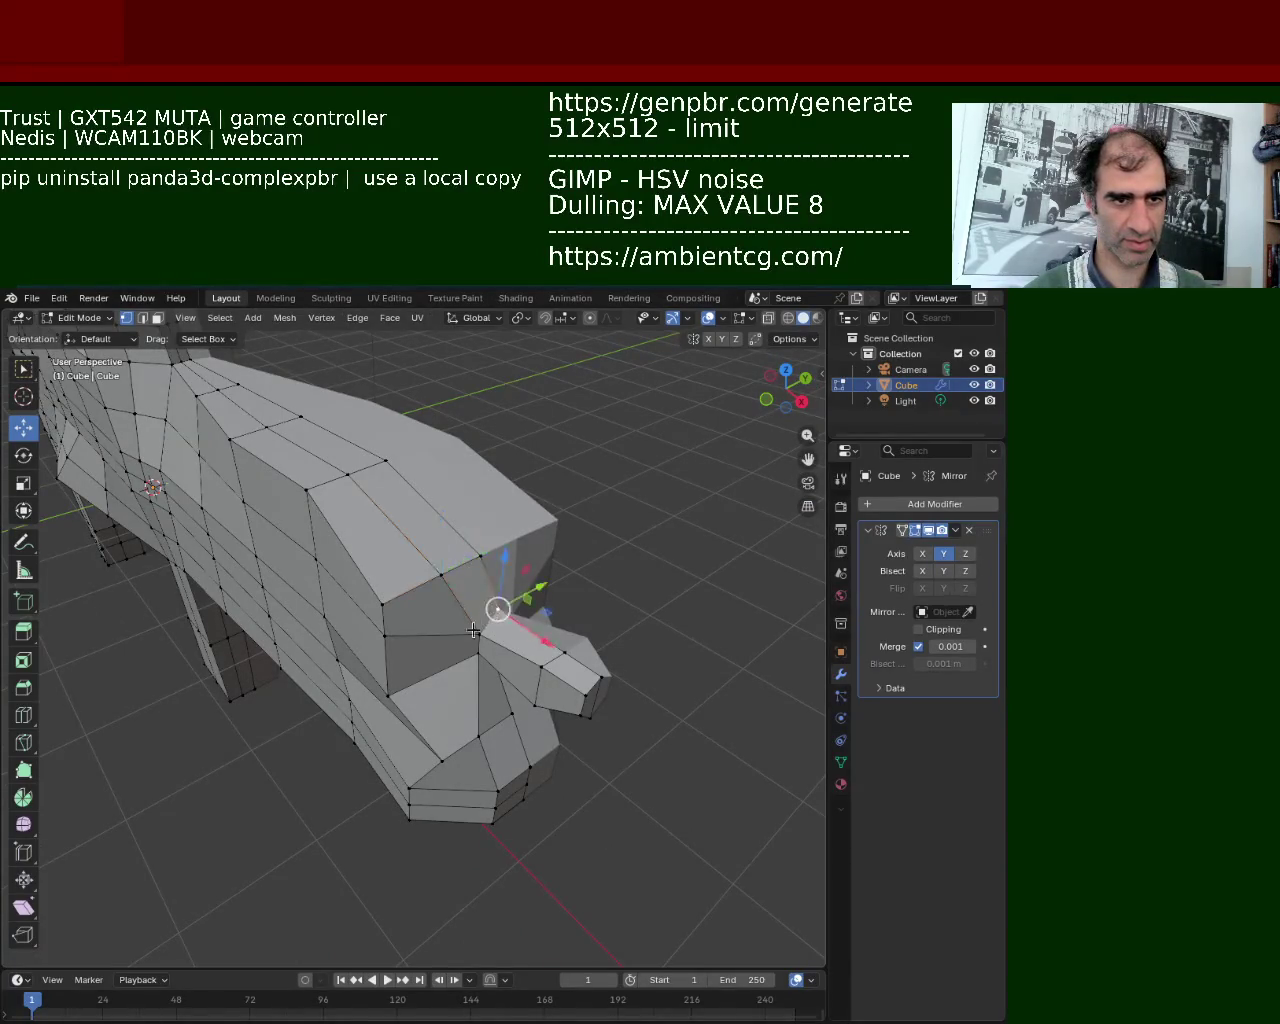
{"action": "left_click", "coordinate": [440, 578], "text": "shift"}
{"action": "mouse_move", "coordinate": [480, 540]}
{"action": "left_mouse_down"}
{"action": "mouse_move", "coordinate": [492, 556]}
{"action": "mouse_move", "coordinate": [482, 526]}
{"action": "left_mouse_up"}
{"action": "mouse_move", "coordinate": [482, 526]}
{"action": "middle_mouse_down"}
{"action": "mouse_move", "coordinate": [343, 532]}
{"action": "mouse_move", "coordinate": [366, 500]}
{"action": "mouse_move", "coordinate": [326, 615]}
{"action": "mouse_move", "coordinate": [415, 654]}
{"action": "middle_mouse_up"}
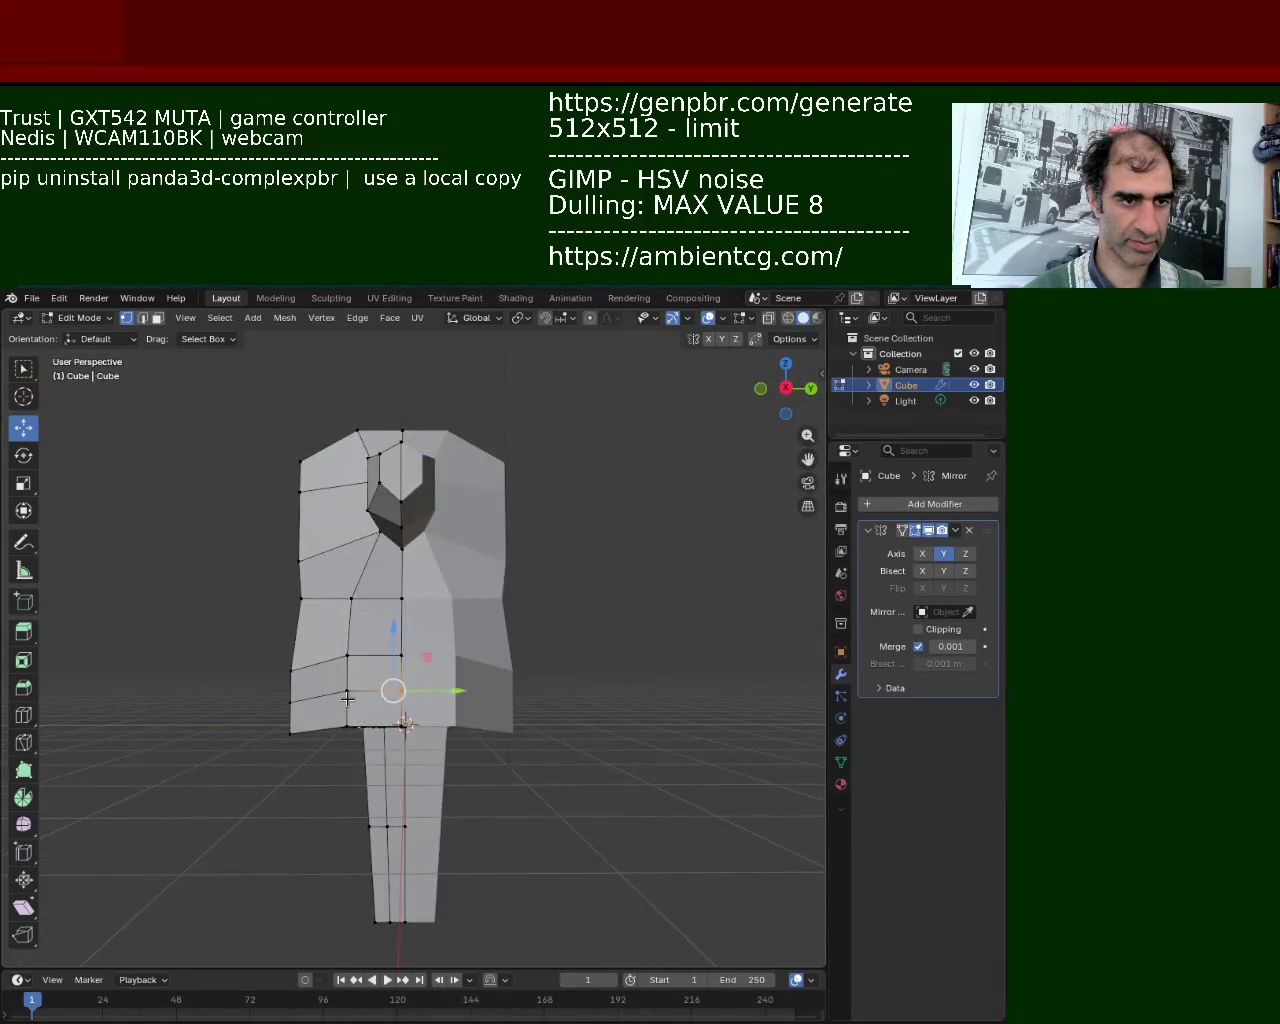
{"action": "middle_click_drag", "start_coordinate": [404, 720], "coordinate": [577, 766]}
Push a face on the head's underside and its neighbouring face inward along X.
{"action": "left_click_drag", "start_coordinate": [594, 788], "coordinate": [498, 632]}
{"action": "key", "text": "g"}
{"action": "key", "text": "x"}
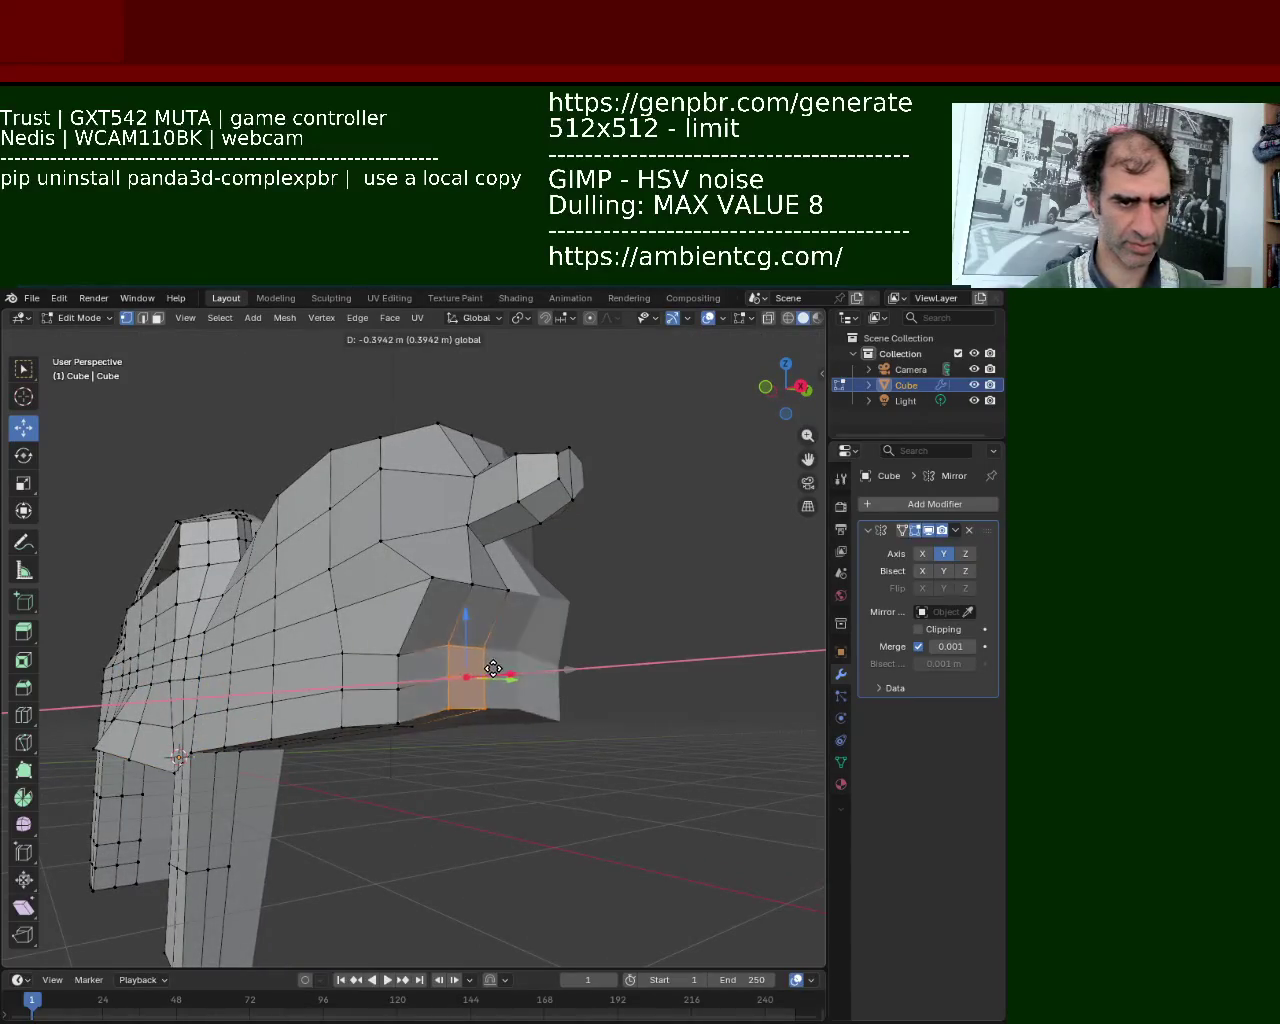
{"action": "left_click", "coordinate": [499, 592]}
{"action": "left_click", "coordinate": [499, 592]}
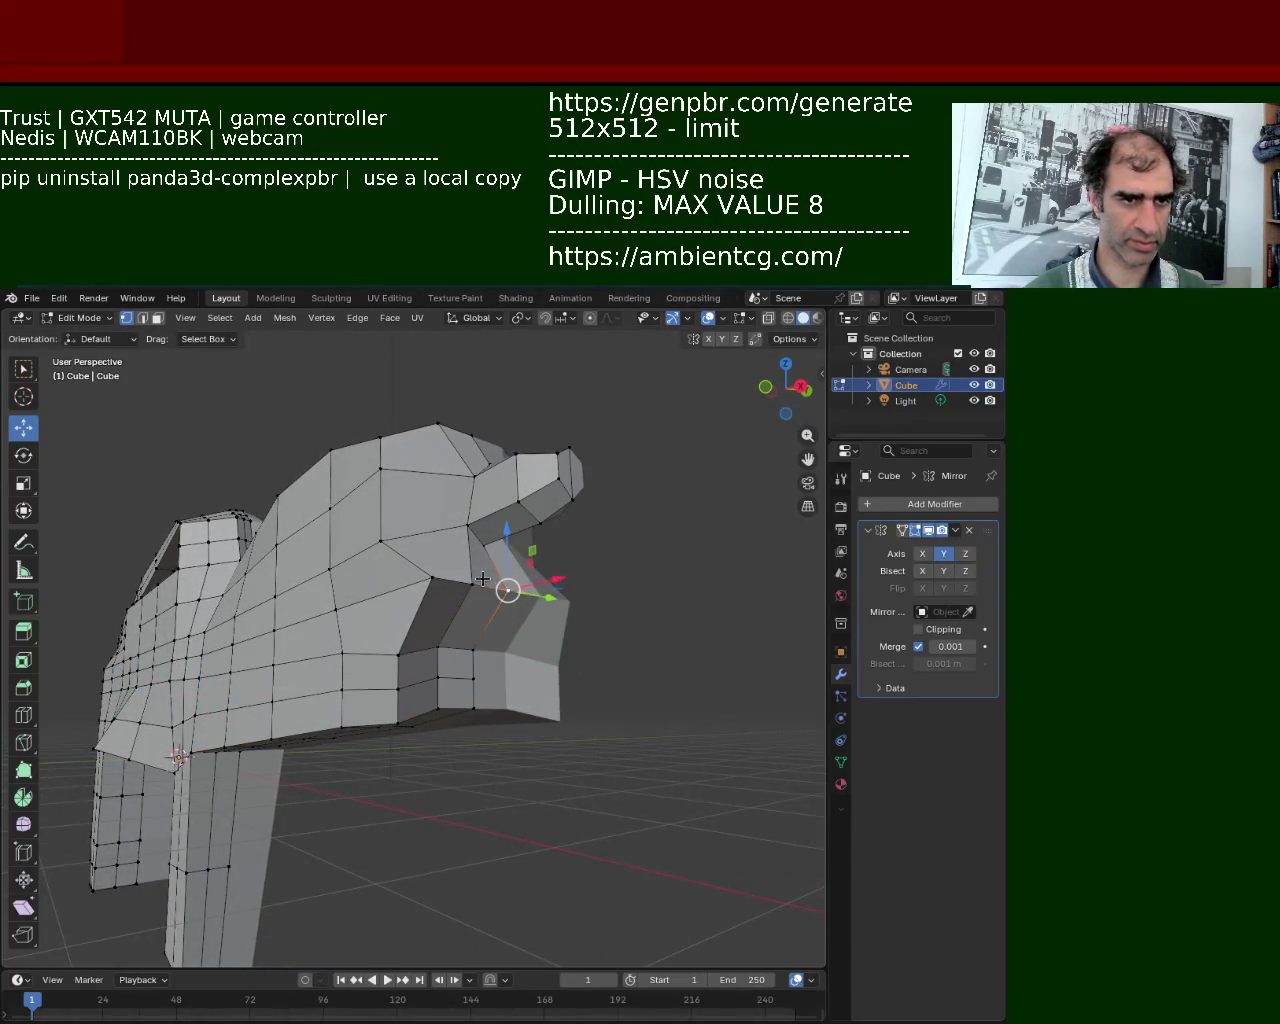
{"action": "key", "text": "g"}
{"action": "key", "text": "x"}
{"action": "left_click", "coordinate": [432, 588]}
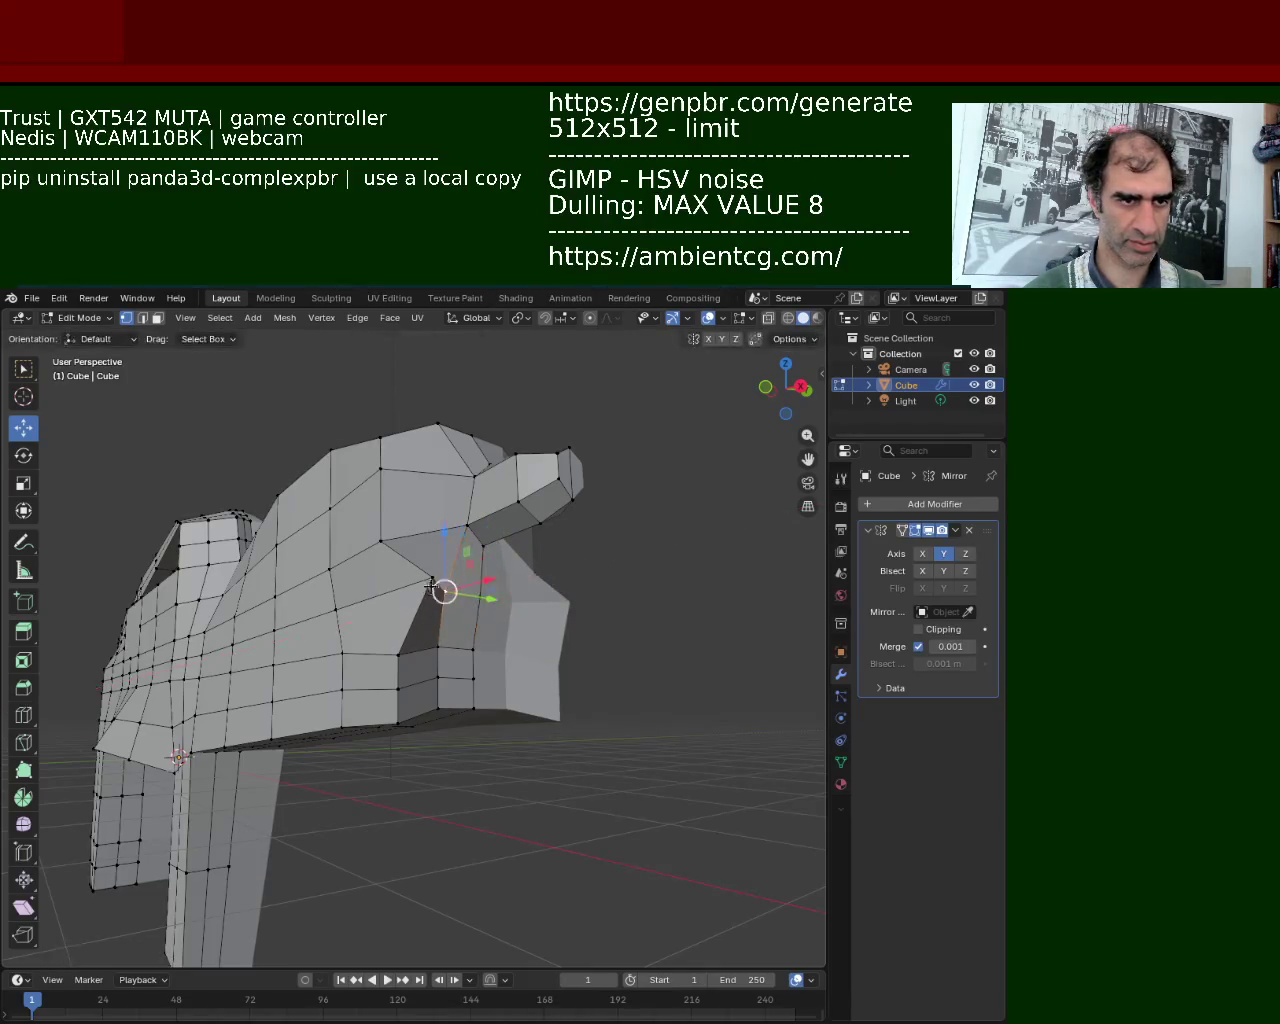
{"action": "key", "text": "g"}
{"action": "left_click", "coordinate": [456, 581]}
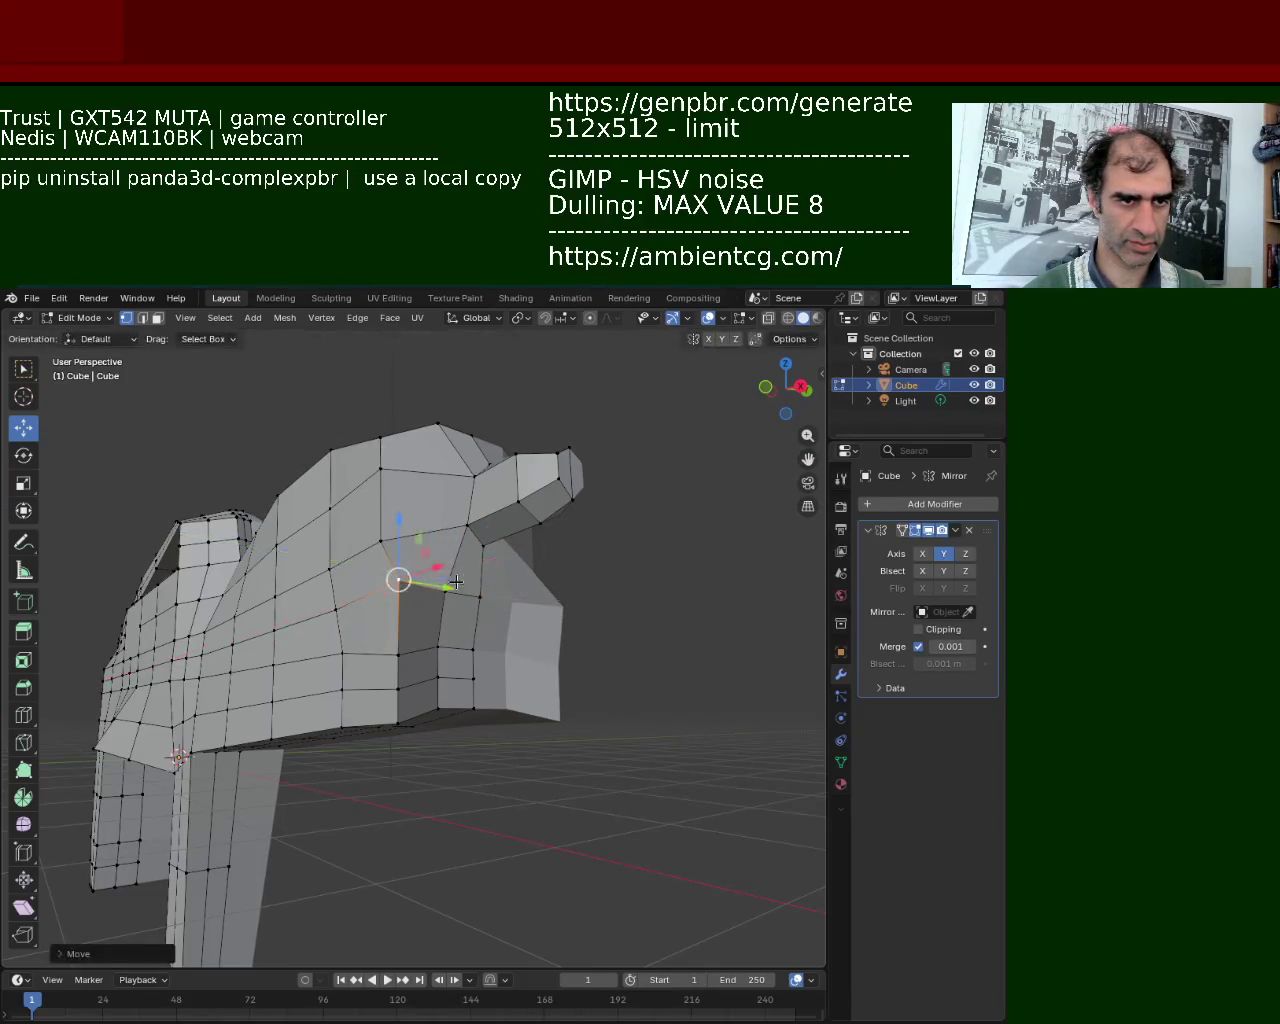
Slide the selected faces left along X, then along Y.
{"action": "middle_click_drag", "start_coordinate": [429, 576], "coordinate": [508, 724]}
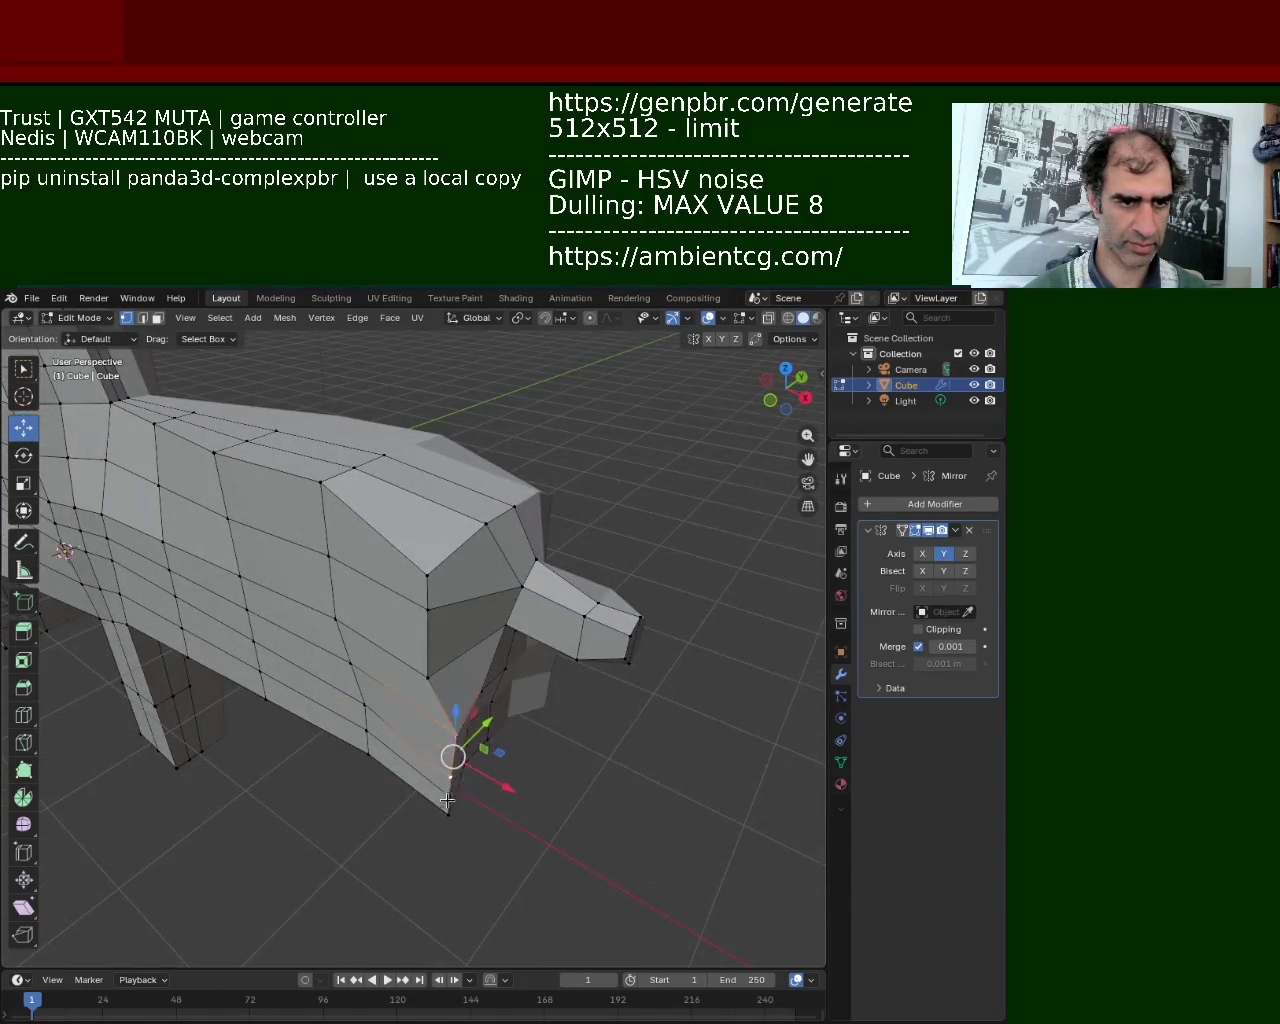
{"action": "key", "text": "g"}
{"action": "key", "text": "x"}
{"action": "left_click", "coordinate": [428, 771]}
{"action": "middle_click_drag", "start_coordinate": [380, 737], "coordinate": [413, 695]}
{"action": "key", "text": "g"}
{"action": "key", "text": "y"}
{"action": "left_click", "coordinate": [405, 700]}
Raise the faces higher on the neck with two Z-axis moves.
{"action": "key", "text": "g"}
{"action": "key", "text": "z"}
{"action": "left_click", "coordinate": [404, 560]}
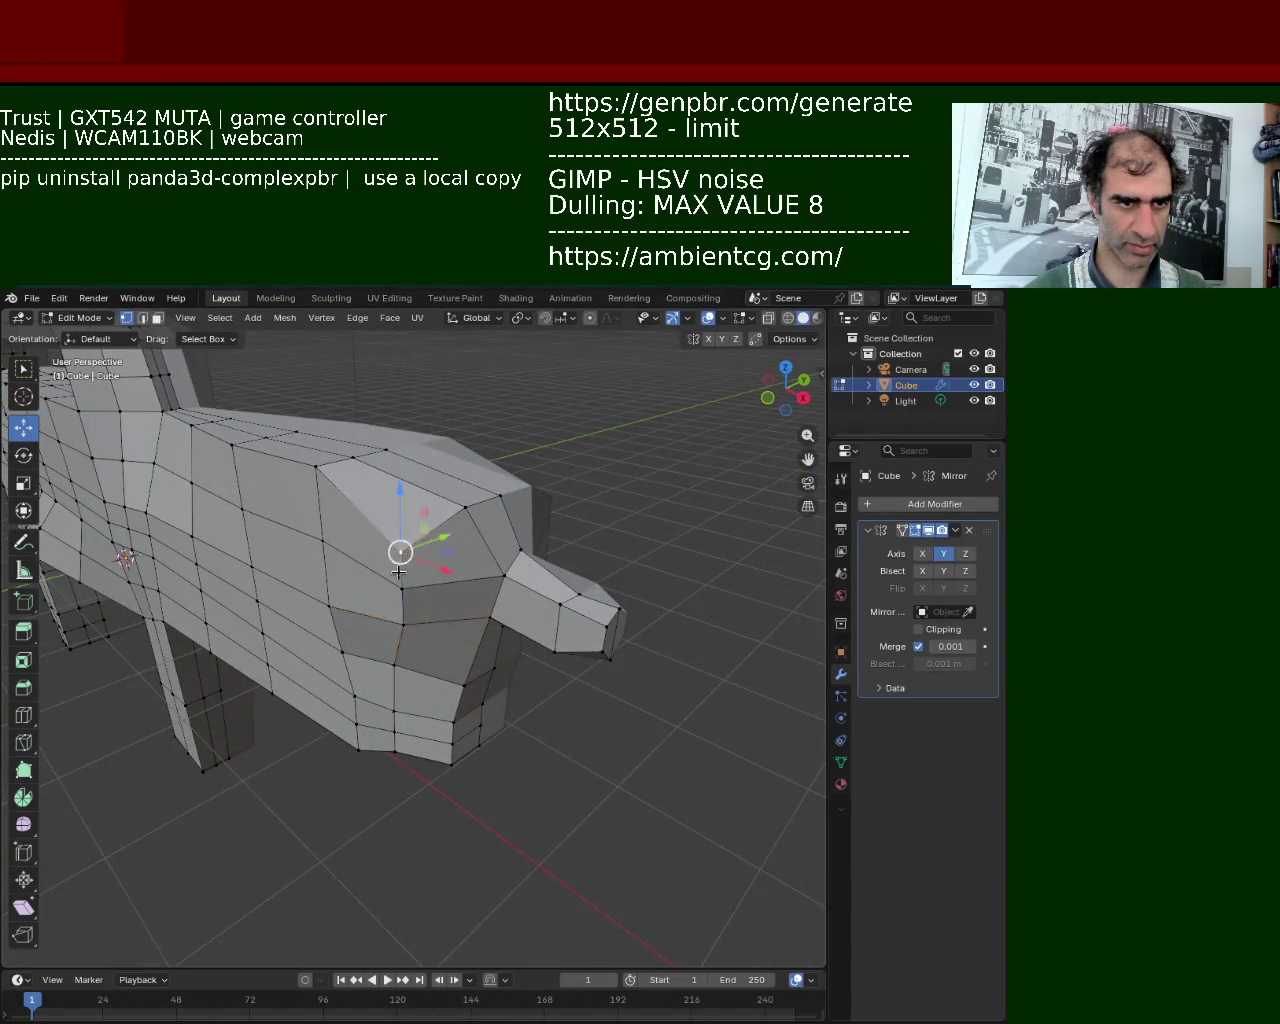
{"action": "key", "text": "g"}
{"action": "key", "text": "z"}
{"action": "left_click", "coordinate": [402, 515]}
Move the current selection and then the lower mesh elements along Y.
{"action": "mouse_move", "coordinate": [402, 515]}
{"action": "middle_mouse_down"}
{"action": "mouse_move", "coordinate": [418, 604]}
{"action": "mouse_move", "coordinate": [478, 649]}
{"action": "mouse_move", "coordinate": [455, 640]}
{"action": "mouse_move", "coordinate": [460, 655]}
{"action": "mouse_move", "coordinate": [445, 612]}
{"action": "middle_mouse_up"}
{"action": "key", "text": "g"}
{"action": "key", "text": "y"}
{"action": "left_click", "coordinate": [469, 651]}
{"action": "left_click", "coordinate": [384, 689]}
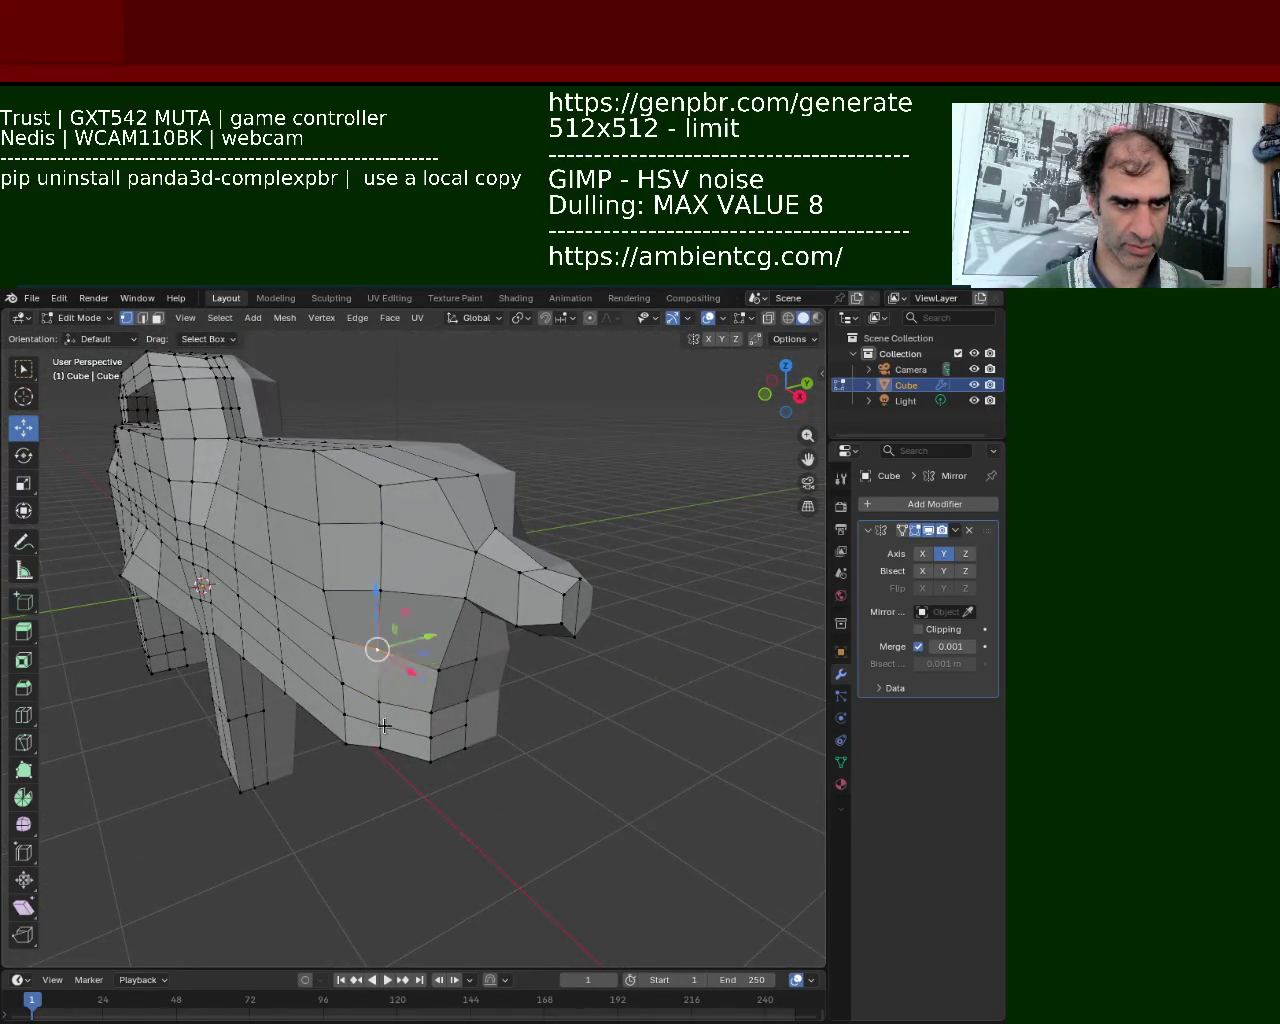
{"action": "key", "text": "g"}
{"action": "key", "text": "y"}
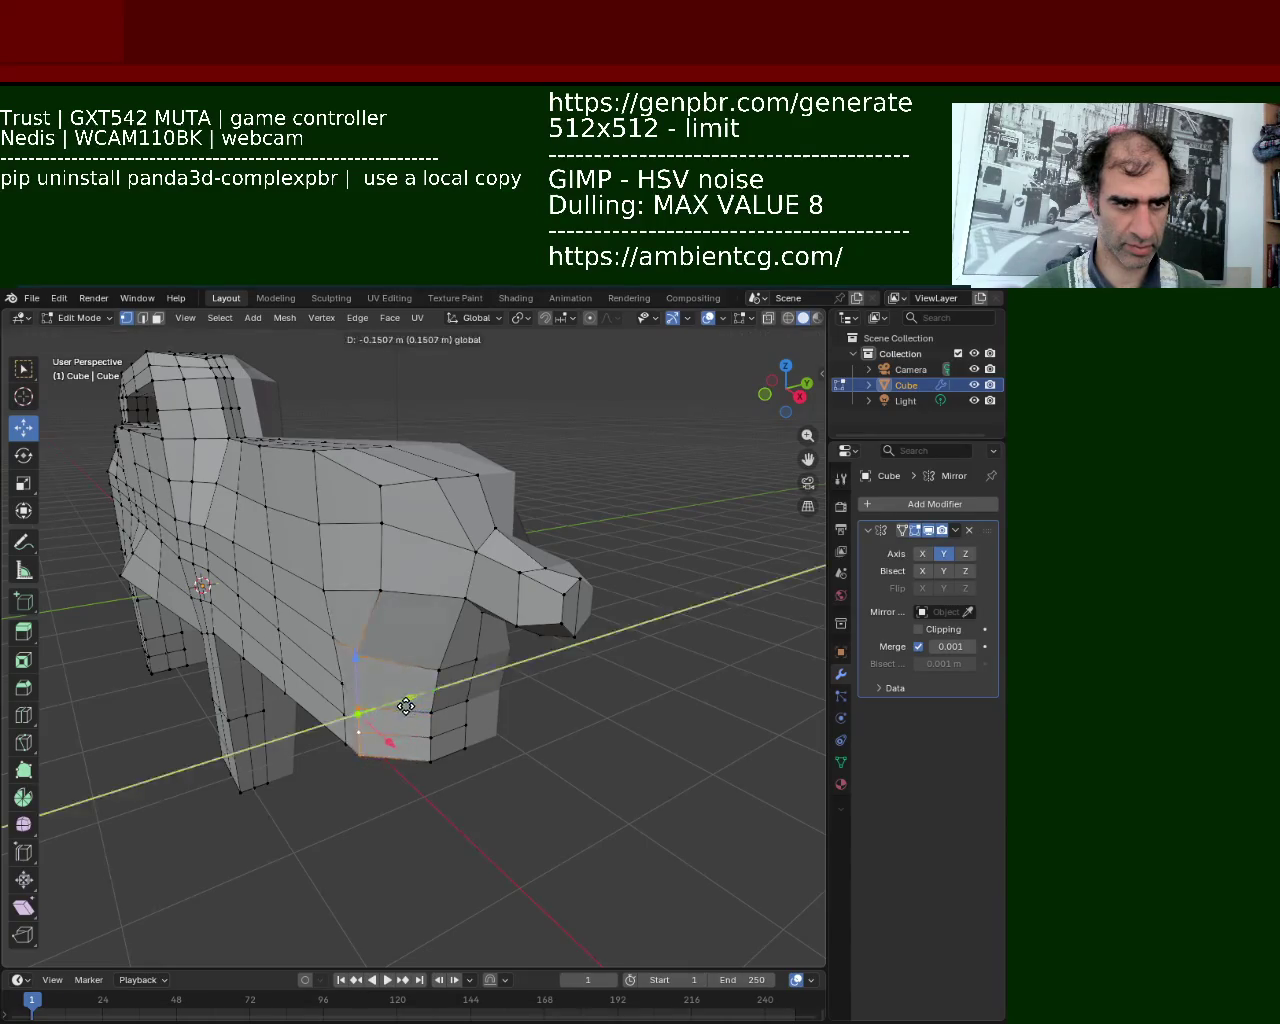
{"action": "left_click", "coordinate": [416, 697]}
Move another part of the mesh vertically, then extend the selection and slide it along Y.
{"action": "mouse_move", "coordinate": [416, 697]}
{"action": "middle_mouse_down"}
{"action": "mouse_move", "coordinate": [391, 563]}
{"action": "mouse_move", "coordinate": [453, 569]}
{"action": "middle_mouse_up"}
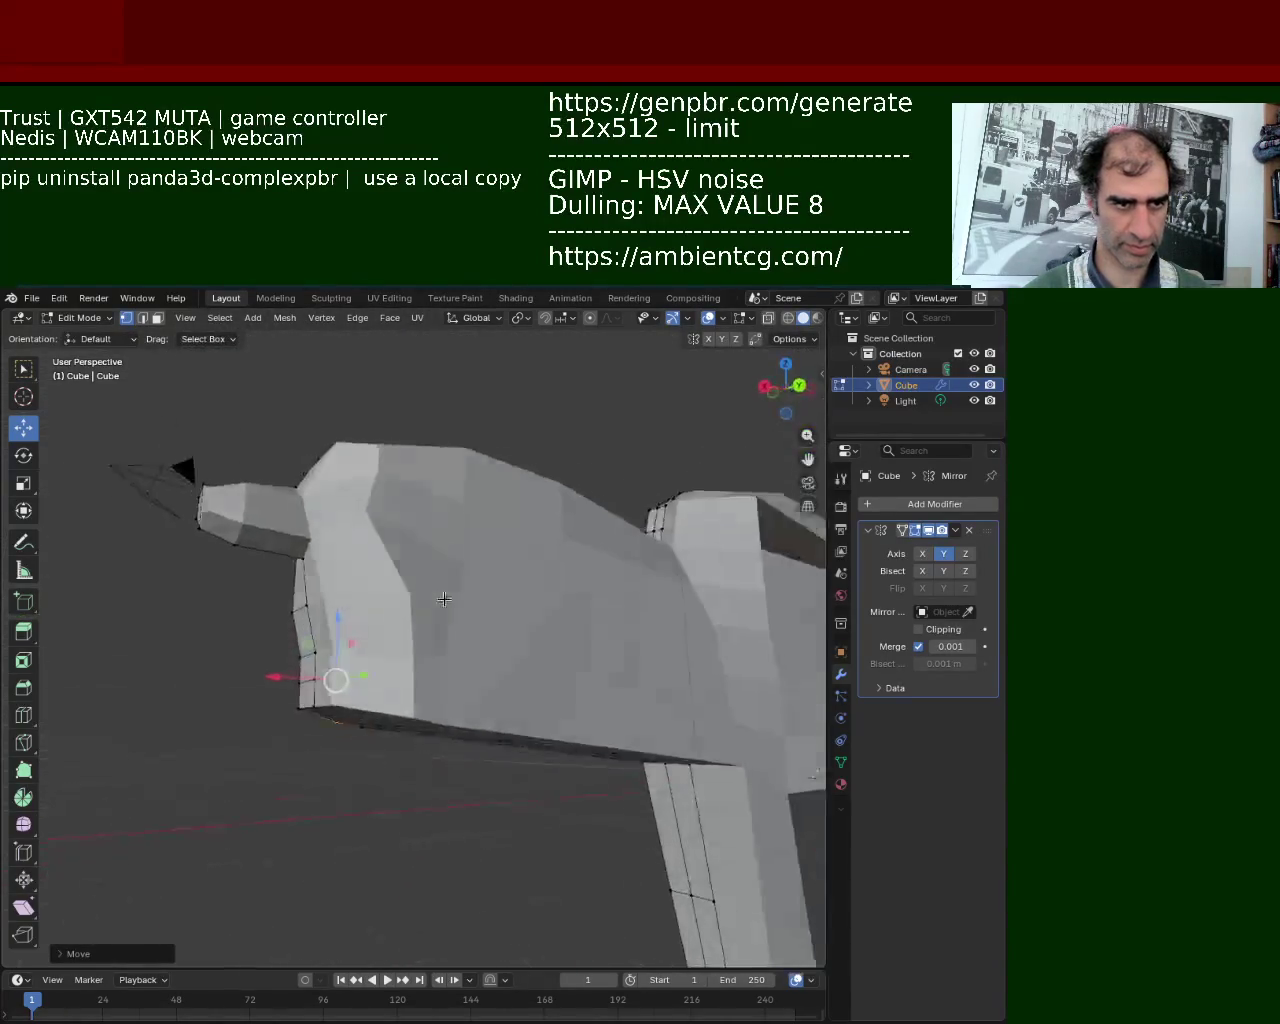
{"action": "left_click", "coordinate": [453, 569]}
{"action": "key", "text": "g"}
{"action": "key", "text": "z"}
{"action": "left_click", "coordinate": [471, 580]}
{"action": "middle_click_drag", "start_coordinate": [471, 580], "coordinate": [324, 527]}
{"action": "left_click", "coordinate": [365, 548], "text": "shift"}
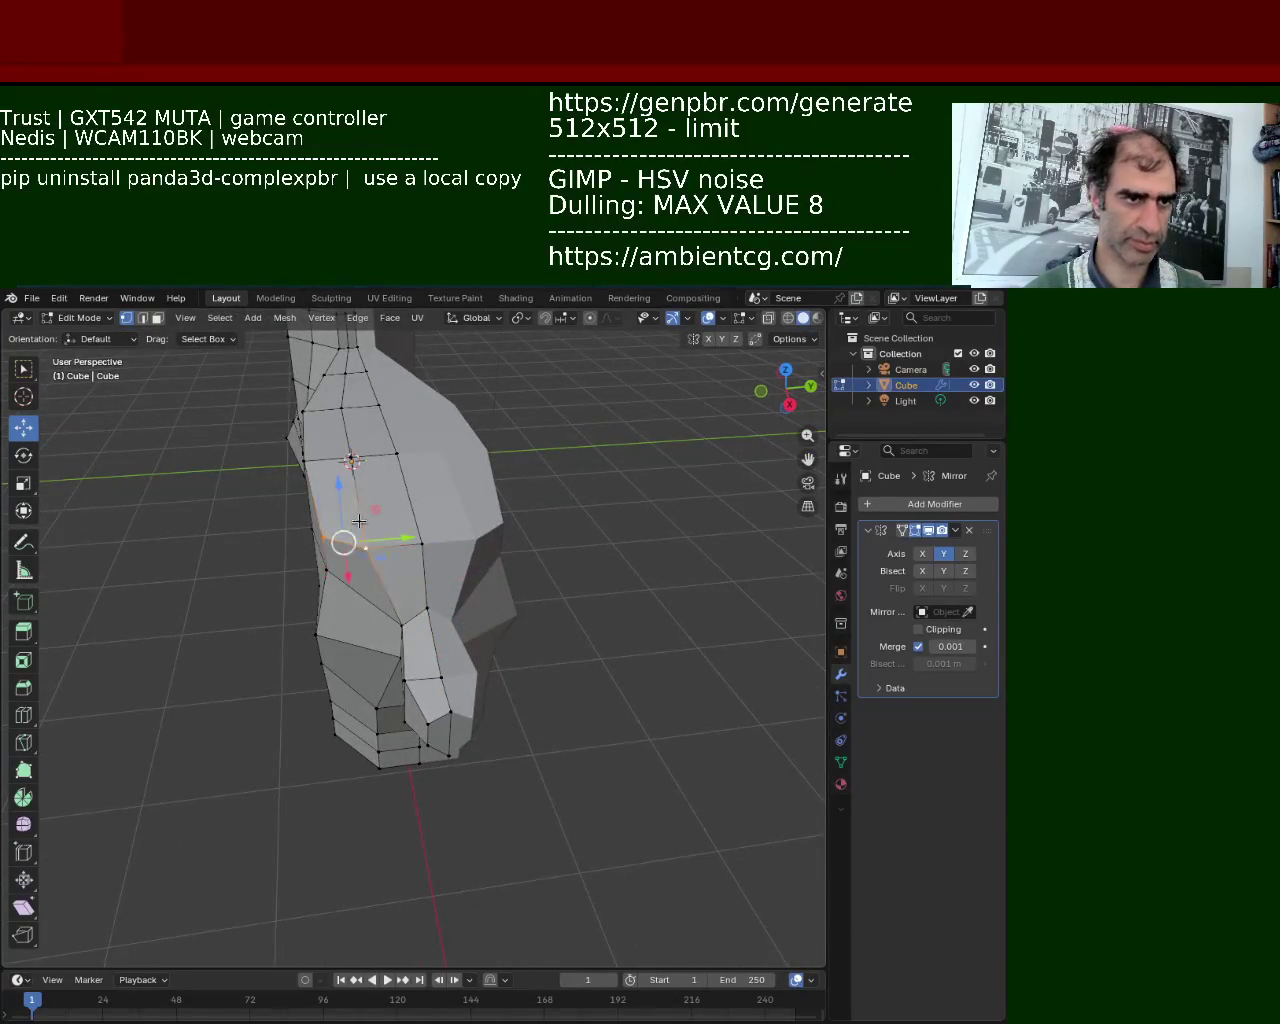
{"action": "left_click_drag", "start_coordinate": [390, 490], "coordinate": [432, 494]}
Raise an edge on the gun's side along Z.
{"action": "middle_click_drag", "start_coordinate": [432, 494], "coordinate": [386, 535]}
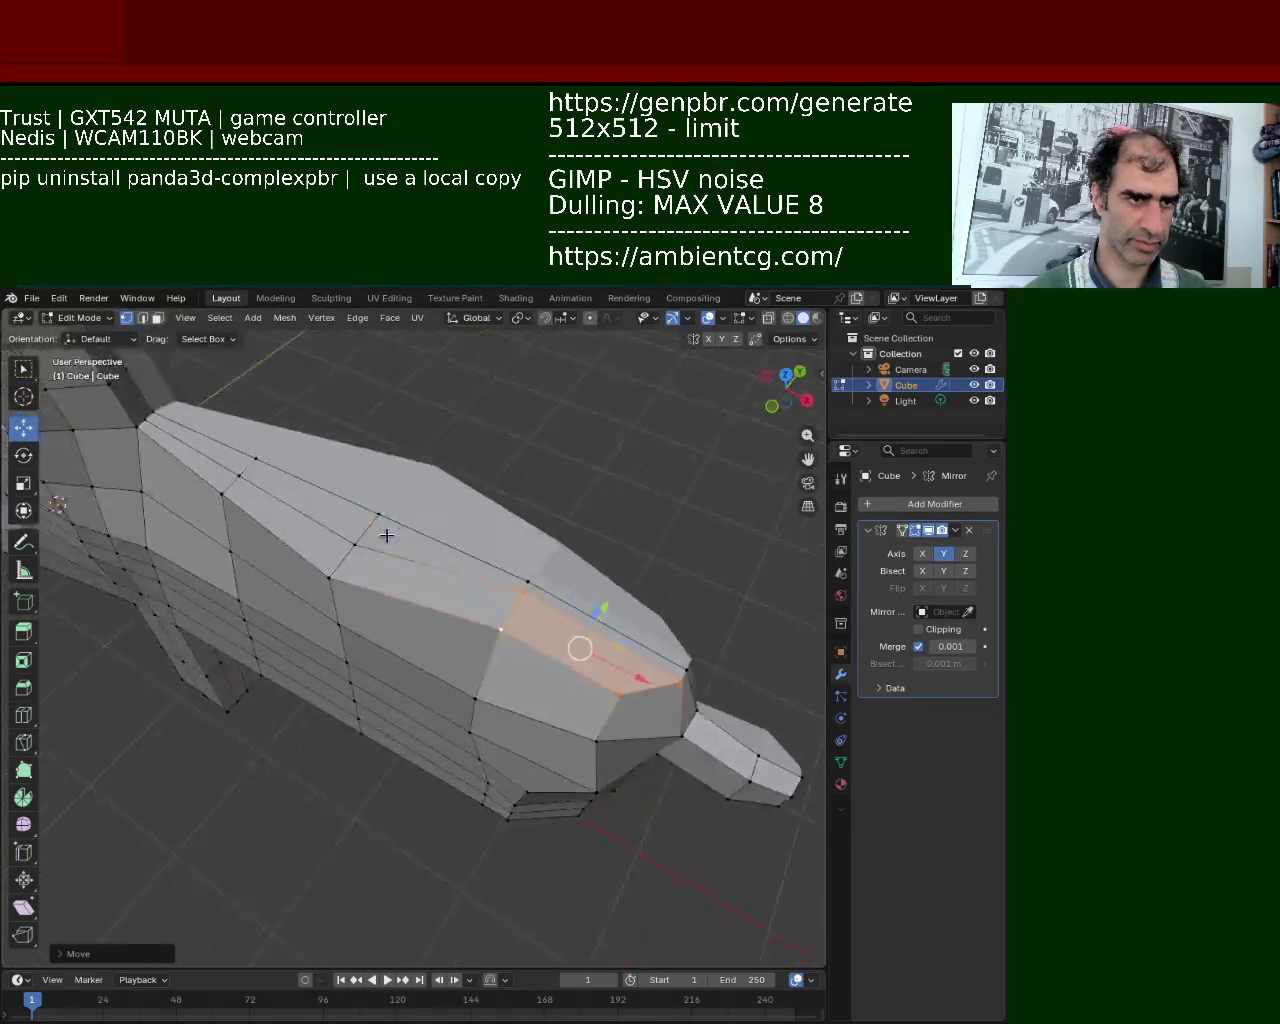
{"action": "left_click", "coordinate": [351, 551]}
{"action": "mouse_move", "coordinate": [355, 548]}
{"action": "left_mouse_down"}
{"action": "mouse_move", "coordinate": [380, 532]}
{"action": "mouse_move", "coordinate": [374, 437]}
{"action": "left_mouse_up"}
{"action": "middle_click_drag", "start_coordinate": [374, 437], "coordinate": [410, 516]}
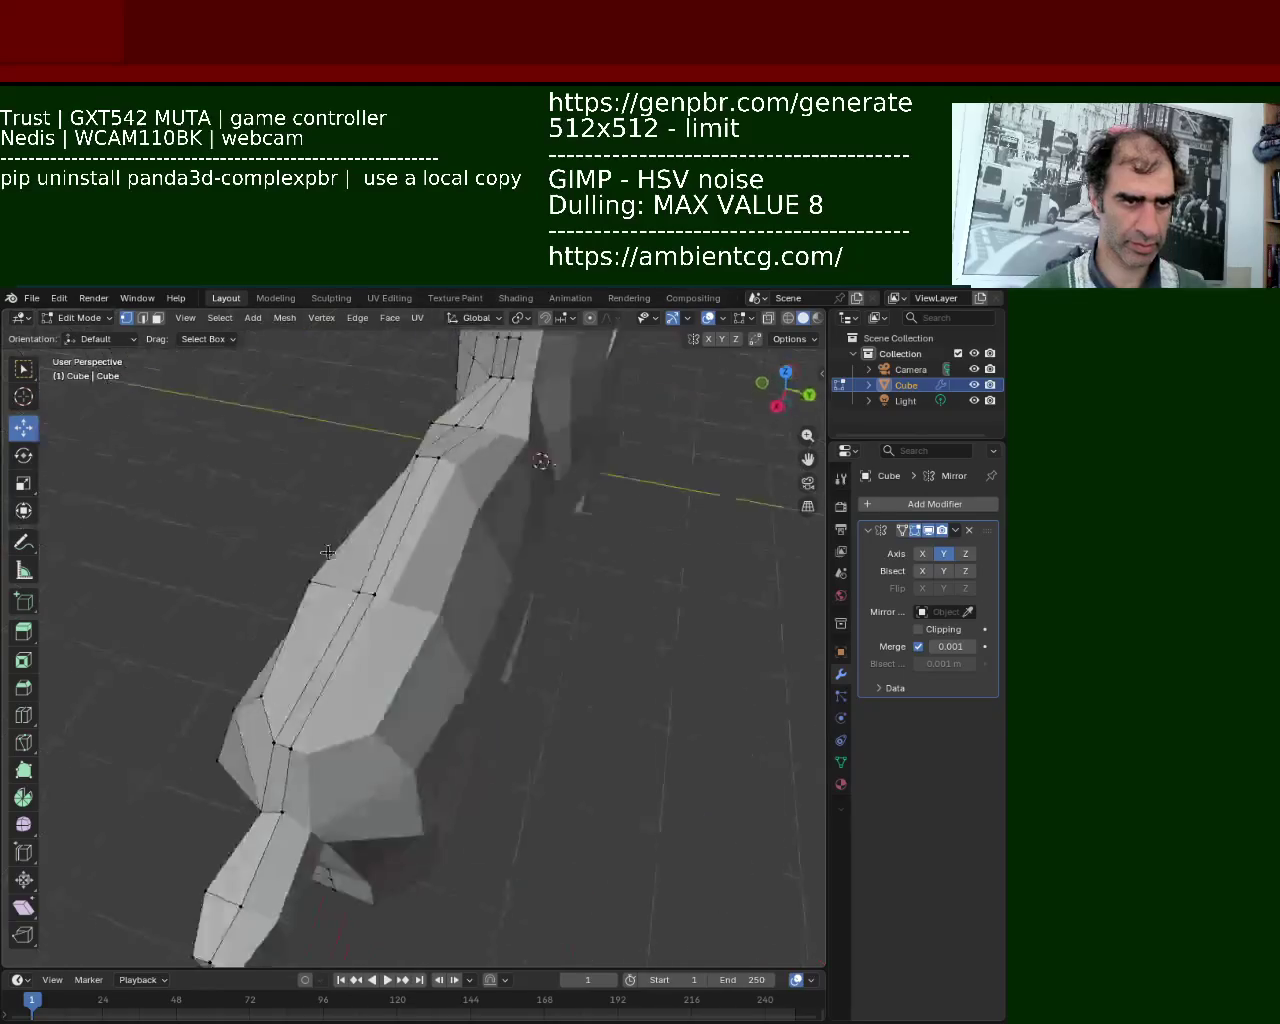
{"action": "left_click_drag", "start_coordinate": [400, 513], "coordinate": [400, 443]}
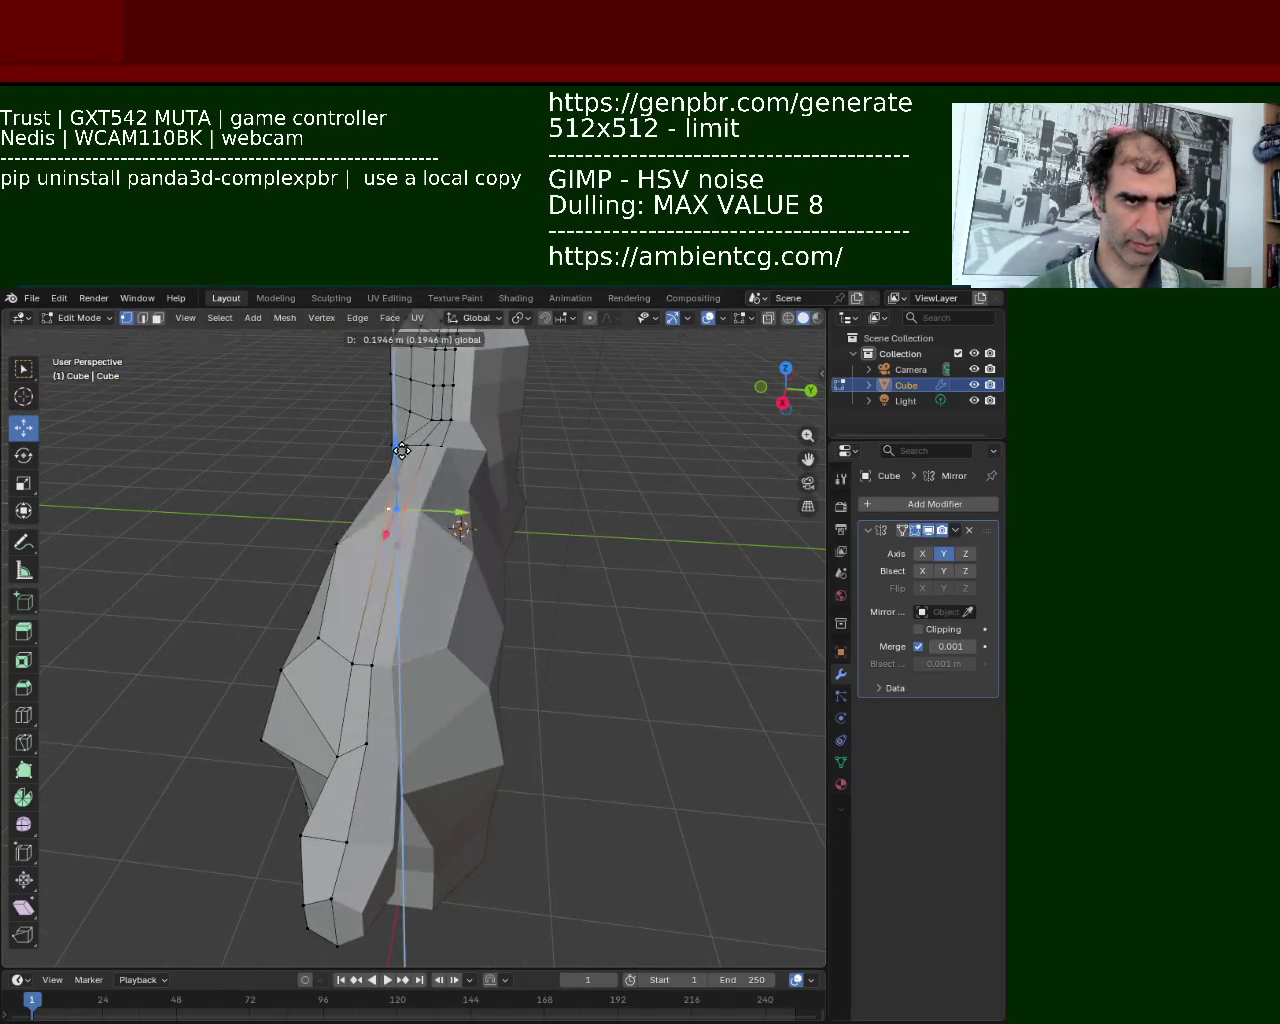
Move a left vertex along X, raise another slightly, then select a side face in face mode.
{"action": "mouse_move", "coordinate": [400, 508]}
{"action": "middle_mouse_down"}
{"action": "mouse_move", "coordinate": [433, 515]}
{"action": "mouse_move", "coordinate": [346, 520]}
{"action": "mouse_move", "coordinate": [322, 538]}
{"action": "middle_mouse_up"}
{"action": "left_click", "coordinate": [294, 532]}
{"action": "mouse_move", "coordinate": [326, 540]}
{"action": "left_mouse_down"}
{"action": "mouse_move", "coordinate": [286, 540]}
{"action": "mouse_move", "coordinate": [431, 552]}
{"action": "mouse_move", "coordinate": [435, 527]}
{"action": "left_mouse_up"}
{"action": "left_click", "coordinate": [590, 536]}
{"action": "middle_click_drag", "start_coordinate": [435, 527], "coordinate": [380, 560]}
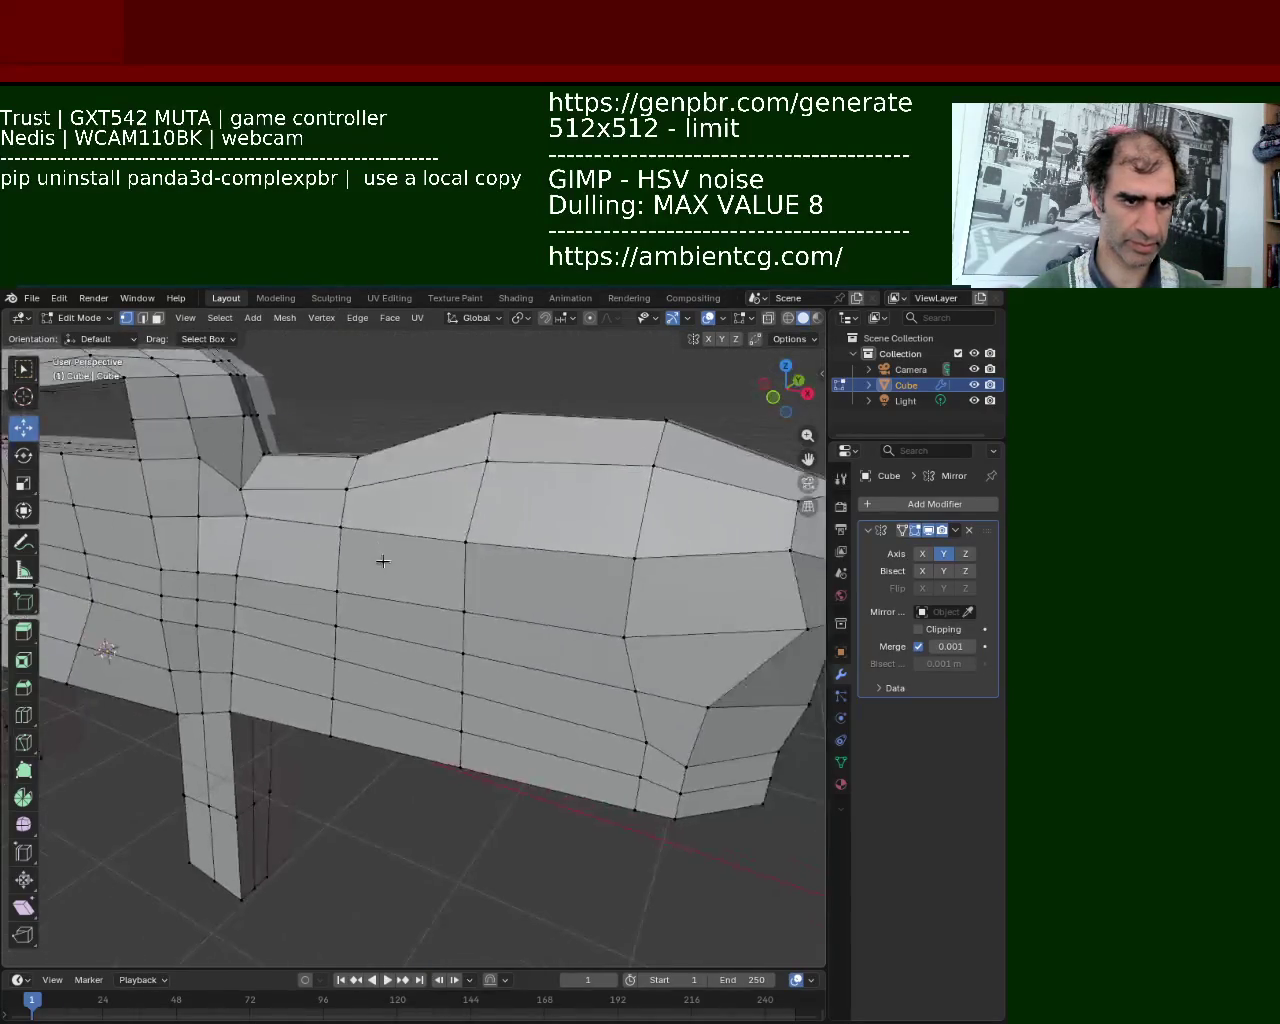
{"action": "key", "text": "3"}
{"action": "left_click", "coordinate": [389, 643]}
Confirm the side face move and select the upper face and the face to its right.
{"action": "mouse_move", "coordinate": [406, 668]}
{"action": "middle_mouse_down"}
{"action": "mouse_move", "coordinate": [453, 628]}
{"action": "mouse_move", "coordinate": [265, 535]}
{"action": "middle_mouse_up"}
{"action": "left_click", "coordinate": [453, 628]}
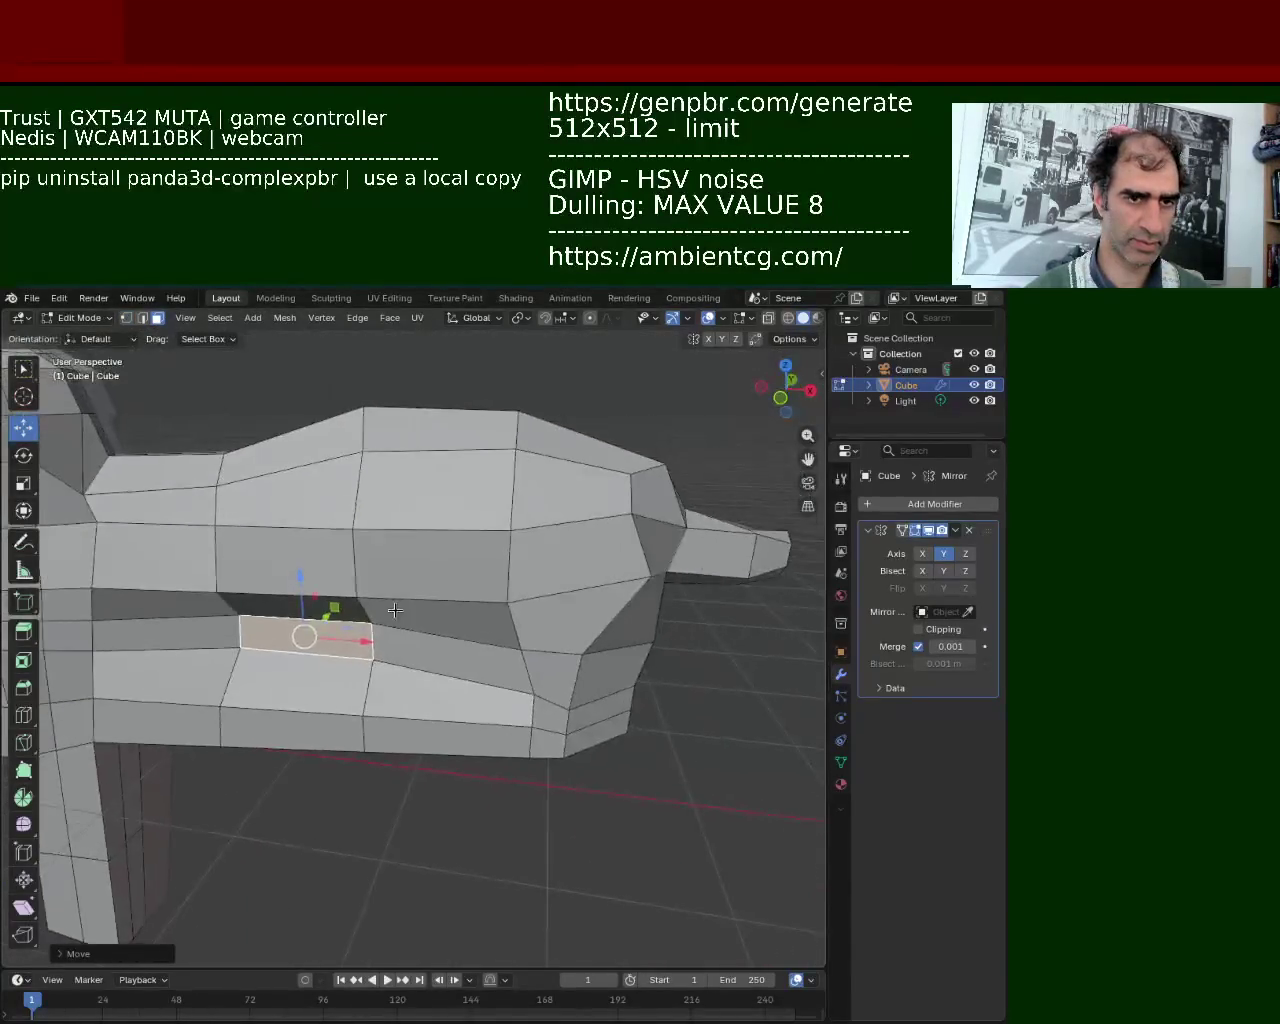
{"action": "left_click", "coordinate": [265, 535]}
{"action": "left_click", "coordinate": [476, 452]}
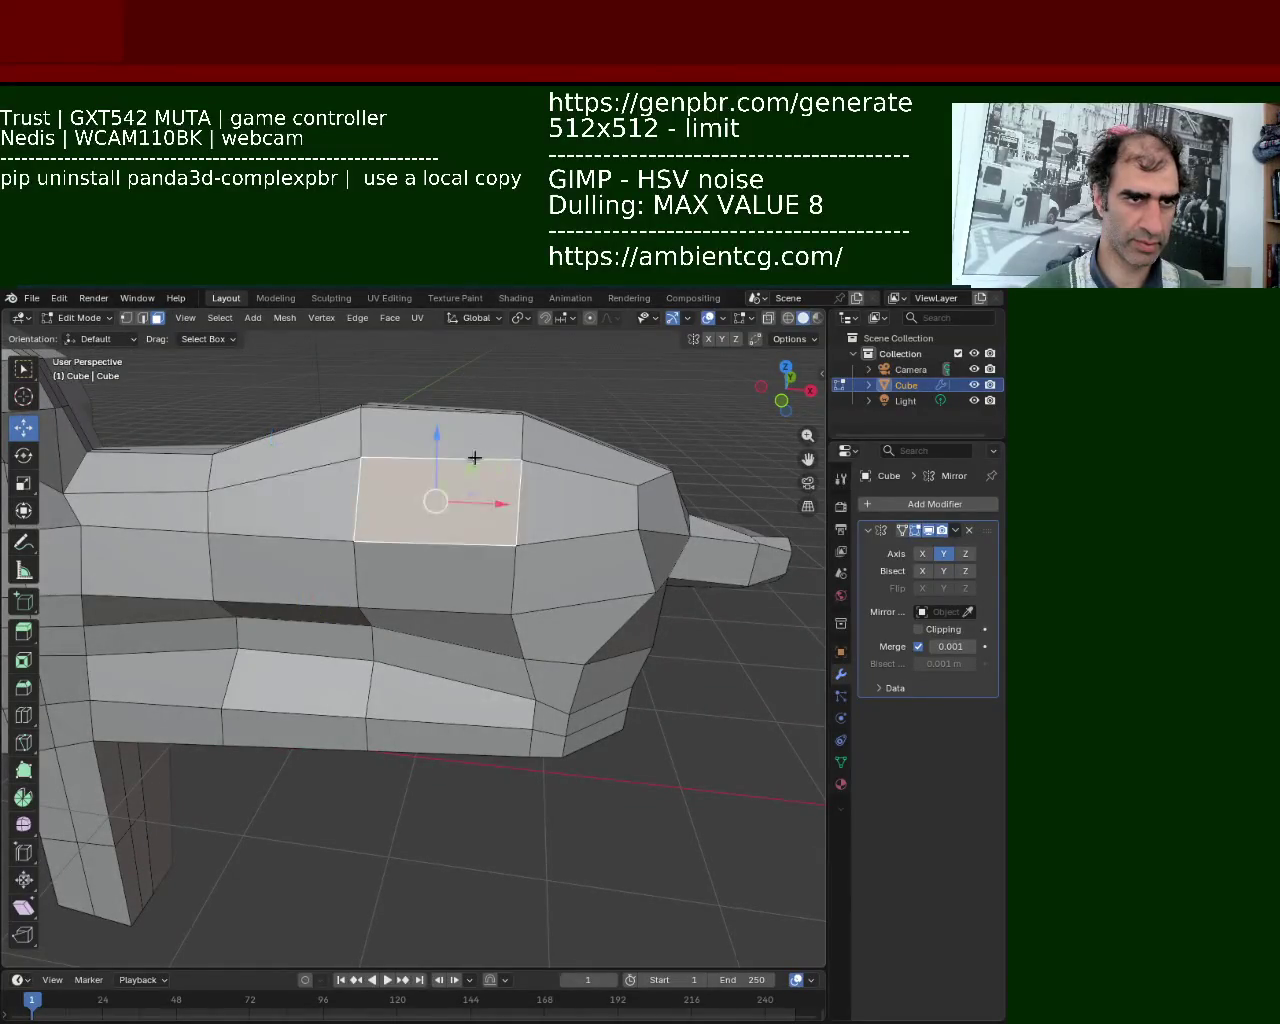
{"action": "middle_click_drag", "start_coordinate": [476, 452], "coordinate": [453, 414]}
Lower the top edge and the thin top face along Z.
{"action": "left_click", "coordinate": [449, 416]}
{"action": "key", "text": "g"}
{"action": "key", "text": "z"}
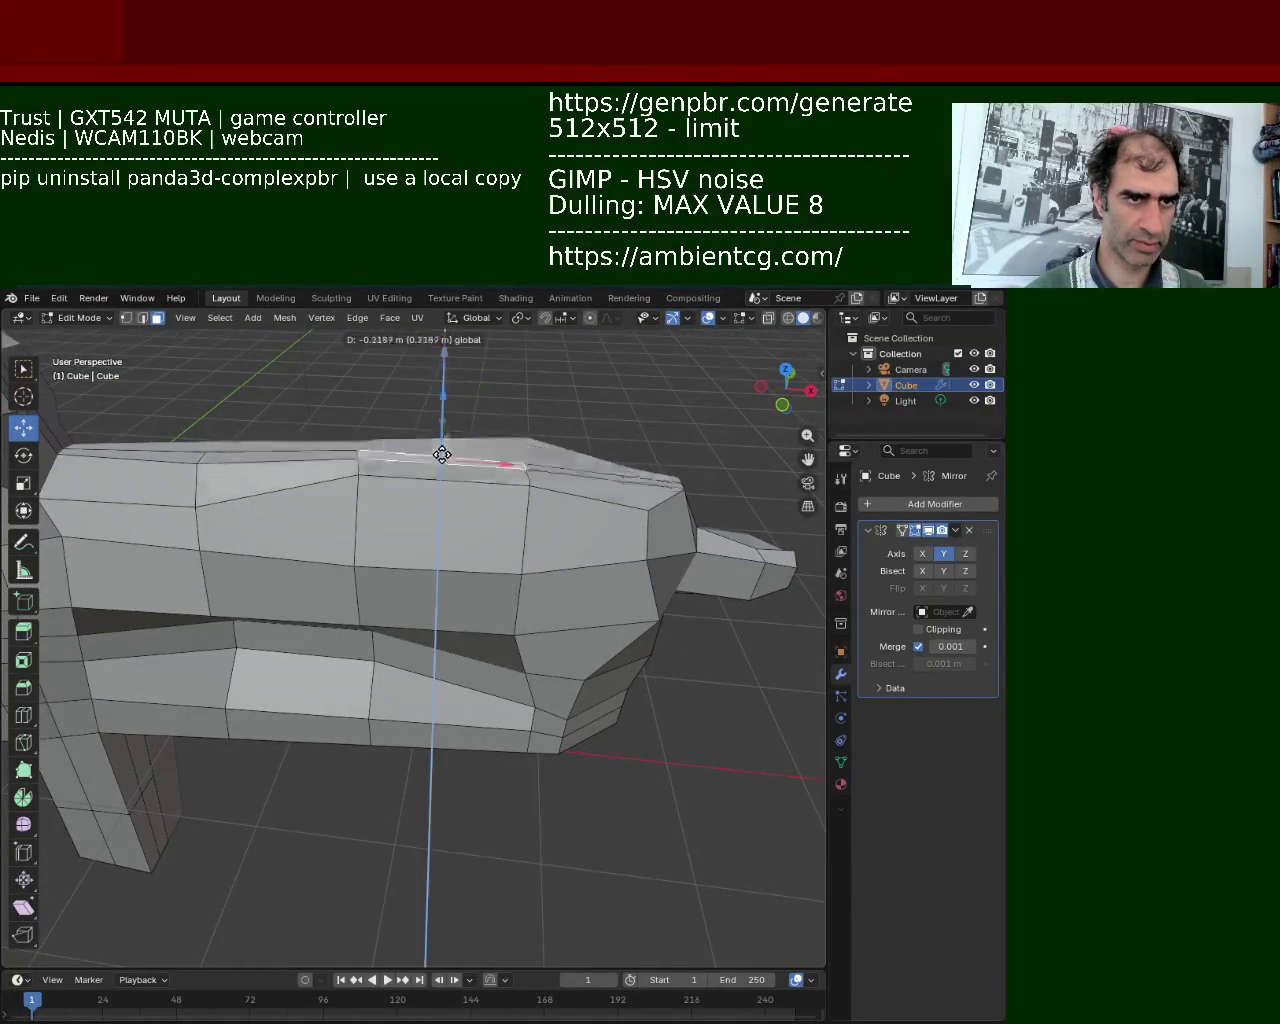
{"action": "left_click", "coordinate": [445, 423]}
{"action": "key", "text": "g"}
{"action": "key", "text": "z"}
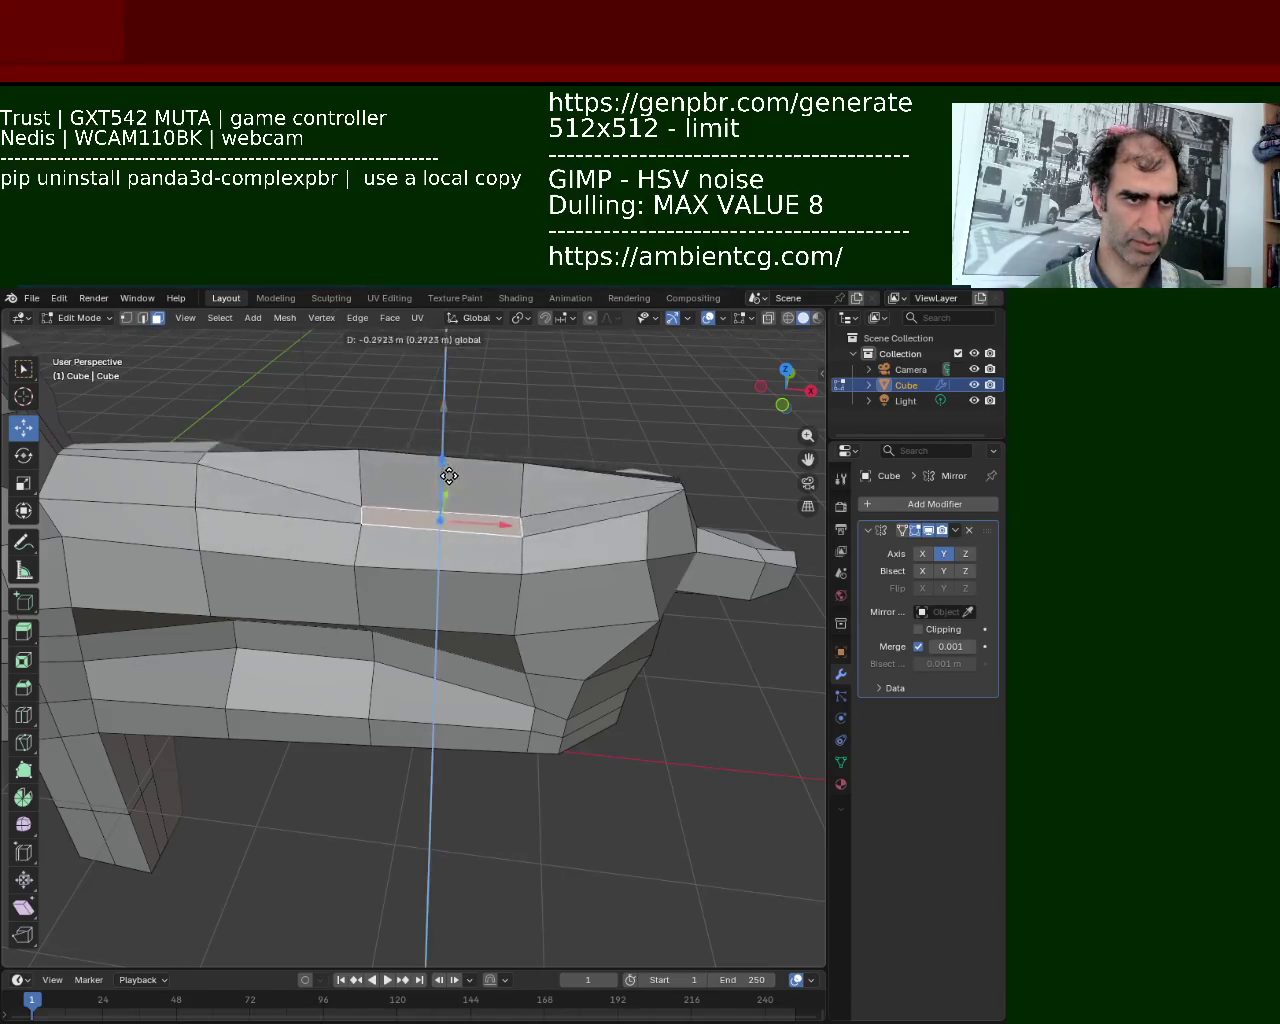
{"action": "left_click", "coordinate": [445, 447]}
Switch to vertex select and try a vertical move on a barrel-top vertex, then undo it.
{"action": "left_click", "coordinate": [437, 530]}
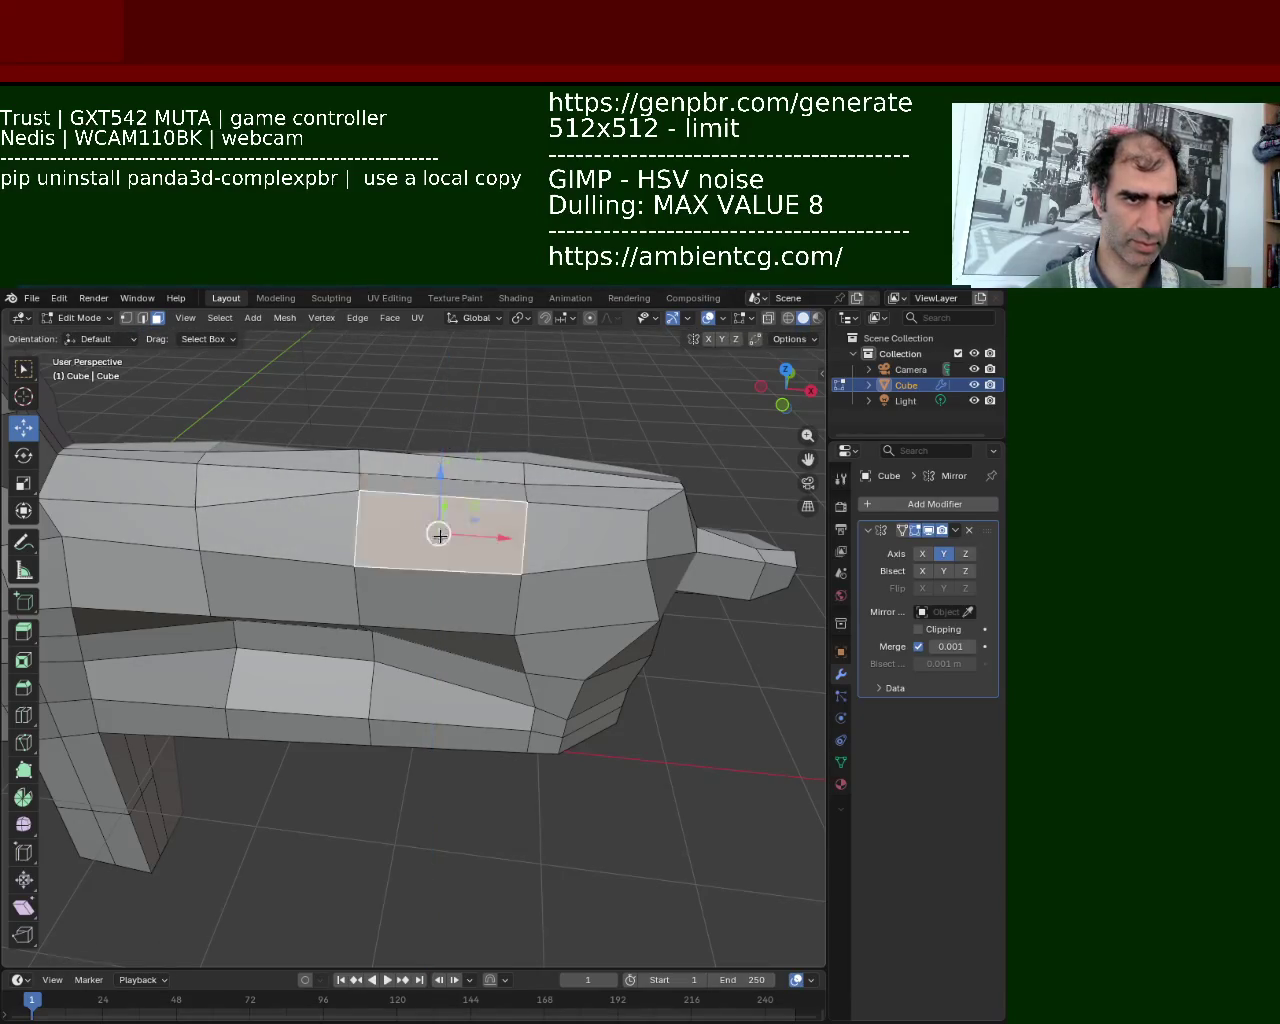
{"action": "middle_click_drag", "start_coordinate": [437, 530], "coordinate": [324, 558]}
{"action": "left_click", "coordinate": [424, 507]}
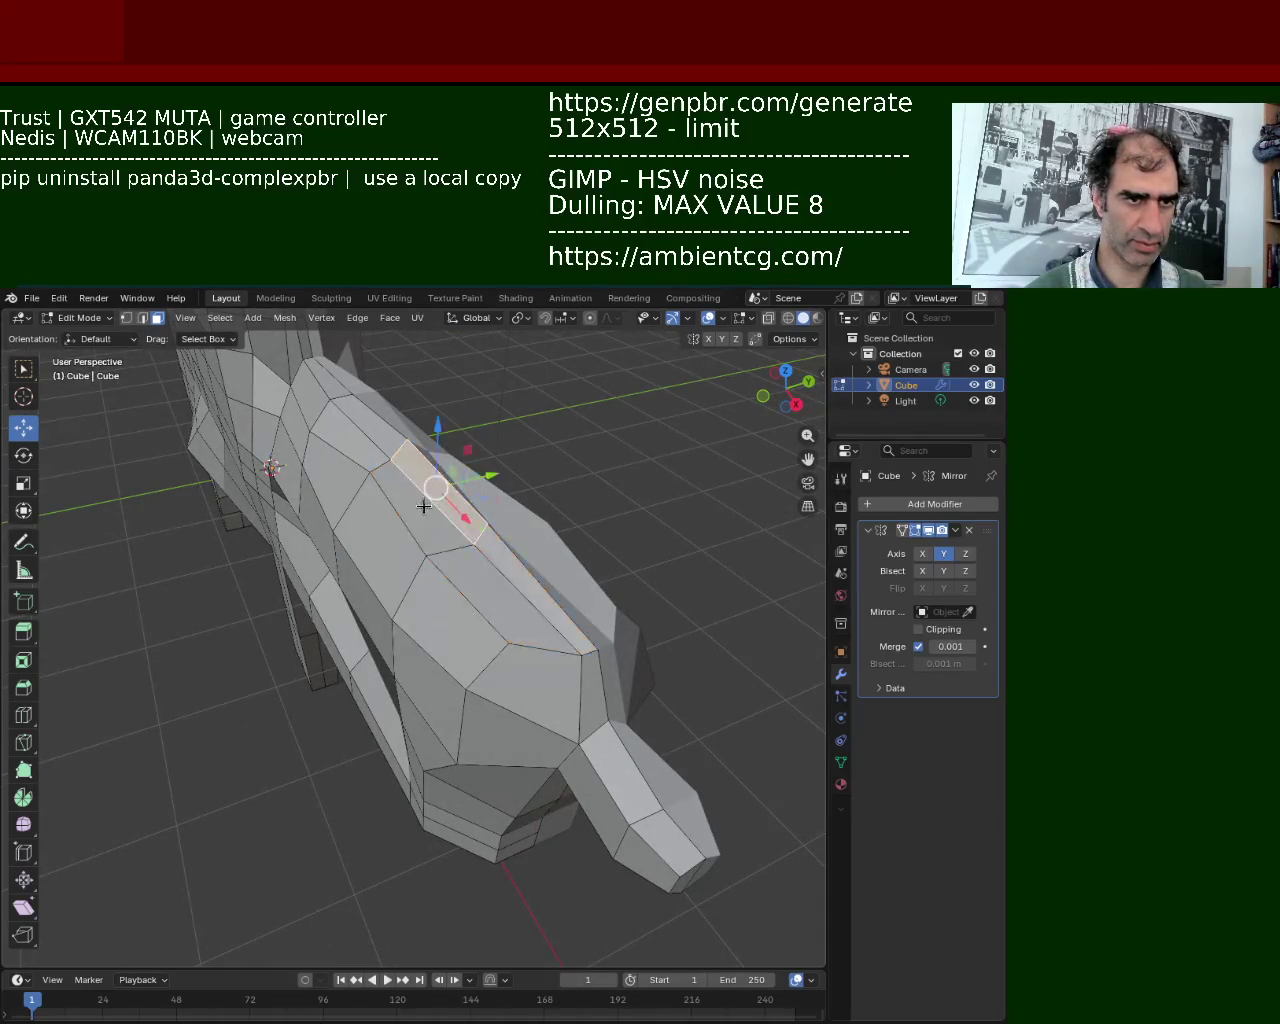
{"action": "scroll", "coordinate": [242, 591], "scroll_direction": "down", "scroll_amount": 4}
{"action": "mouse_move", "coordinate": [242, 591]}
{"action": "middle_mouse_down"}
{"action": "mouse_move", "coordinate": [266, 443]}
{"action": "mouse_move", "coordinate": [345, 645]}
{"action": "mouse_move", "coordinate": [516, 584]}
{"action": "mouse_move", "coordinate": [378, 655]}
{"action": "middle_mouse_up"}
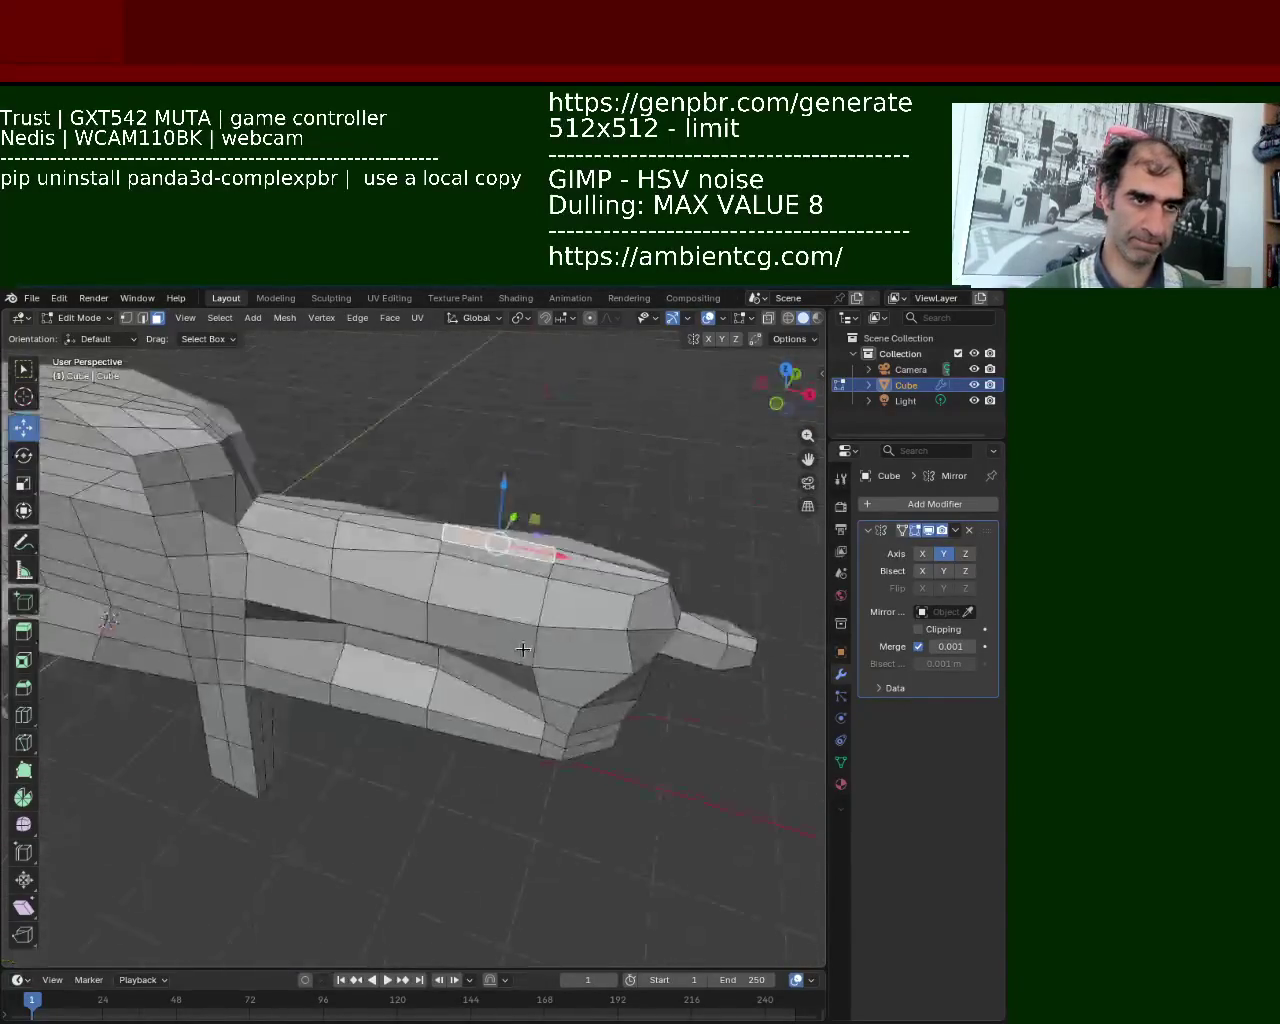
{"action": "left_click", "coordinate": [127, 320]}
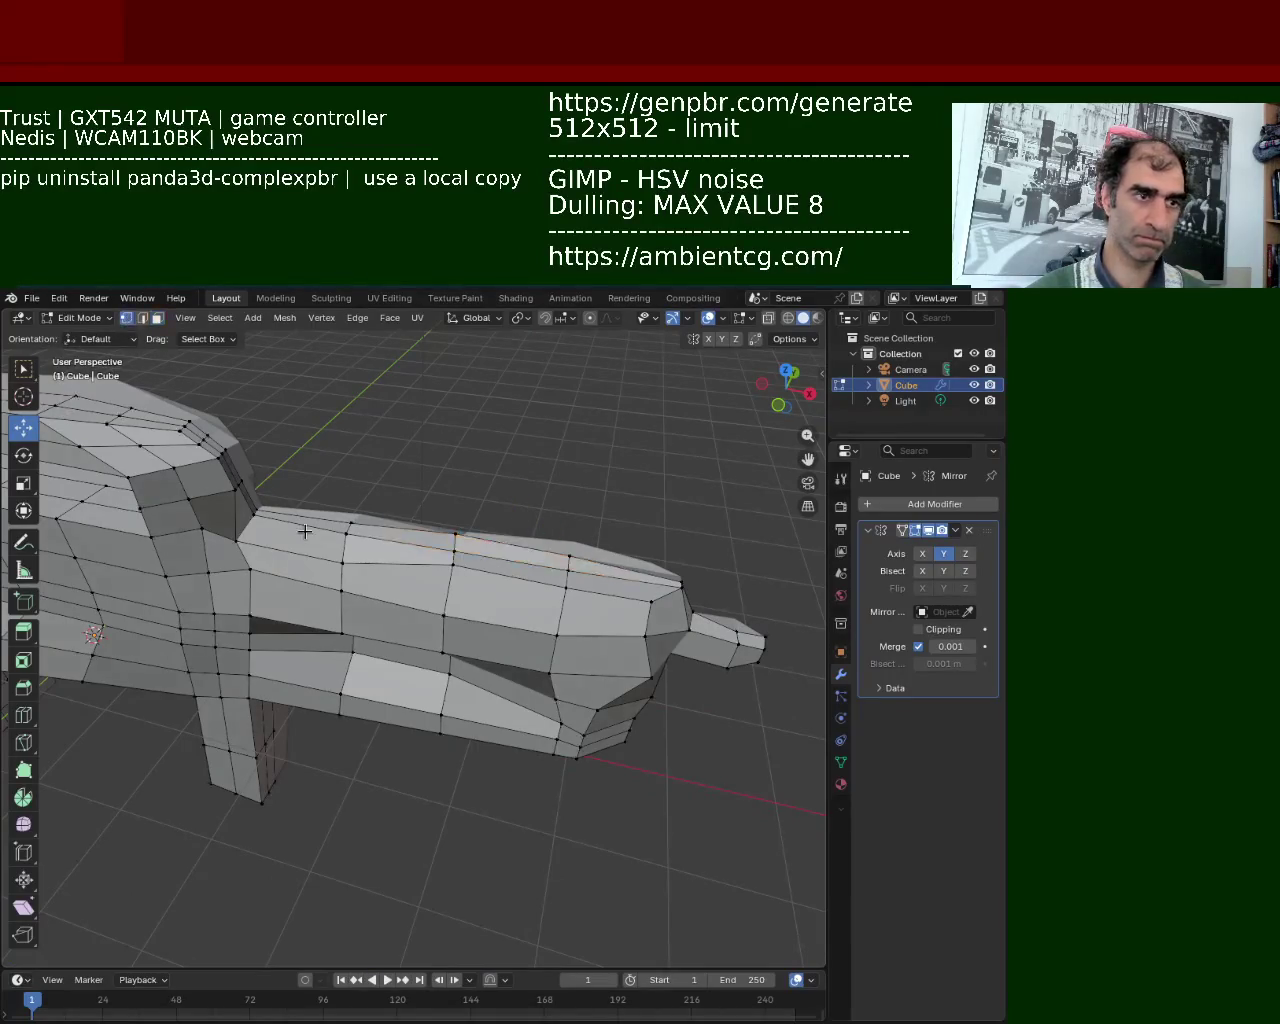
{"action": "left_click", "coordinate": [258, 505]}
{"action": "key", "text": "g"}
{"action": "key", "text": "z"}
{"action": "left_click", "coordinate": [300, 525]}
{"action": "key", "text": "ctrl+z"}
Lower two barrel-top vertices along Z so the ridge sits flatter.
{"action": "left_click", "coordinate": [347, 515]}
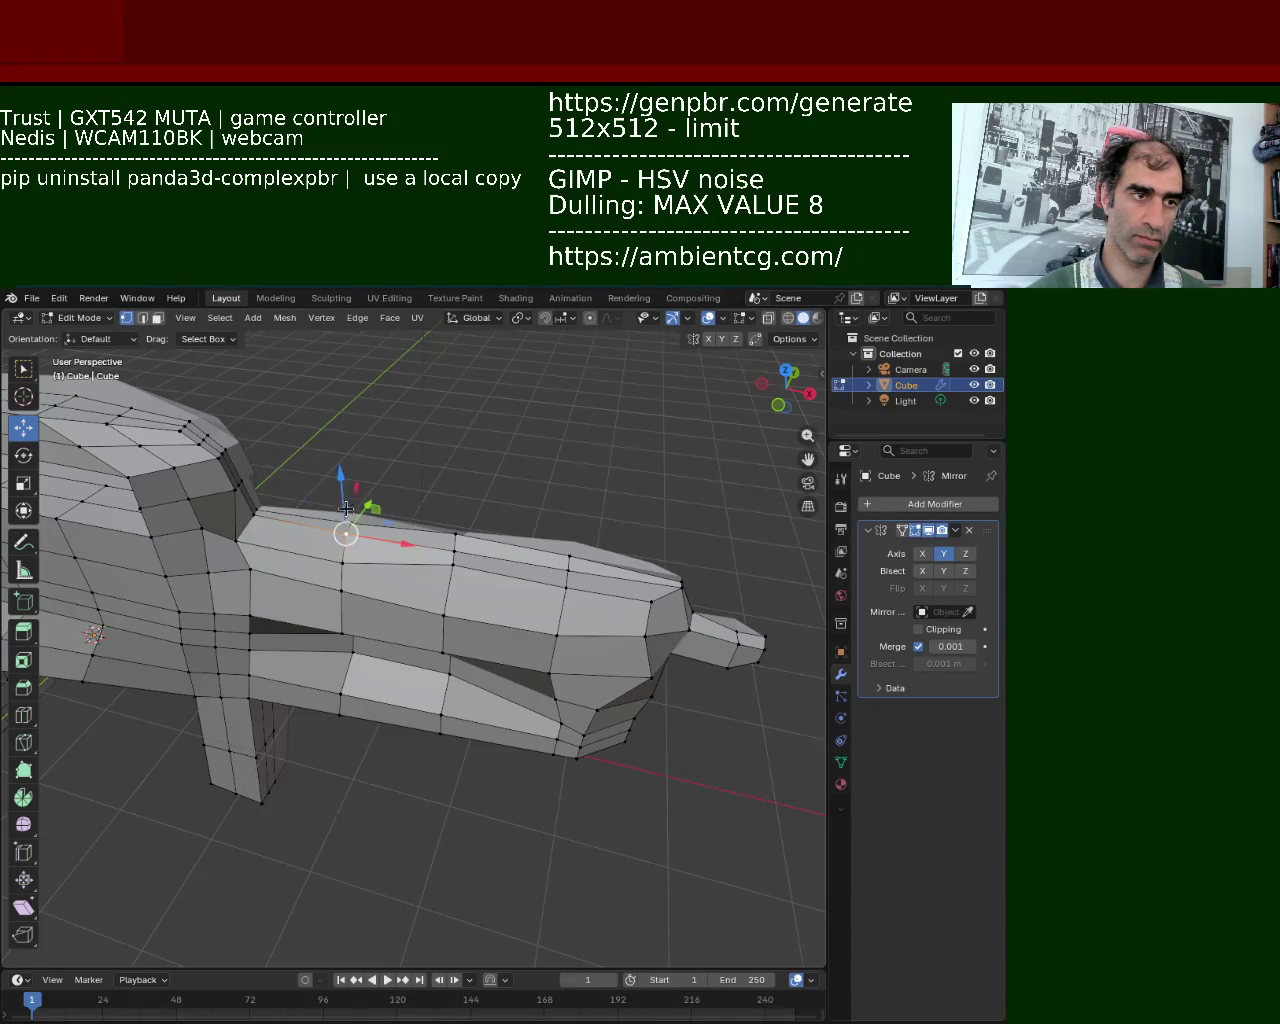
{"action": "key", "text": "g"}
{"action": "key", "text": "z"}
{"action": "left_click", "coordinate": [342, 560]}
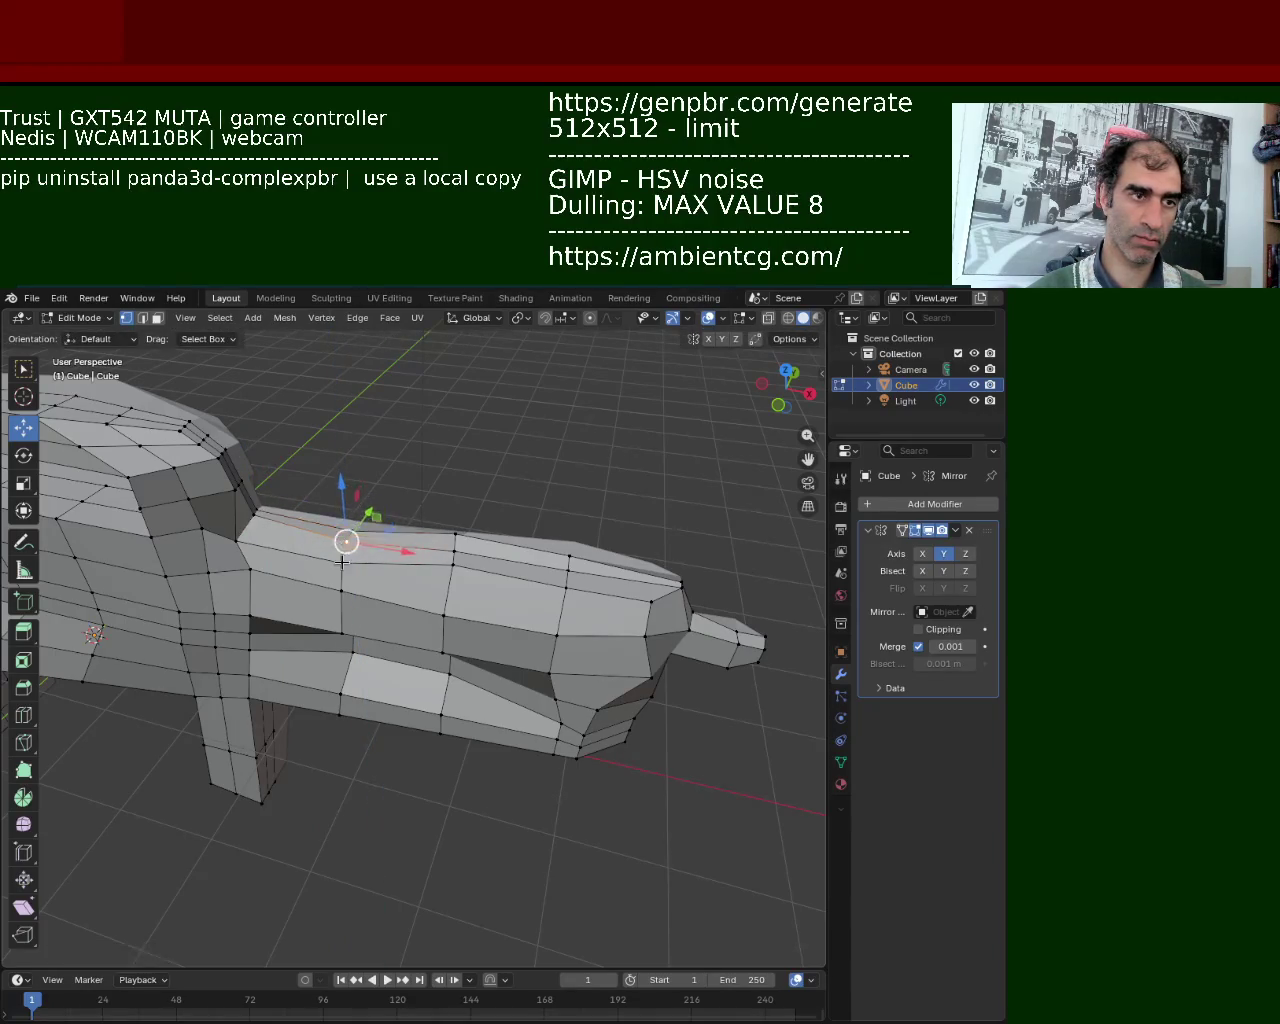
{"action": "key", "text": "g"}
{"action": "key", "text": "z"}
{"action": "left_click", "coordinate": [426, 579]}
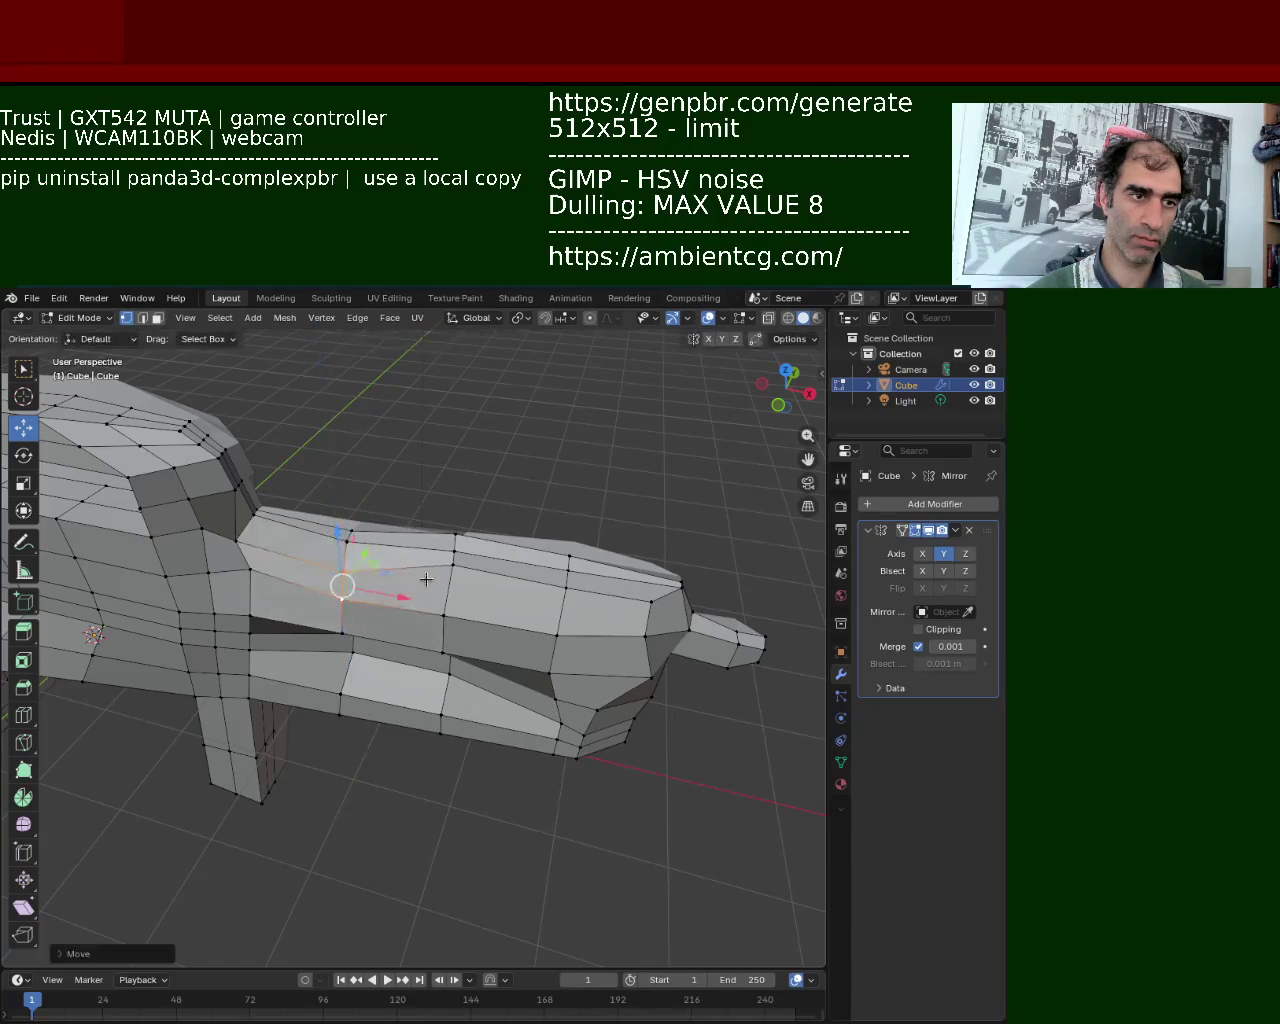
{"action": "left_click", "coordinate": [454, 536]}
{"action": "key", "text": "g"}
{"action": "key", "text": "z"}
{"action": "left_click", "coordinate": [346, 613]}
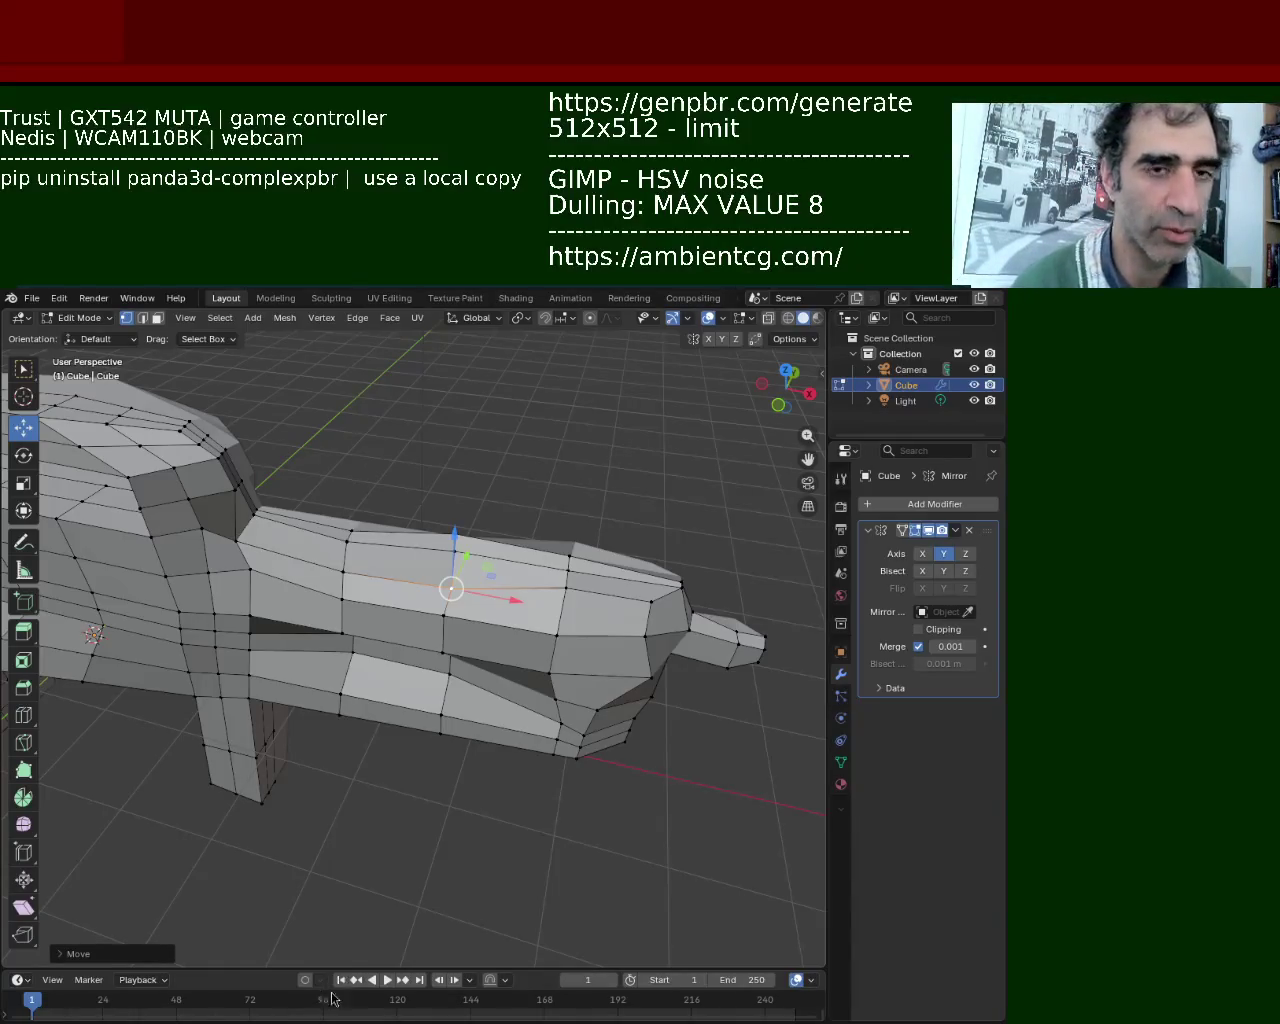
{"action": "middle_click_drag", "start_coordinate": [317, 786], "coordinate": [329, 584]}
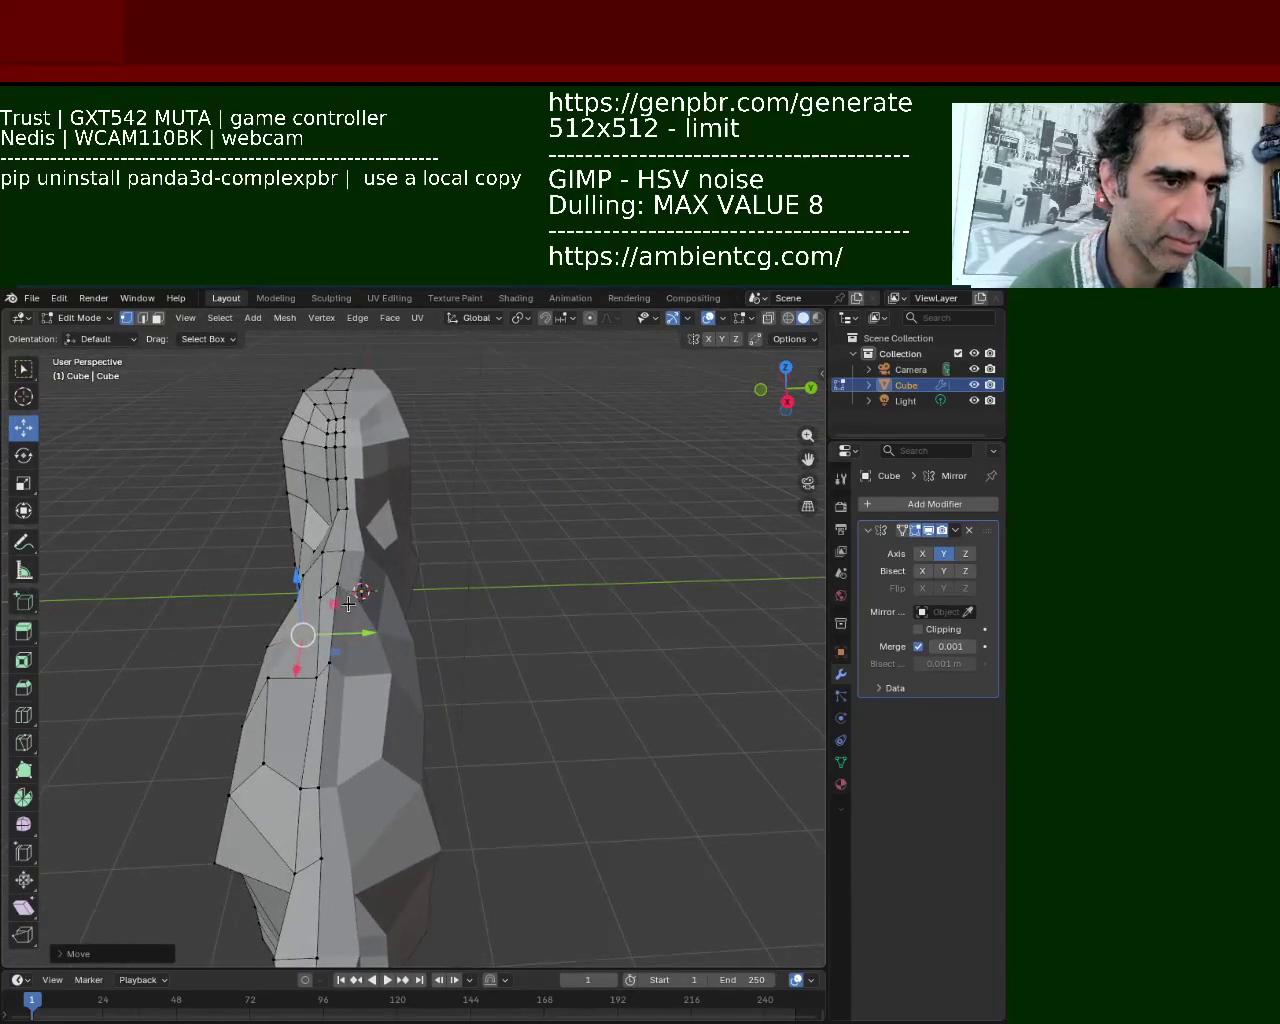
Reposition the selected barrel-top vertex with free moves and a Y-axis slide.
{"action": "mouse_move", "coordinate": [329, 584]}
{"action": "middle_mouse_down"}
{"action": "mouse_move", "coordinate": [371, 514]}
{"action": "mouse_move", "coordinate": [453, 577]}
{"action": "middle_mouse_up"}
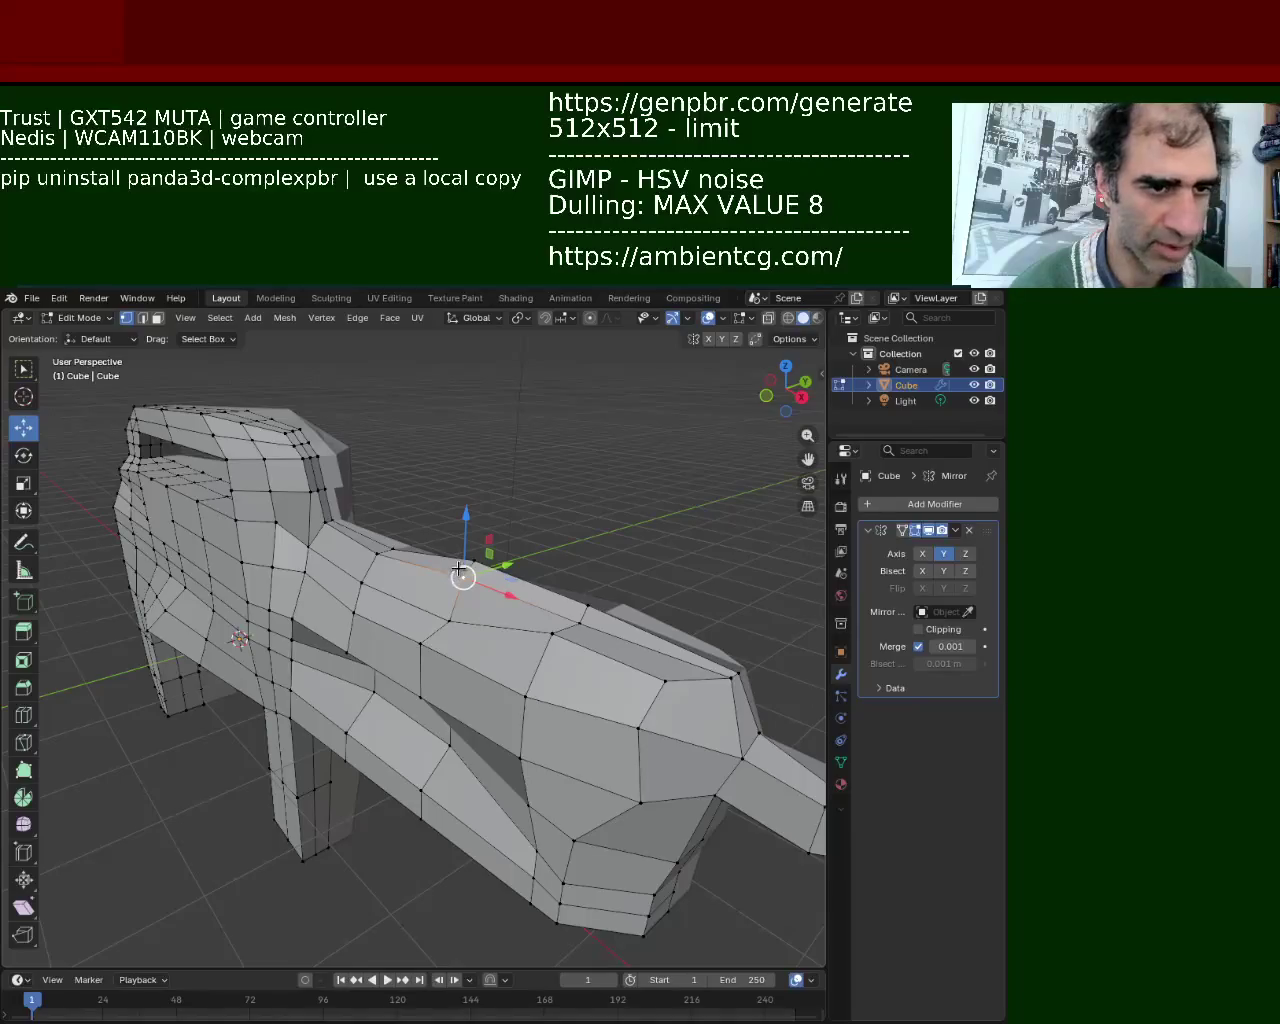
{"action": "key", "text": "g"}
{"action": "key", "text": "z"}
{"action": "key", "text": "Escape"}
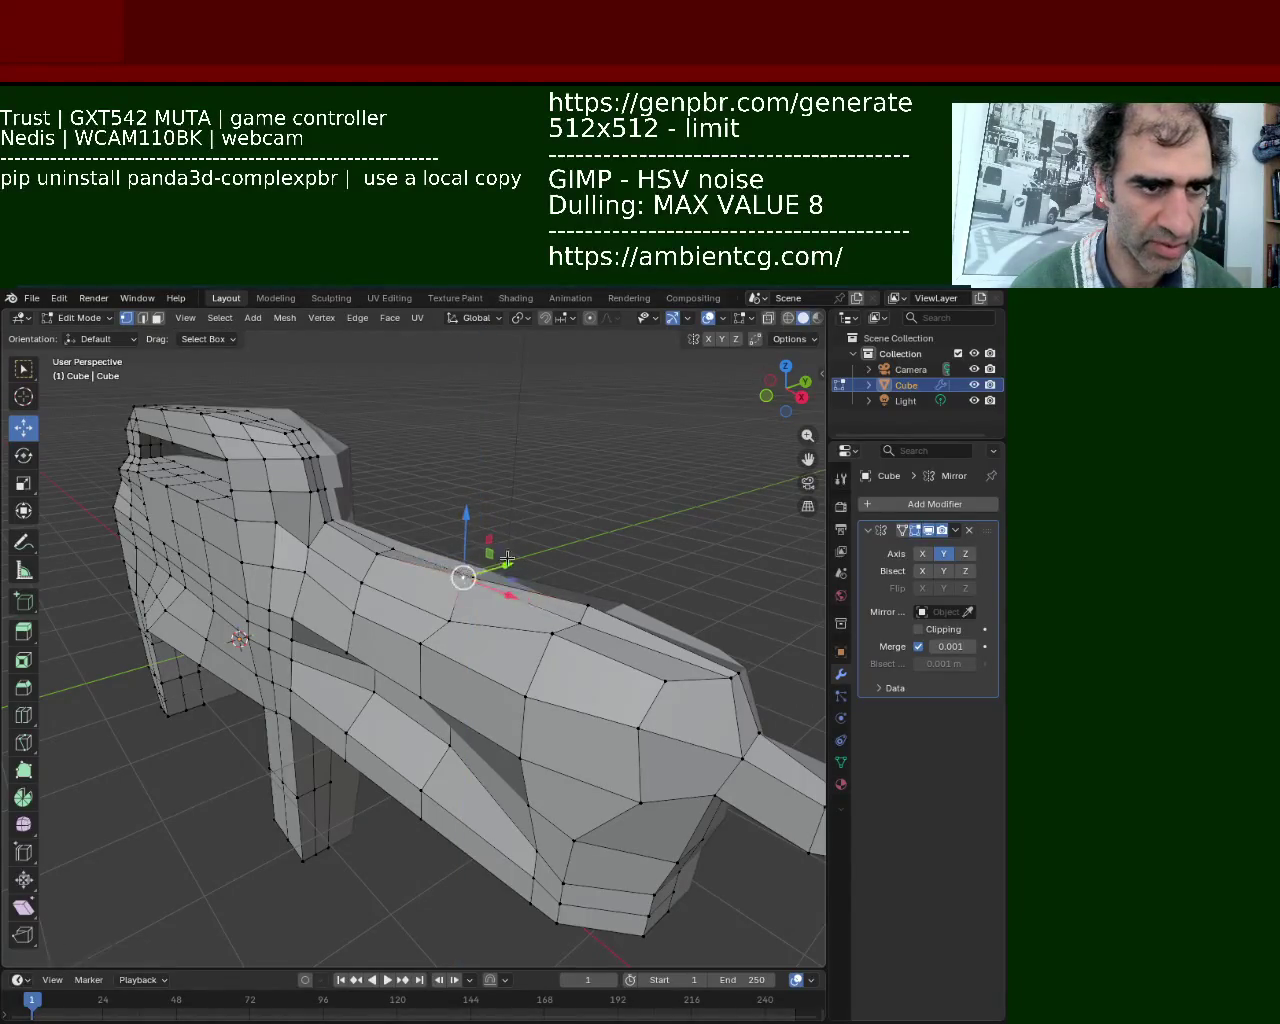
{"action": "key", "text": "g"}
{"action": "left_click", "coordinate": [470, 578]}
{"action": "key", "text": "g"}
{"action": "left_click", "coordinate": [465, 585]}
{"action": "key", "text": "g"}
{"action": "key", "text": "y"}
{"action": "left_click", "coordinate": [506, 601]}
Move the vertex twice more from an end-on view, then select another vertex.
{"action": "mouse_move", "coordinate": [508, 603]}
{"action": "middle_mouse_down"}
{"action": "mouse_move", "coordinate": [528, 657]}
{"action": "mouse_move", "coordinate": [428, 646]}
{"action": "middle_mouse_up"}
{"action": "key", "text": "g"}
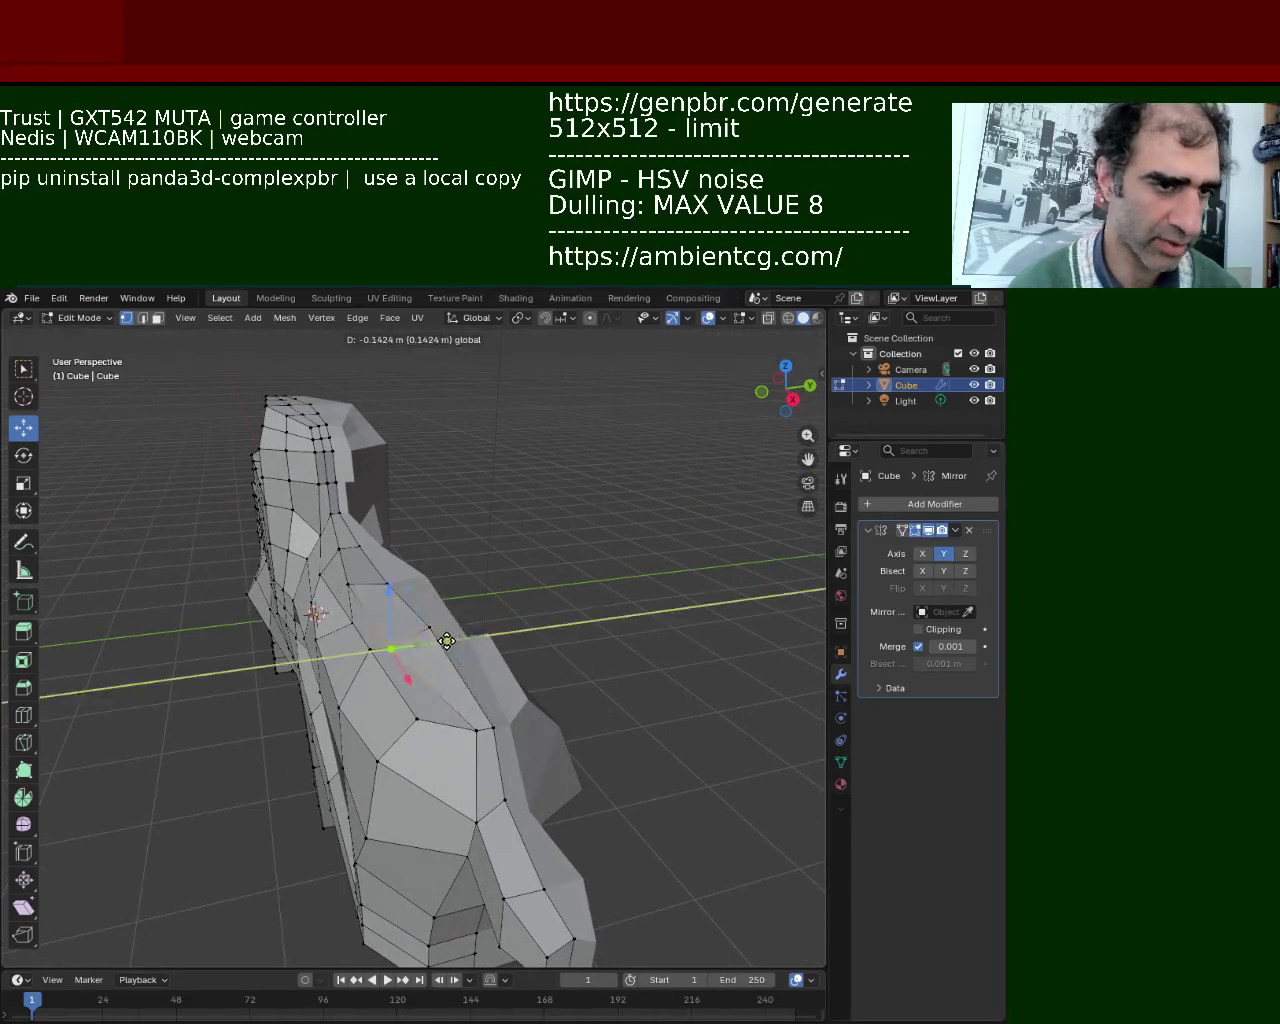
{"action": "left_click", "coordinate": [391, 646]}
{"action": "key", "text": "g"}
{"action": "left_click", "coordinate": [391, 580]}
{"action": "mouse_move", "coordinate": [391, 580]}
{"action": "middle_mouse_down"}
{"action": "mouse_move", "coordinate": [419, 619]}
{"action": "mouse_move", "coordinate": [390, 600]}
{"action": "mouse_move", "coordinate": [308, 600]}
{"action": "mouse_move", "coordinate": [437, 537]}
{"action": "mouse_move", "coordinate": [291, 516]}
{"action": "middle_mouse_up"}
{"action": "left_click", "coordinate": [340, 566]}
Frame the grip's bottom vertex with numpad period and shift it slightly along X.
{"action": "mouse_move", "coordinate": [174, 424]}
{"action": "middle_mouse_down"}
{"action": "mouse_move", "coordinate": [254, 634]}
{"action": "mouse_move", "coordinate": [430, 567]}
{"action": "middle_mouse_up"}
{"action": "left_click", "coordinate": [386, 694]}
{"action": "key", "text": "KP_Decimal"}
{"action": "mouse_move", "coordinate": [386, 694]}
{"action": "middle_mouse_down"}
{"action": "mouse_move", "coordinate": [523, 680]}
{"action": "mouse_move", "coordinate": [434, 703]}
{"action": "mouse_move", "coordinate": [400, 743]}
{"action": "middle_mouse_up"}
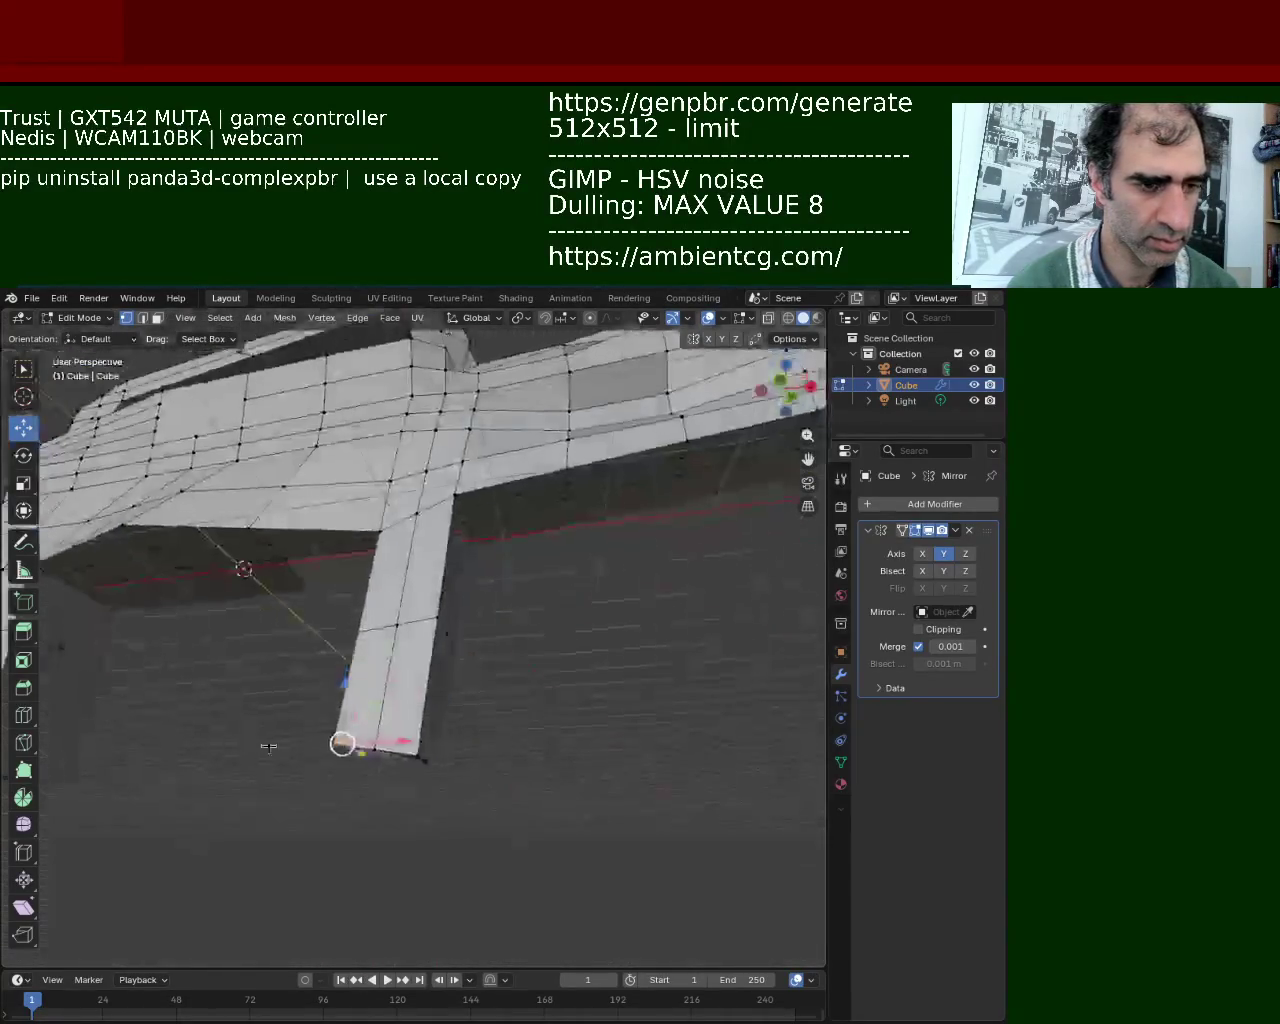
{"action": "left_click_drag", "start_coordinate": [412, 742], "coordinate": [421, 741]}
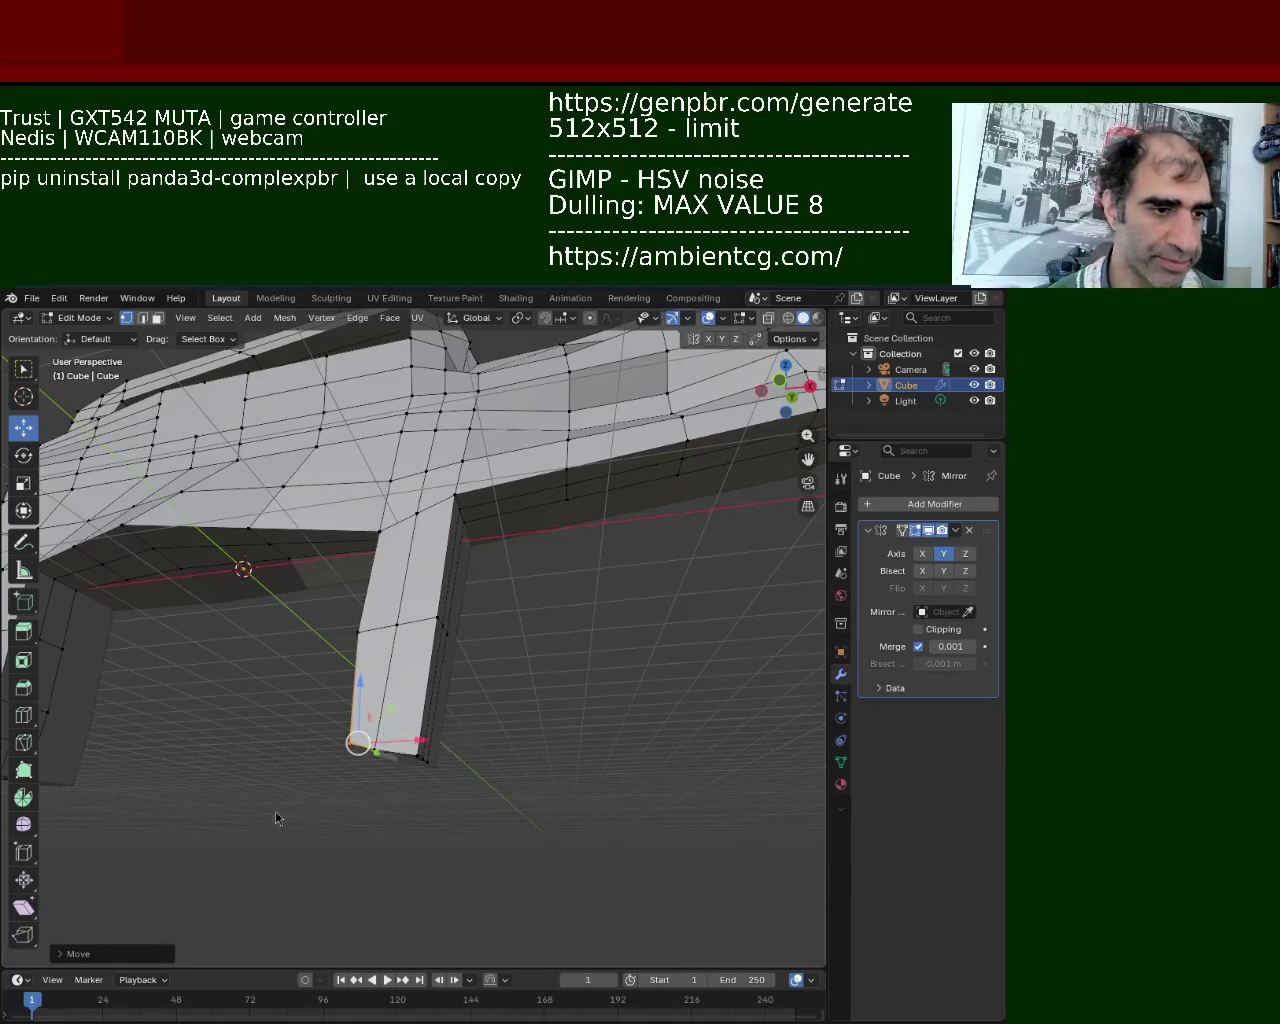
Raise the grip's top vertex along Z and slide it along X.
{"action": "scroll", "coordinate": [406, 503], "scroll_direction": "up", "scroll_amount": 5}
{"action": "scroll", "coordinate": [406, 503], "scroll_direction": "down", "scroll_amount": 4}
{"action": "middle_click_drag", "start_coordinate": [430, 555], "coordinate": [405, 500]}
{"action": "left_click", "coordinate": [405, 500]}
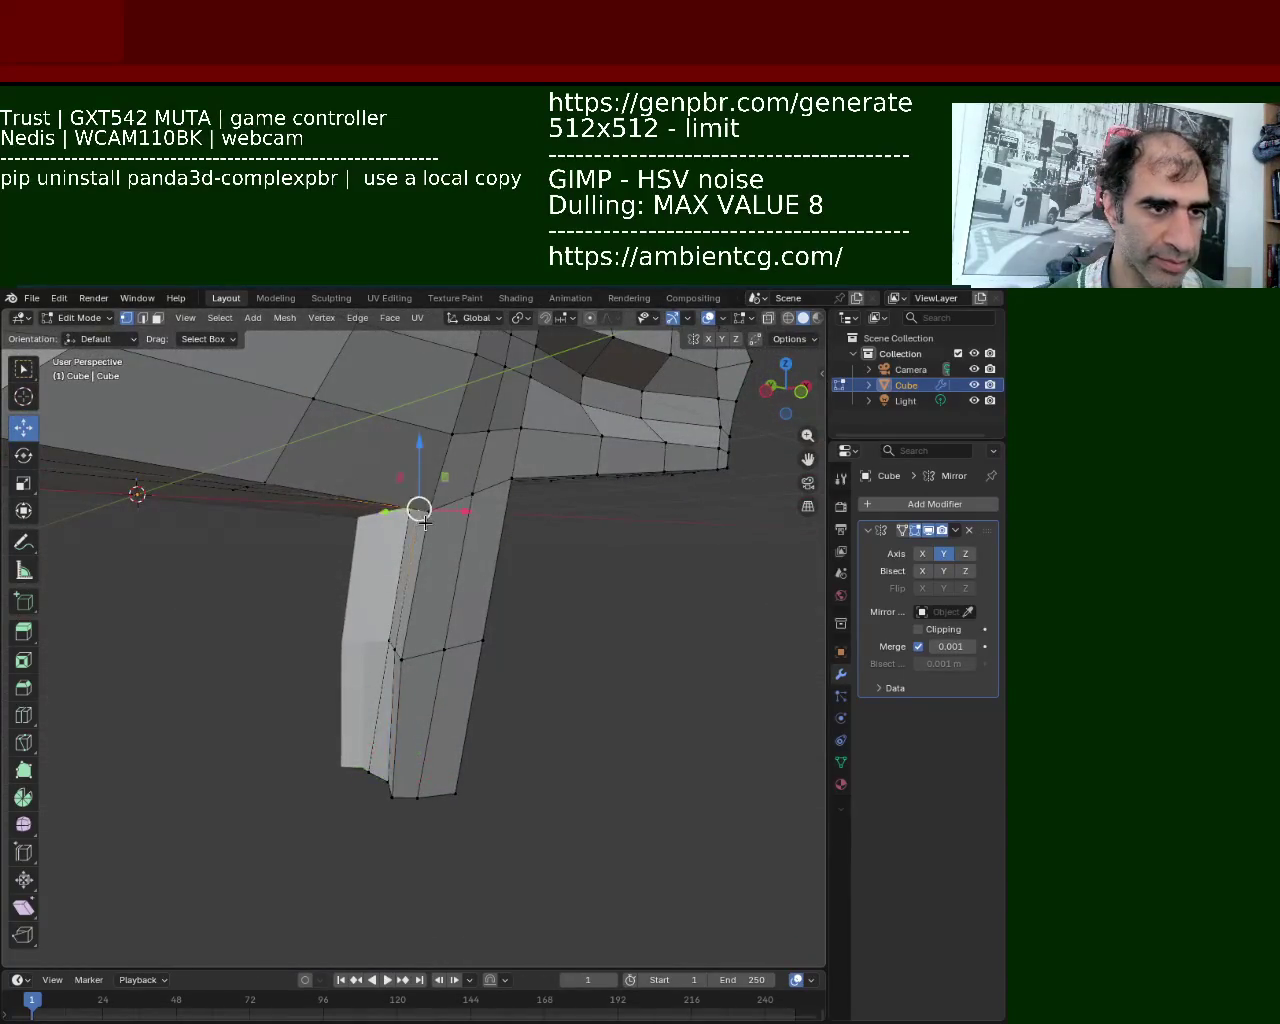
{"action": "key", "text": "g"}
{"action": "key", "text": "z"}
{"action": "left_click", "coordinate": [481, 486]}
{"action": "left_click_drag", "start_coordinate": [481, 486], "coordinate": [504, 486]}
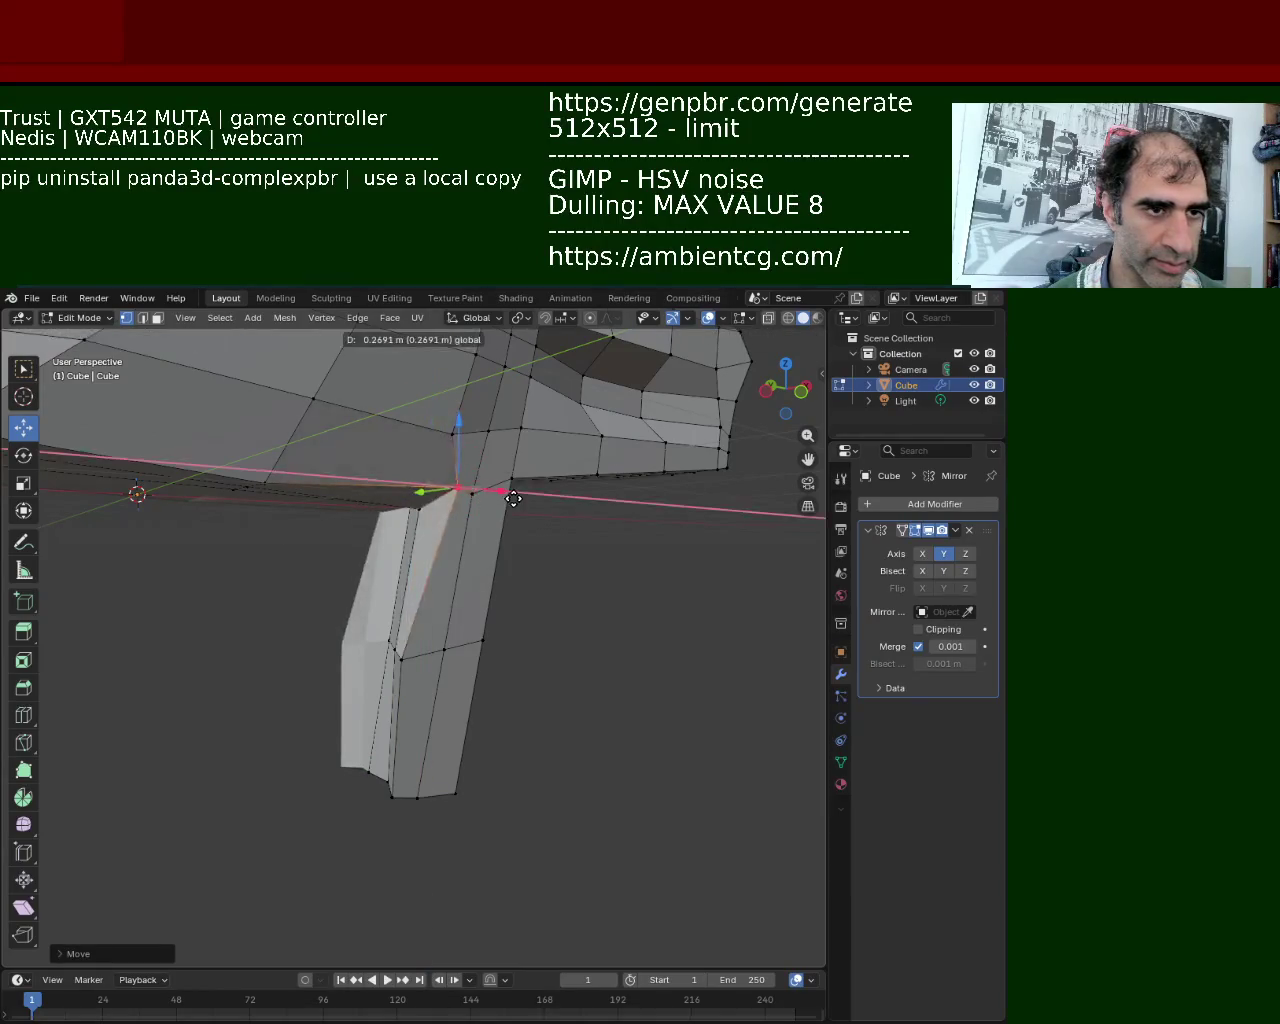
Slide the lower and bottom grip vertices along X, then clear the selection.
{"action": "left_click", "coordinate": [408, 656]}
{"action": "left_click_drag", "start_coordinate": [447, 652], "coordinate": [460, 651]}
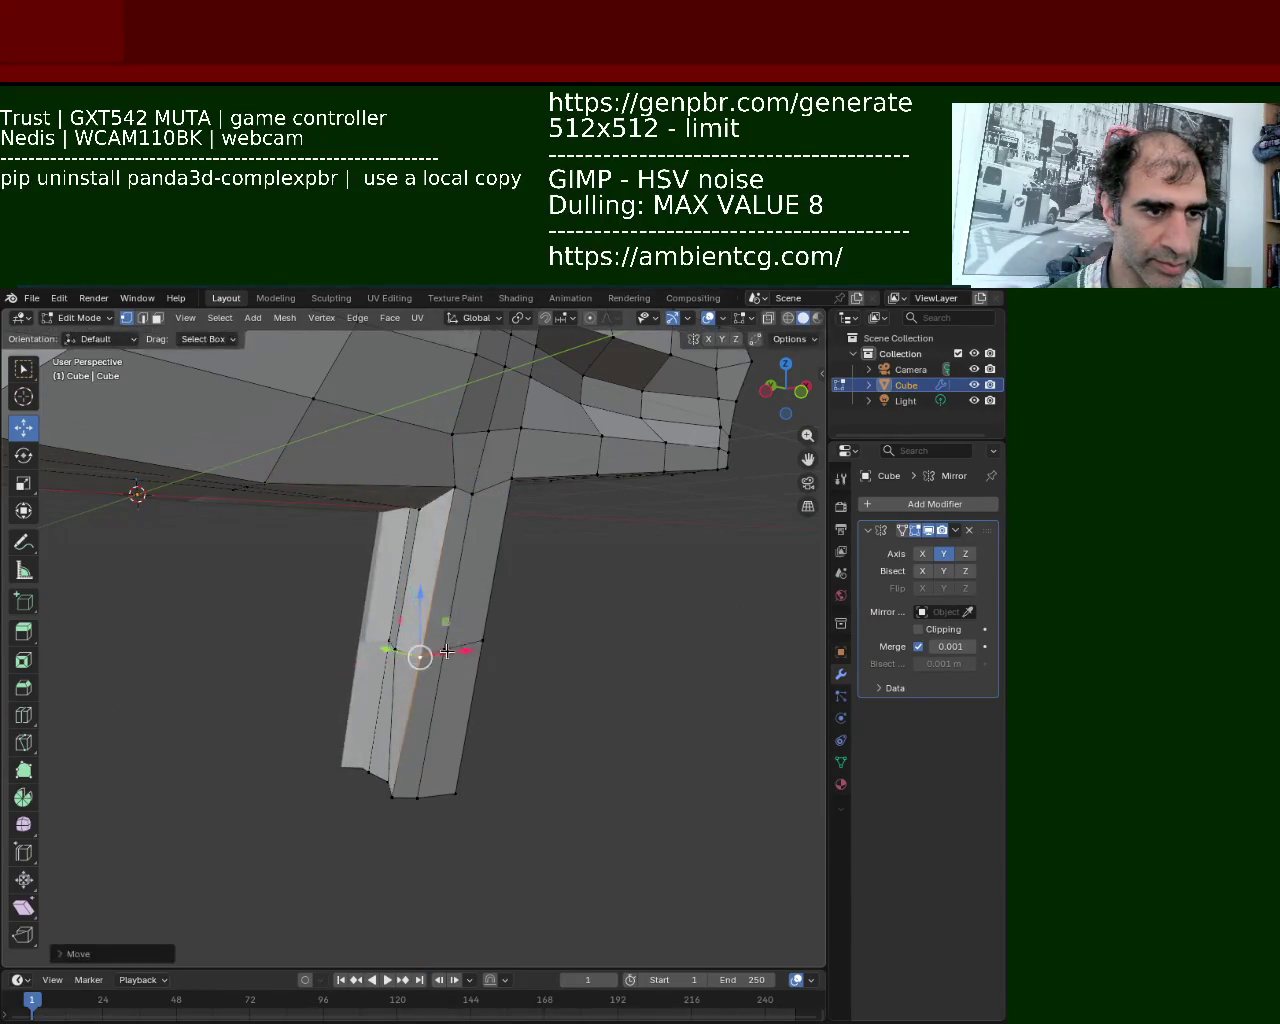
{"action": "left_click", "coordinate": [392, 797]}
{"action": "left_click_drag", "start_coordinate": [431, 789], "coordinate": [437, 789]}
{"action": "mouse_move", "coordinate": [437, 789]}
{"action": "middle_mouse_down"}
{"action": "mouse_move", "coordinate": [404, 613]}
{"action": "mouse_move", "coordinate": [420, 623]}
{"action": "mouse_move", "coordinate": [423, 543]}
{"action": "mouse_move", "coordinate": [306, 651]}
{"action": "mouse_move", "coordinate": [423, 600]}
{"action": "mouse_move", "coordinate": [493, 621]}
{"action": "mouse_move", "coordinate": [441, 593]}
{"action": "mouse_move", "coordinate": [361, 513]}
{"action": "mouse_move", "coordinate": [415, 564]}
{"action": "mouse_move", "coordinate": [382, 571]}
{"action": "mouse_move", "coordinate": [512, 549]}
{"action": "mouse_move", "coordinate": [500, 542]}
{"action": "middle_mouse_up"}
{"action": "left_click", "coordinate": [420, 623]}
Select the entire gun mesh and subdivide all its edges.
{"action": "scroll", "coordinate": [500, 542], "scroll_direction": "up", "scroll_amount": 2}
{"action": "scroll", "coordinate": [489, 536], "scroll_direction": "up", "scroll_amount": 3}
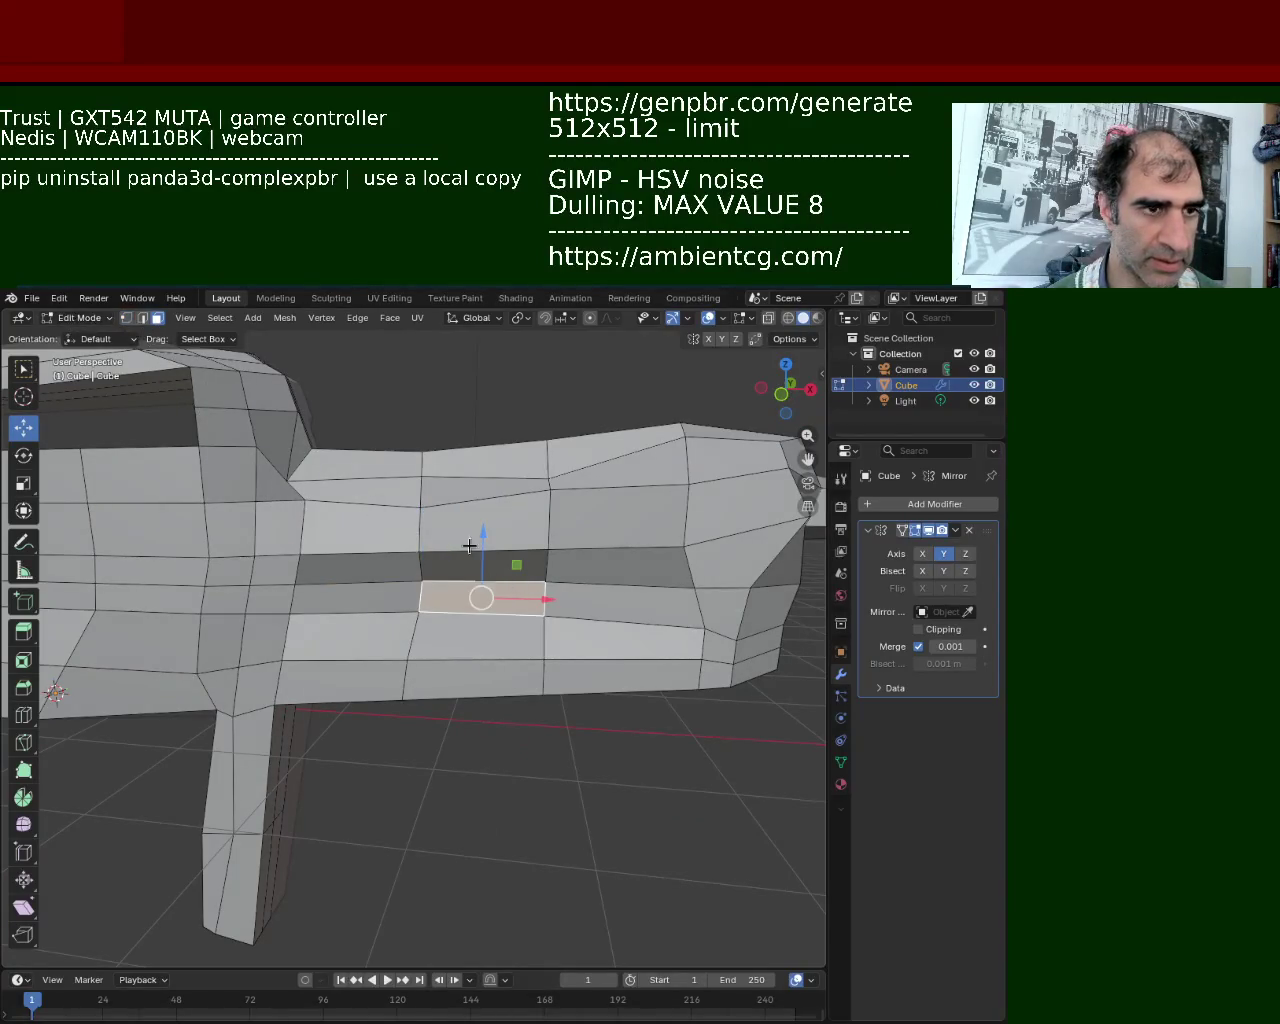
{"action": "scroll", "coordinate": [482, 483], "scroll_direction": "down", "scroll_amount": 8}
{"action": "key", "text": "a"}
{"action": "key", "text": "ctrl+e"}
{"action": "left_click", "coordinate": [430, 569]}
Select the pair of faces just below the dark strip on the barrel side.
{"action": "left_click", "coordinate": [428, 631]}
{"action": "scroll", "coordinate": [457, 529], "scroll_direction": "up", "scroll_amount": 3}
{"action": "scroll", "coordinate": [462, 533], "scroll_direction": "up", "scroll_amount": 2}
{"action": "scroll", "coordinate": [469, 538], "scroll_direction": "up", "scroll_amount": 2}
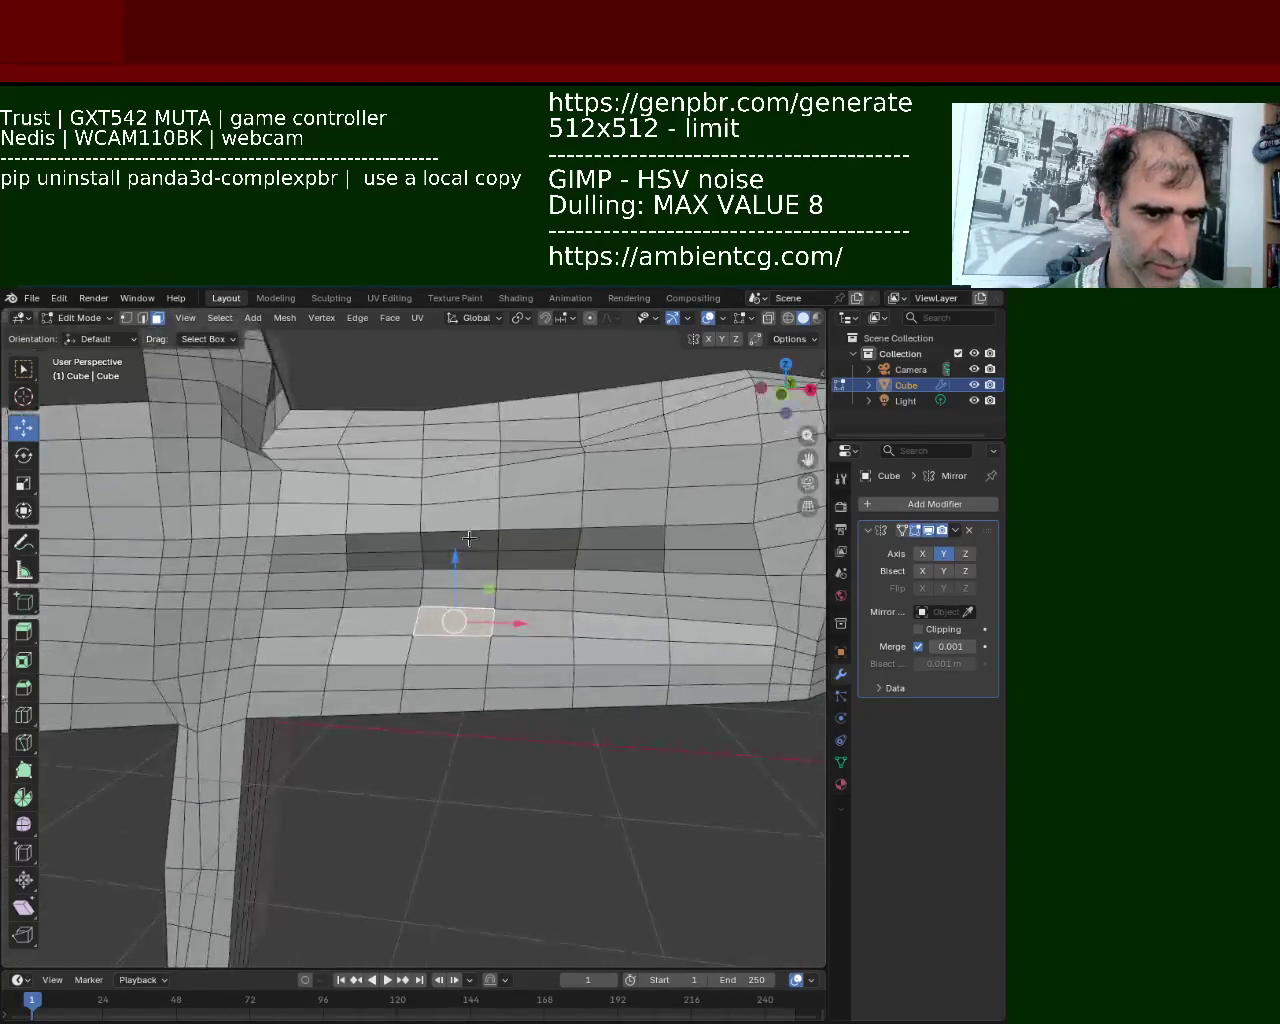
{"action": "key", "text": "g"}
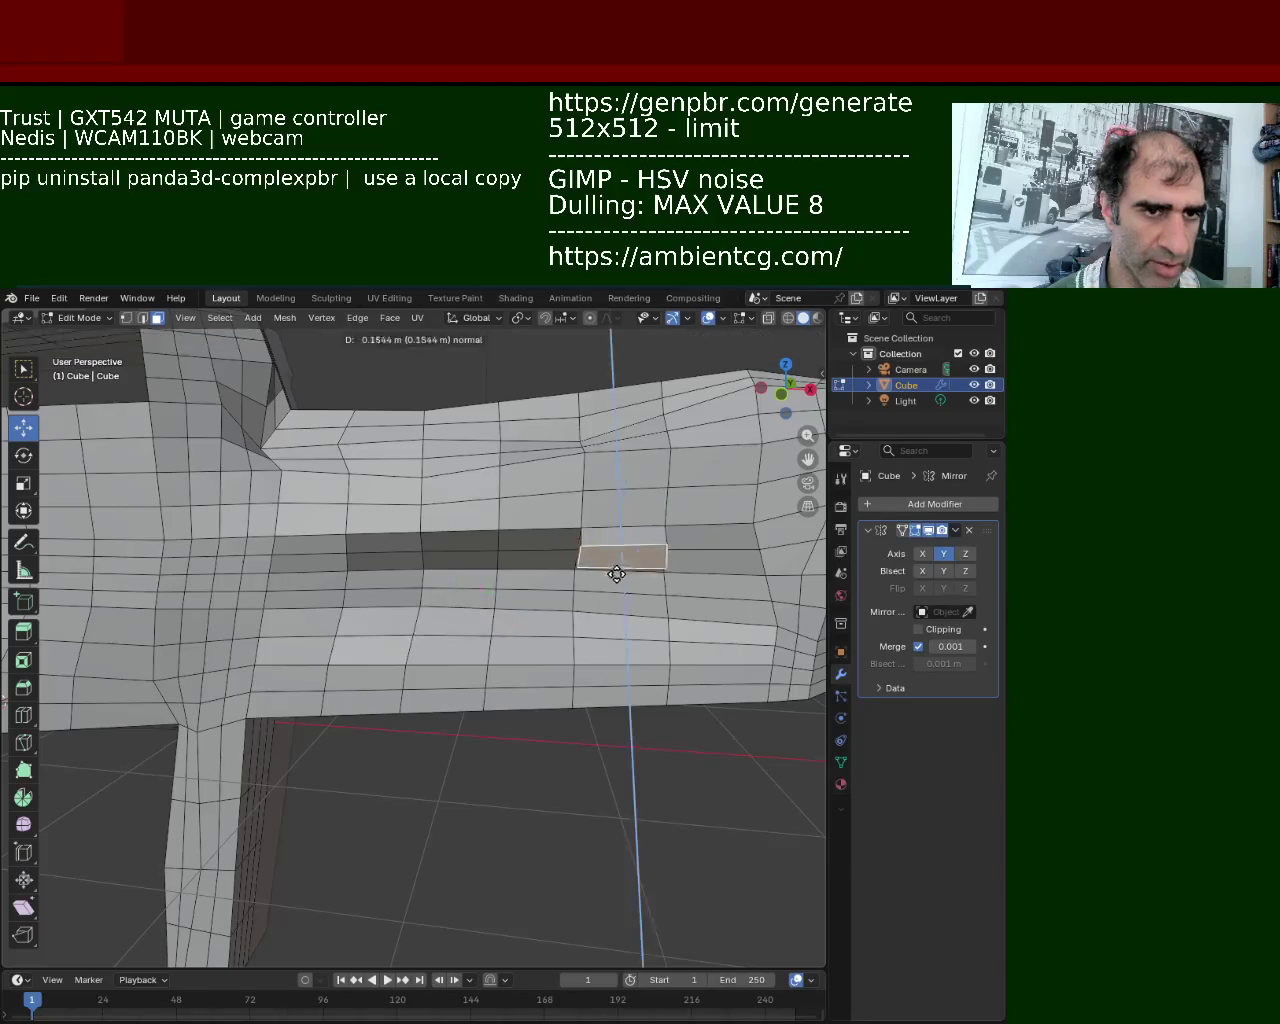
{"action": "key", "text": "Escape"}
{"action": "left_click", "coordinate": [512, 573]}
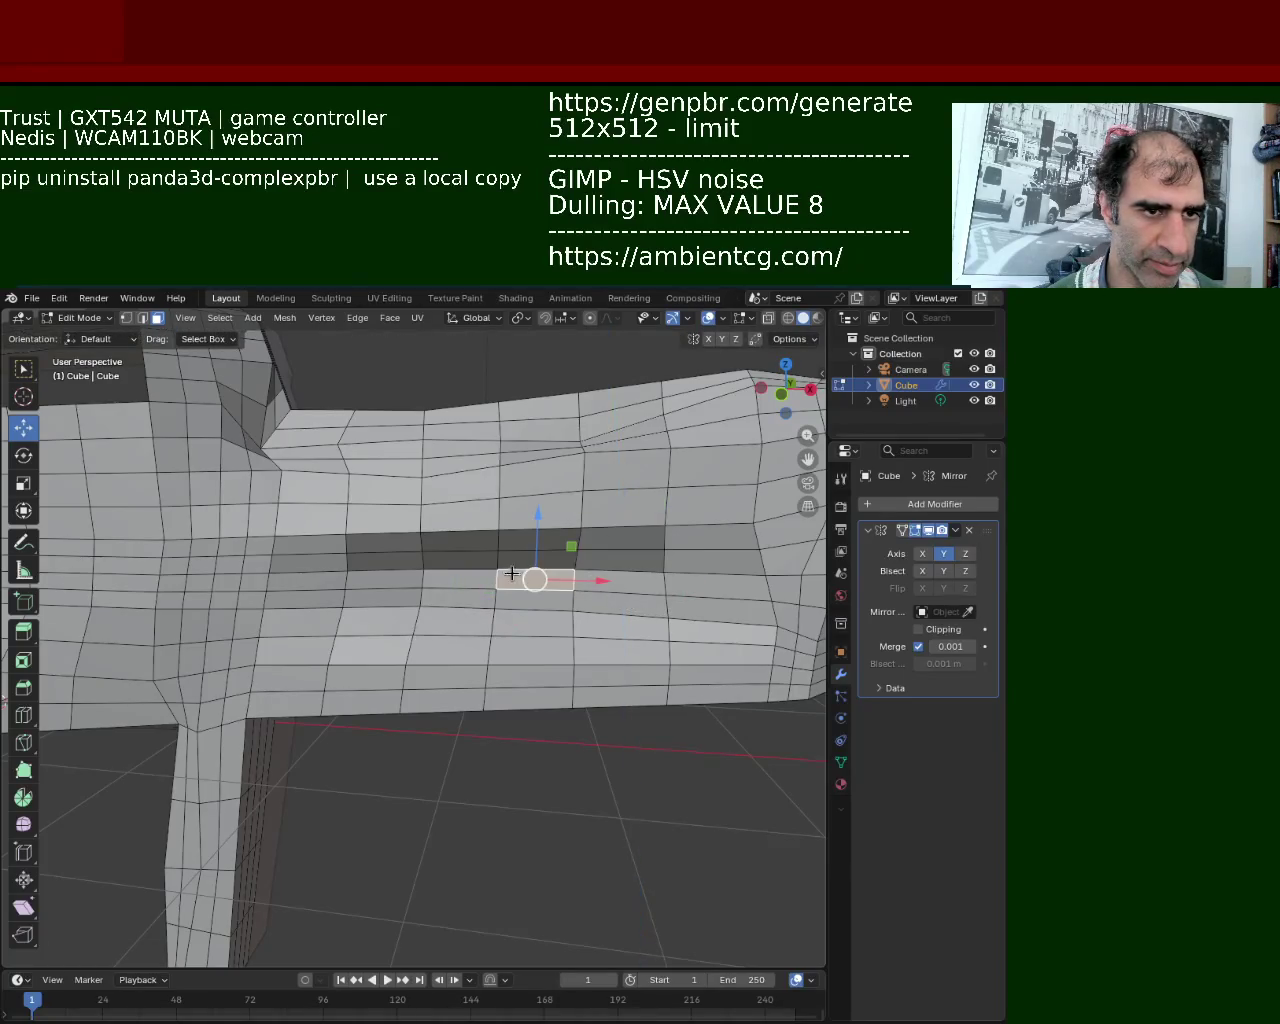
{"action": "left_click", "coordinate": [441, 589], "text": "shift"}
{"action": "mouse_move", "coordinate": [498, 589]}
{"action": "middle_mouse_down"}
{"action": "mouse_move", "coordinate": [537, 700]}
{"action": "mouse_move", "coordinate": [487, 583]}
{"action": "mouse_move", "coordinate": [548, 691]}
{"action": "mouse_move", "coordinate": [472, 614]}
{"action": "mouse_move", "coordinate": [540, 720]}
{"action": "mouse_move", "coordinate": [577, 648]}
{"action": "mouse_move", "coordinate": [69, 583]}
{"action": "mouse_move", "coordinate": [432, 618]}
{"action": "middle_mouse_up"}
Slide the two selected faces along the Y axis to reshape the groove outline.
{"action": "key", "text": "g"}
{"action": "key", "text": "y"}
{"action": "key", "text": "Escape"}
{"action": "key", "text": "g"}
{"action": "key", "text": "y"}
{"action": "left_click", "coordinate": [550, 705]}
{"action": "key", "text": "ctrl+z"}
{"action": "key", "text": "g"}
{"action": "key", "text": "y"}
{"action": "left_click", "coordinate": [556, 785]}
{"action": "scroll", "coordinate": [577, 648], "scroll_direction": "down", "scroll_amount": 6}
{"action": "scroll", "coordinate": [383, 609], "scroll_direction": "up", "scroll_amount": 4}
{"action": "mouse_move", "coordinate": [578, 681]}
{"action": "middle_mouse_down"}
{"action": "mouse_move", "coordinate": [460, 694]}
{"action": "mouse_move", "coordinate": [546, 648]}
{"action": "middle_mouse_up"}
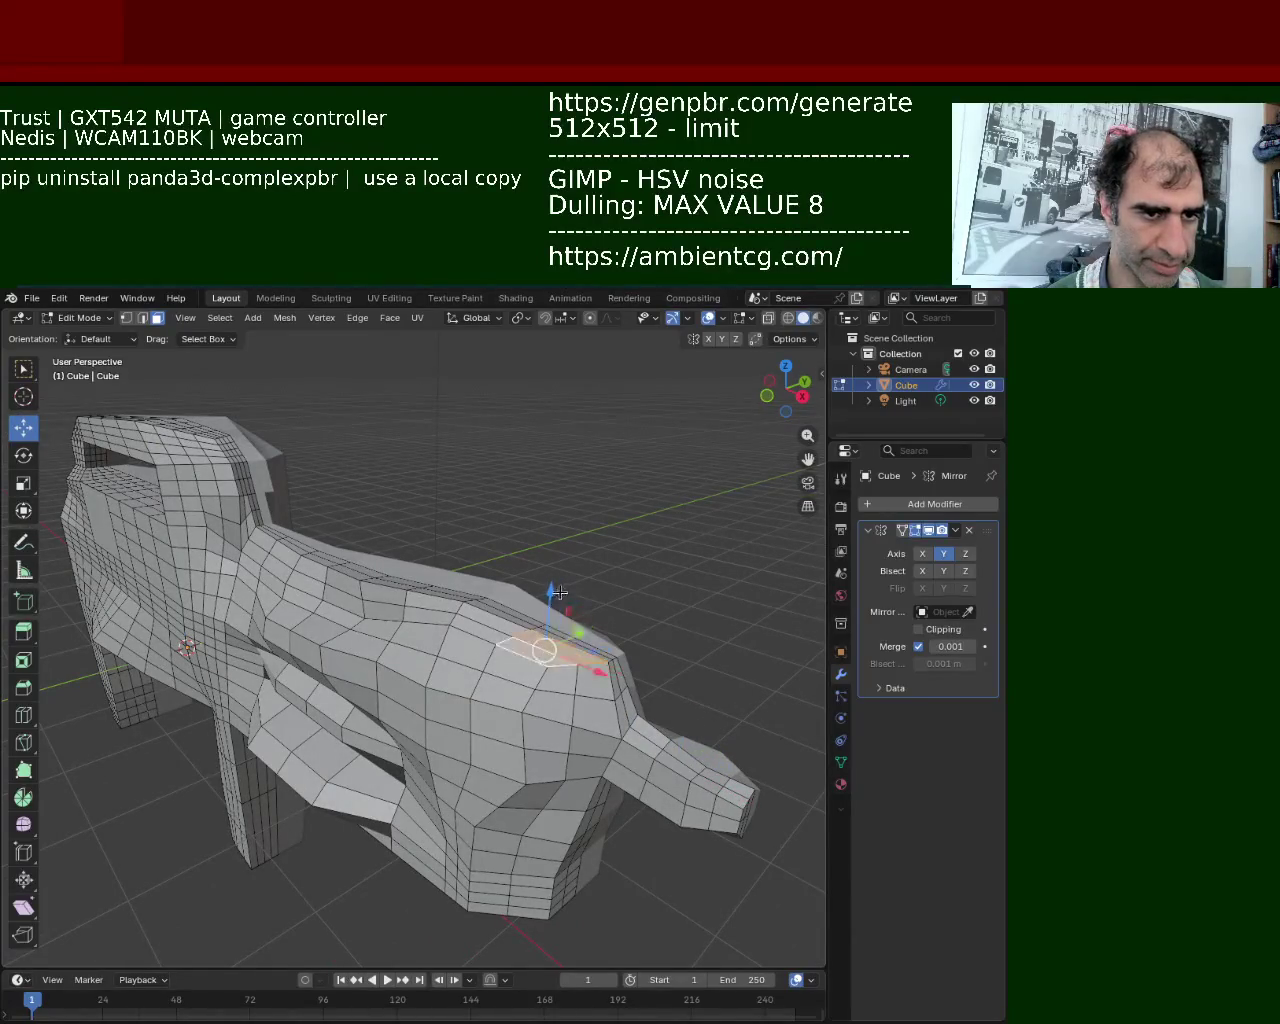
Select two lower faces on the barrel side and extrude them.
{"action": "left_click_drag", "start_coordinate": [560, 593], "coordinate": [548, 660]}
{"action": "left_click", "coordinate": [543, 717]}
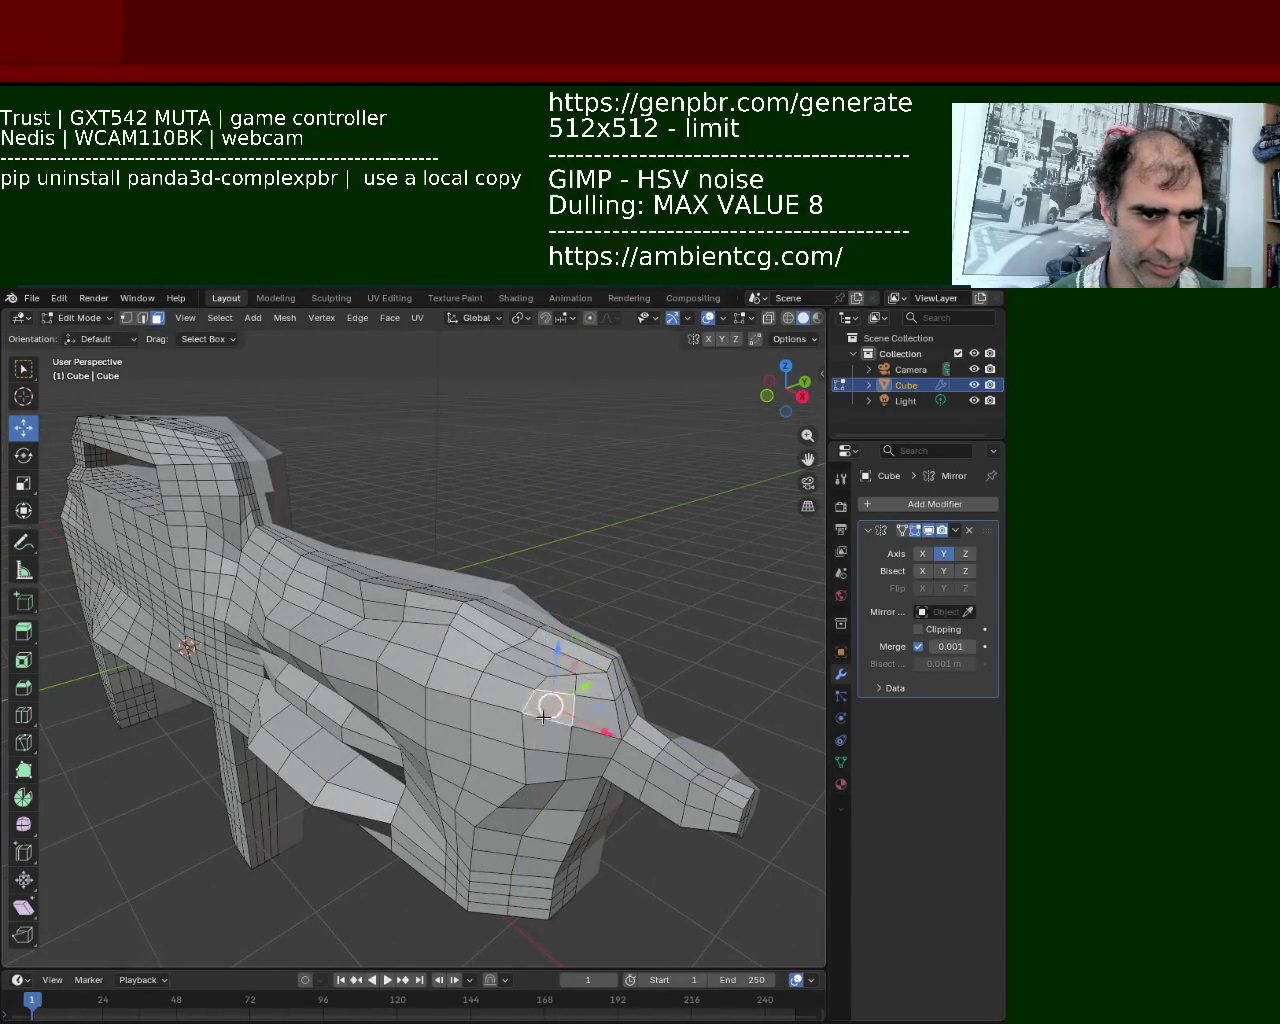
{"action": "left_click", "coordinate": [497, 737], "text": "shift"}
{"action": "left_click", "coordinate": [488, 754]}
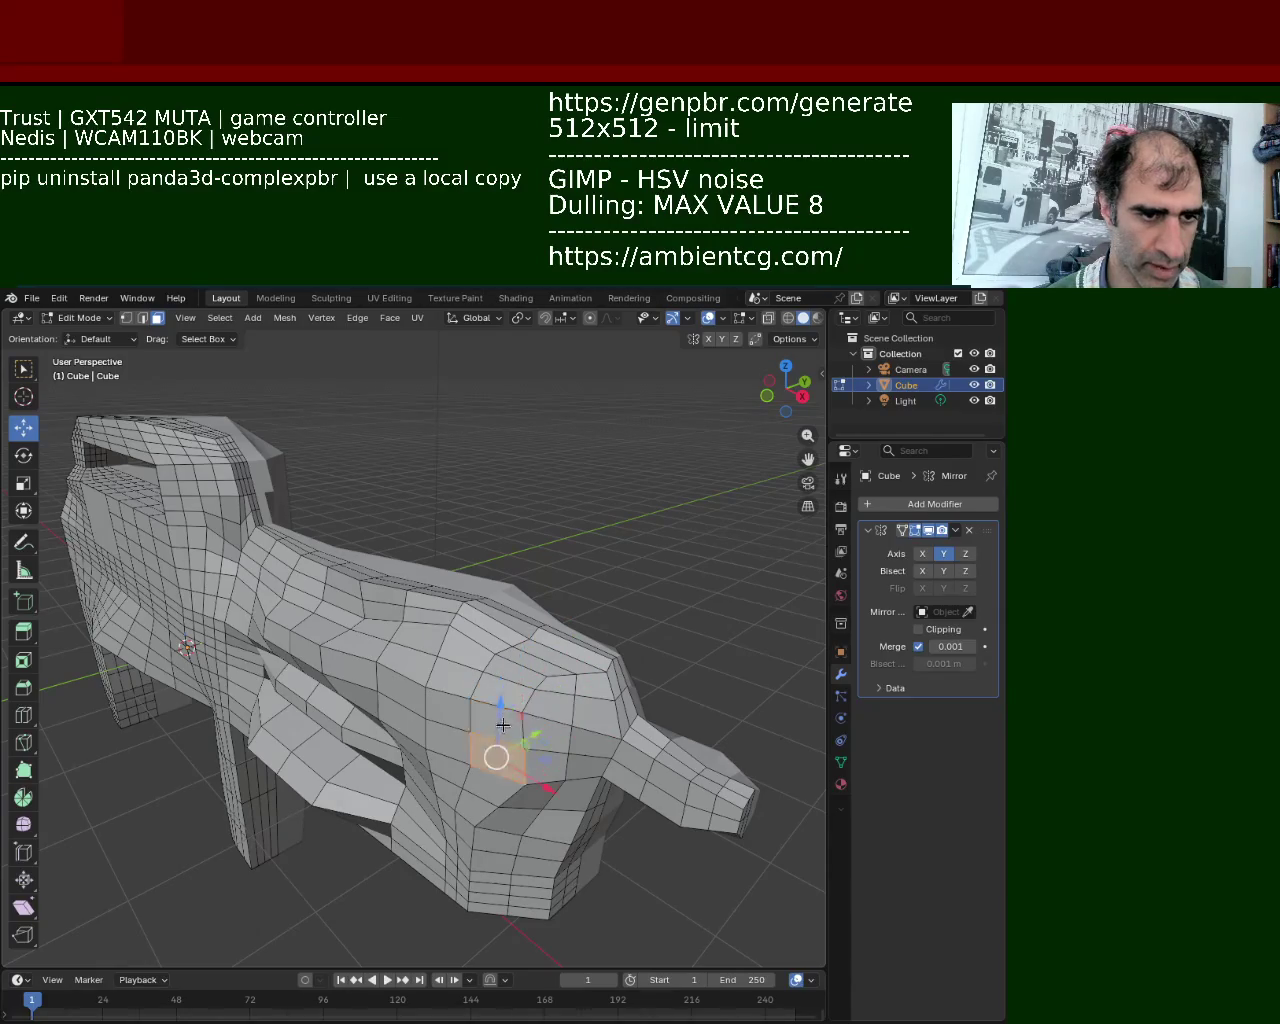
{"action": "left_click", "coordinate": [506, 723], "text": "shift"}
{"action": "left_click_drag", "start_coordinate": [500, 702], "coordinate": [528, 730]}
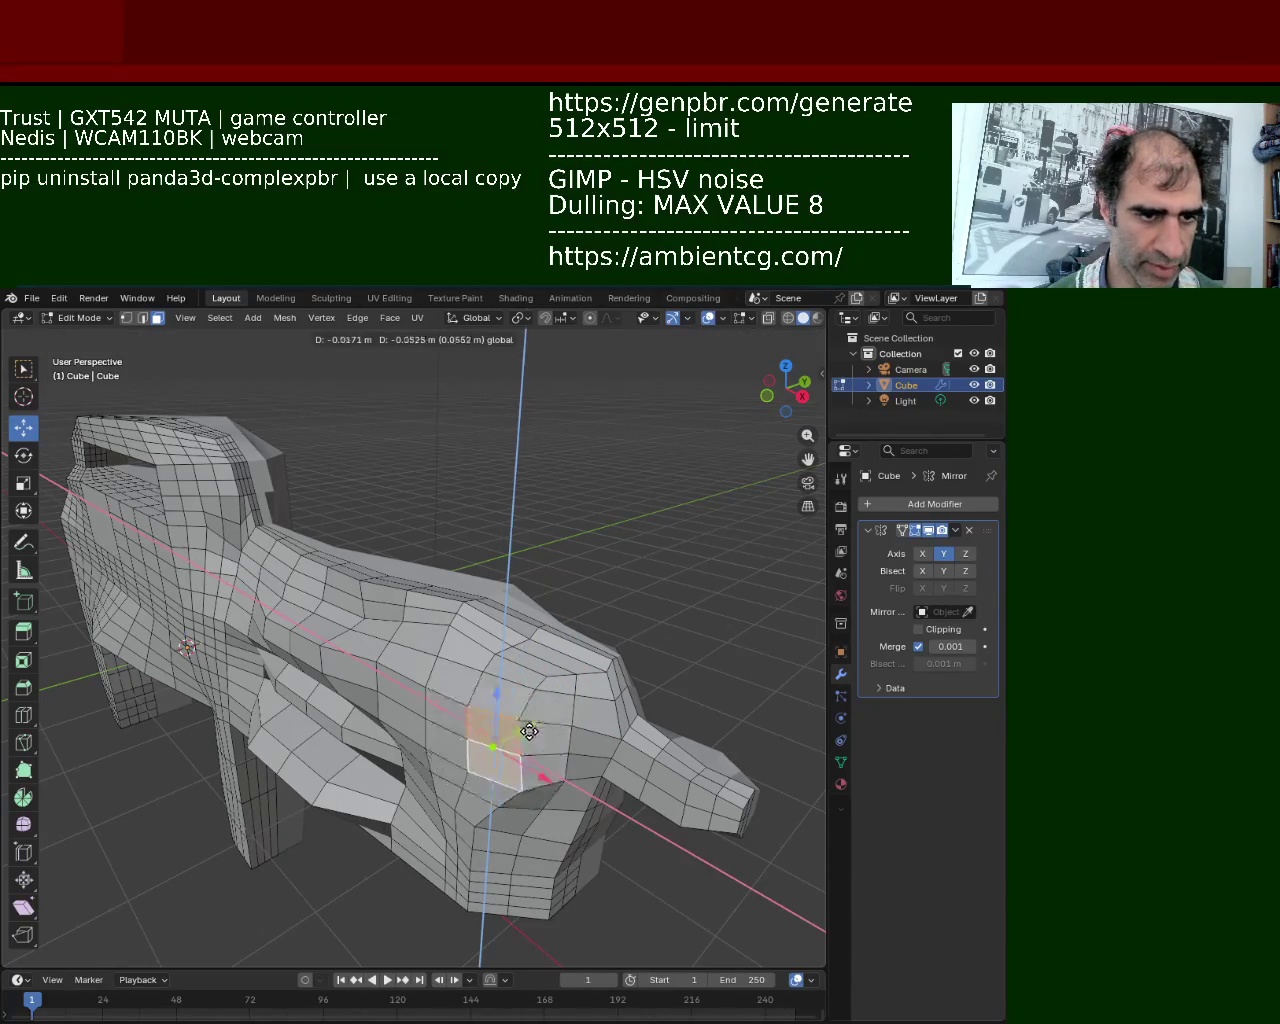
{"action": "key", "text": "e"}
{"action": "left_click", "coordinate": [528, 730]}
Extrude those faces several more times, finishing with an inward recess.
{"action": "mouse_move", "coordinate": [528, 730]}
{"action": "middle_mouse_down"}
{"action": "mouse_move", "coordinate": [354, 628]}
{"action": "mouse_move", "coordinate": [446, 694]}
{"action": "mouse_move", "coordinate": [455, 724]}
{"action": "mouse_move", "coordinate": [470, 640]}
{"action": "mouse_move", "coordinate": [459, 640]}
{"action": "middle_mouse_up"}
{"action": "key", "text": "e"}
{"action": "left_click", "coordinate": [464, 695]}
{"action": "key", "text": "e"}
{"action": "left_click", "coordinate": [460, 665]}
{"action": "key", "text": "e"}
{"action": "left_click", "coordinate": [457, 645]}
{"action": "key", "text": "e"}
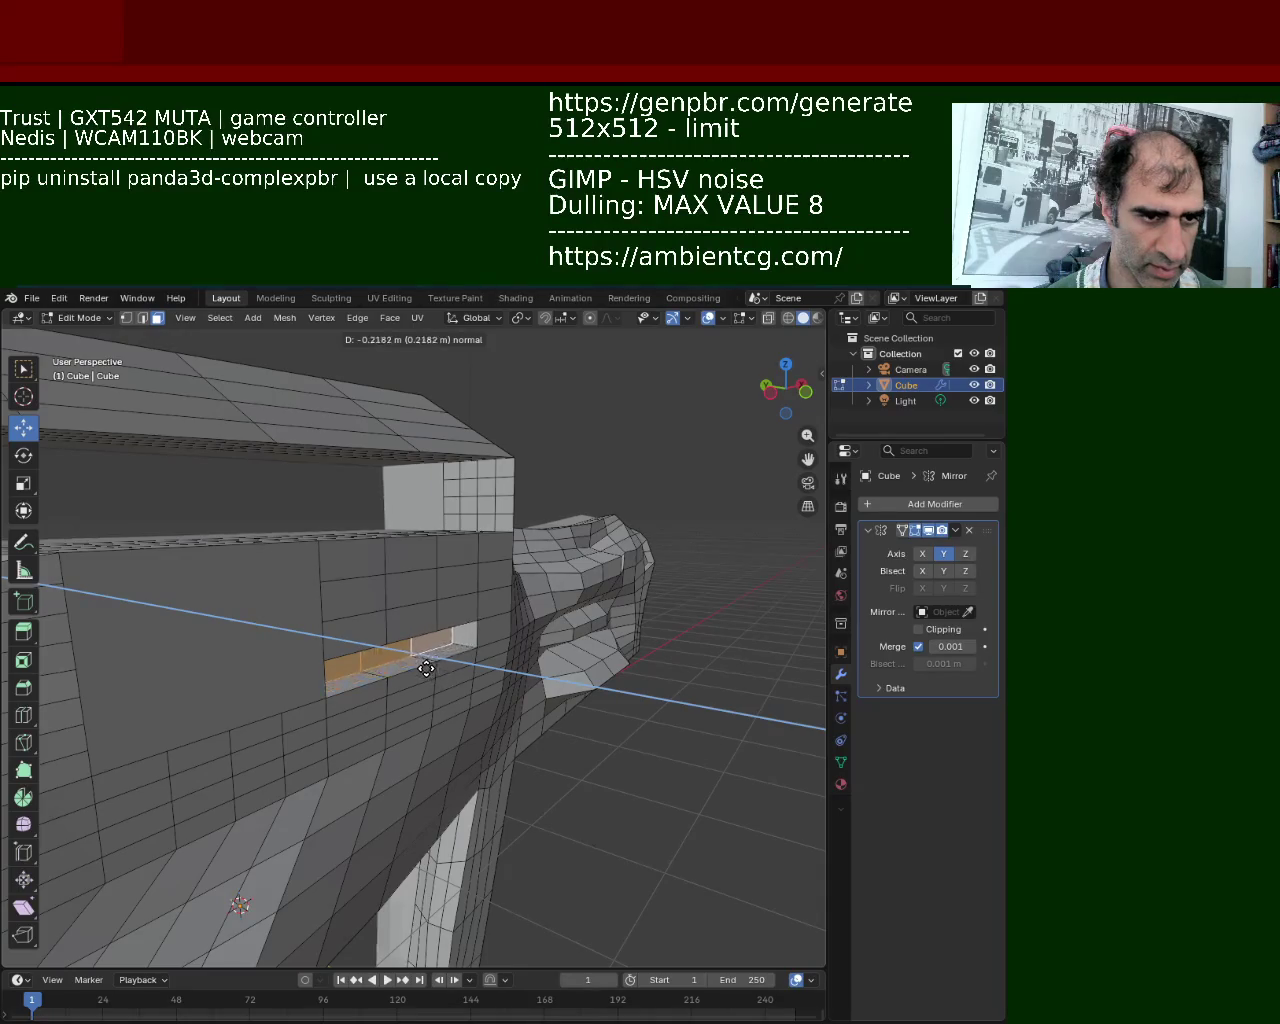
{"action": "left_click", "coordinate": [470, 663]}
Extrude a face on top of the barrel upward into a block.
{"action": "middle_click_drag", "start_coordinate": [470, 663], "coordinate": [480, 626]}
{"action": "mouse_move", "coordinate": [363, 705]}
{"action": "middle_mouse_down"}
{"action": "mouse_move", "coordinate": [500, 614]}
{"action": "mouse_move", "coordinate": [451, 583]}
{"action": "middle_mouse_up"}
{"action": "left_click", "coordinate": [455, 580]}
{"action": "key", "text": "e"}
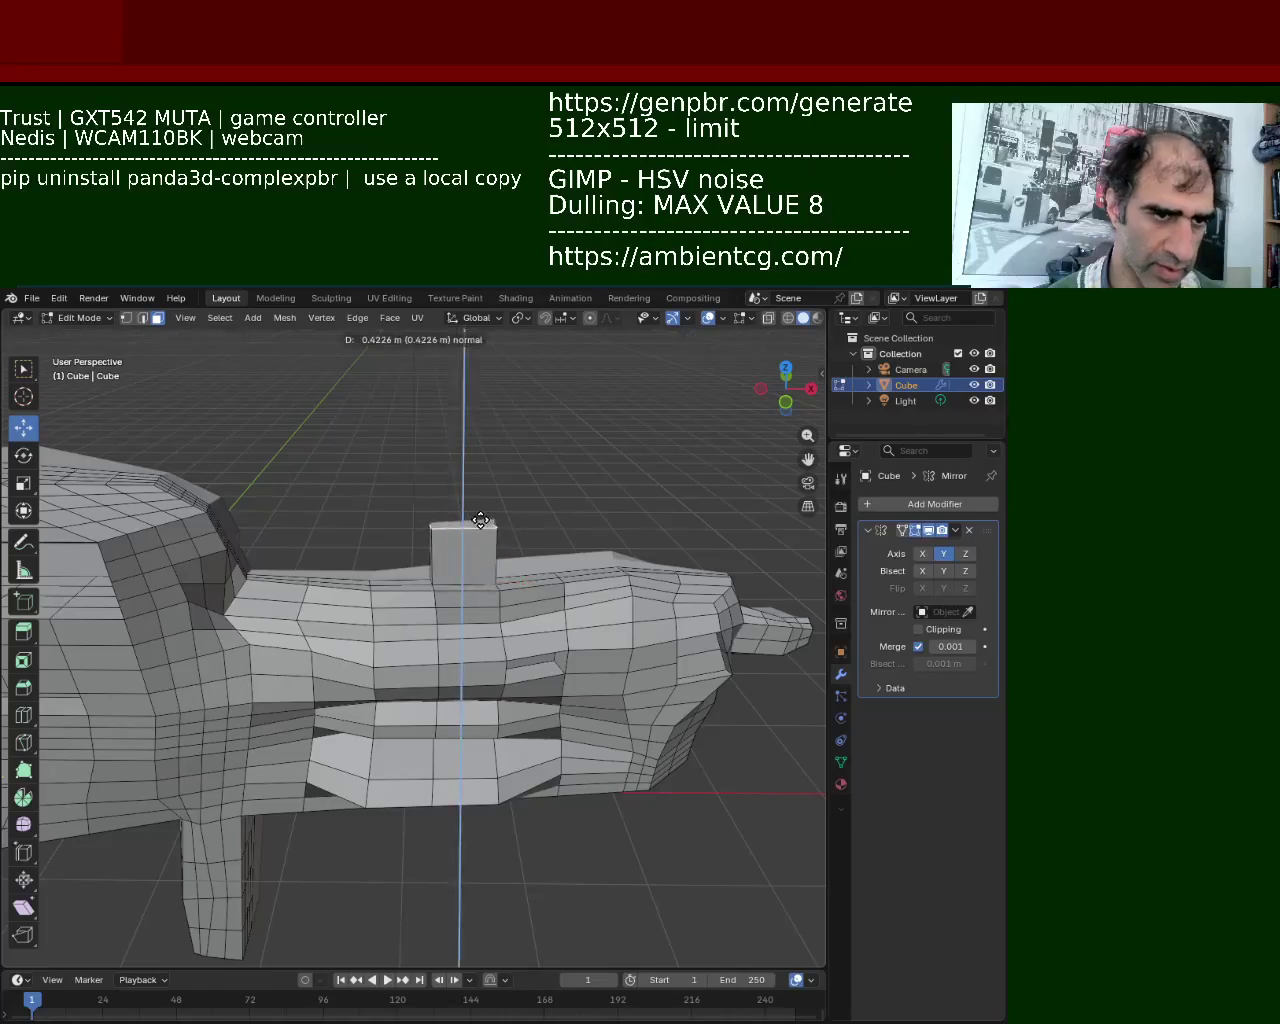
{"action": "left_click", "coordinate": [480, 523]}
{"action": "left_click", "coordinate": [239, 560]}
{"action": "mouse_move", "coordinate": [239, 560]}
{"action": "middle_mouse_down"}
{"action": "mouse_move", "coordinate": [240, 591]}
{"action": "mouse_move", "coordinate": [340, 611]}
{"action": "mouse_move", "coordinate": [418, 605]}
{"action": "mouse_move", "coordinate": [455, 660]}
{"action": "middle_mouse_up"}
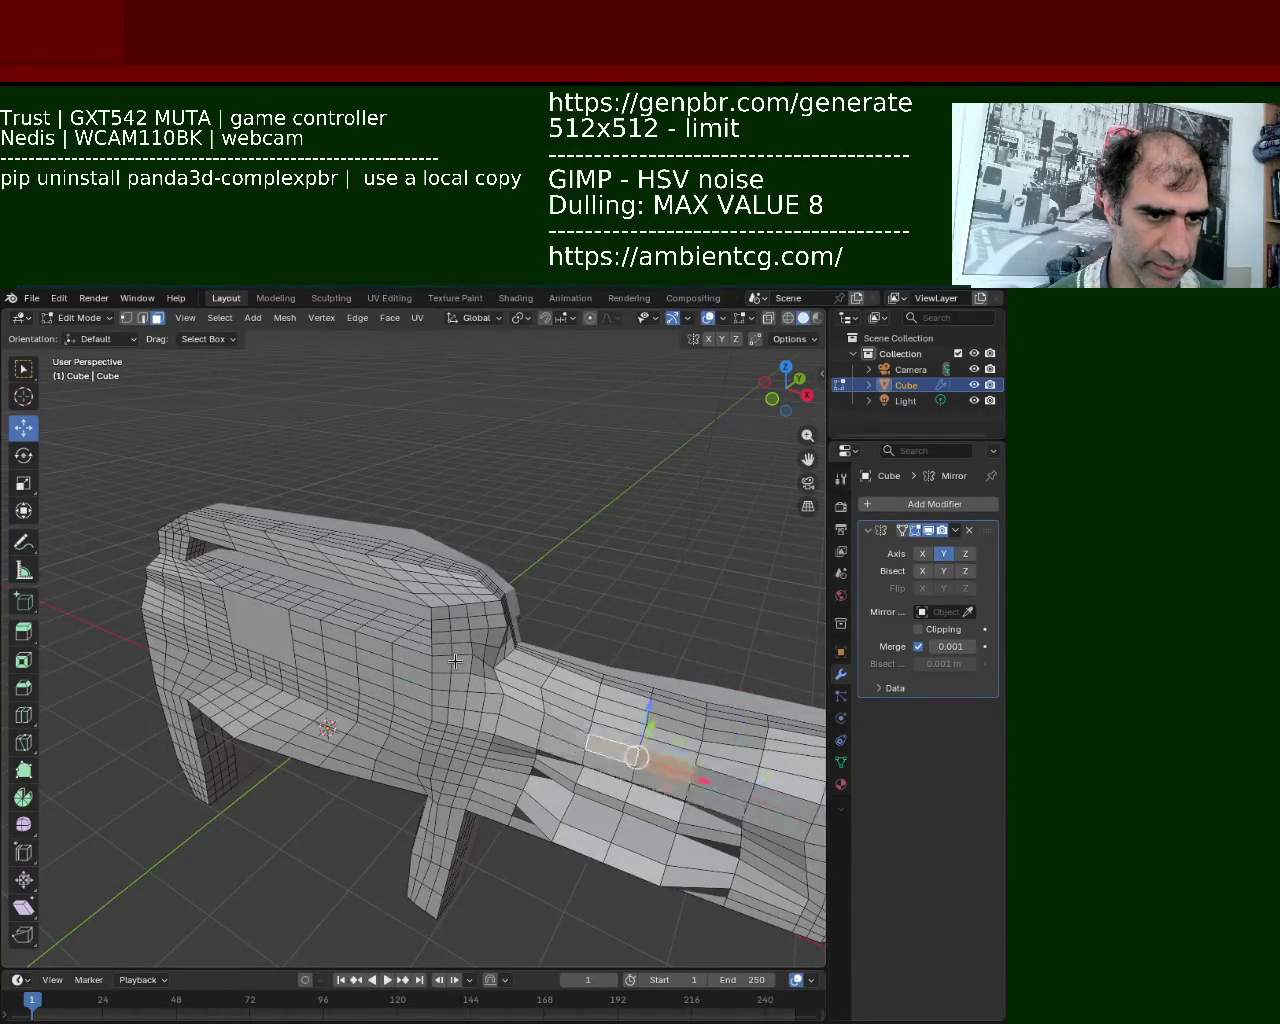
Undo the recent edits, then delete the whole gun mesh object.
{"action": "key", "text": "ctrl+z"}
{"action": "key", "text": "ctrl+z"}
{"action": "key", "text": "ctrl+z"}
{"action": "key", "text": "ctrl+z"}
{"action": "key", "text": "ctrl+z"}
{"action": "key", "text": "ctrl+z"}
{"action": "key", "text": "ctrl+z"}
{"action": "key", "text": "ctrl+z"}
{"action": "key", "text": "ctrl+z"}
{"action": "key", "text": "ctrl+z"}
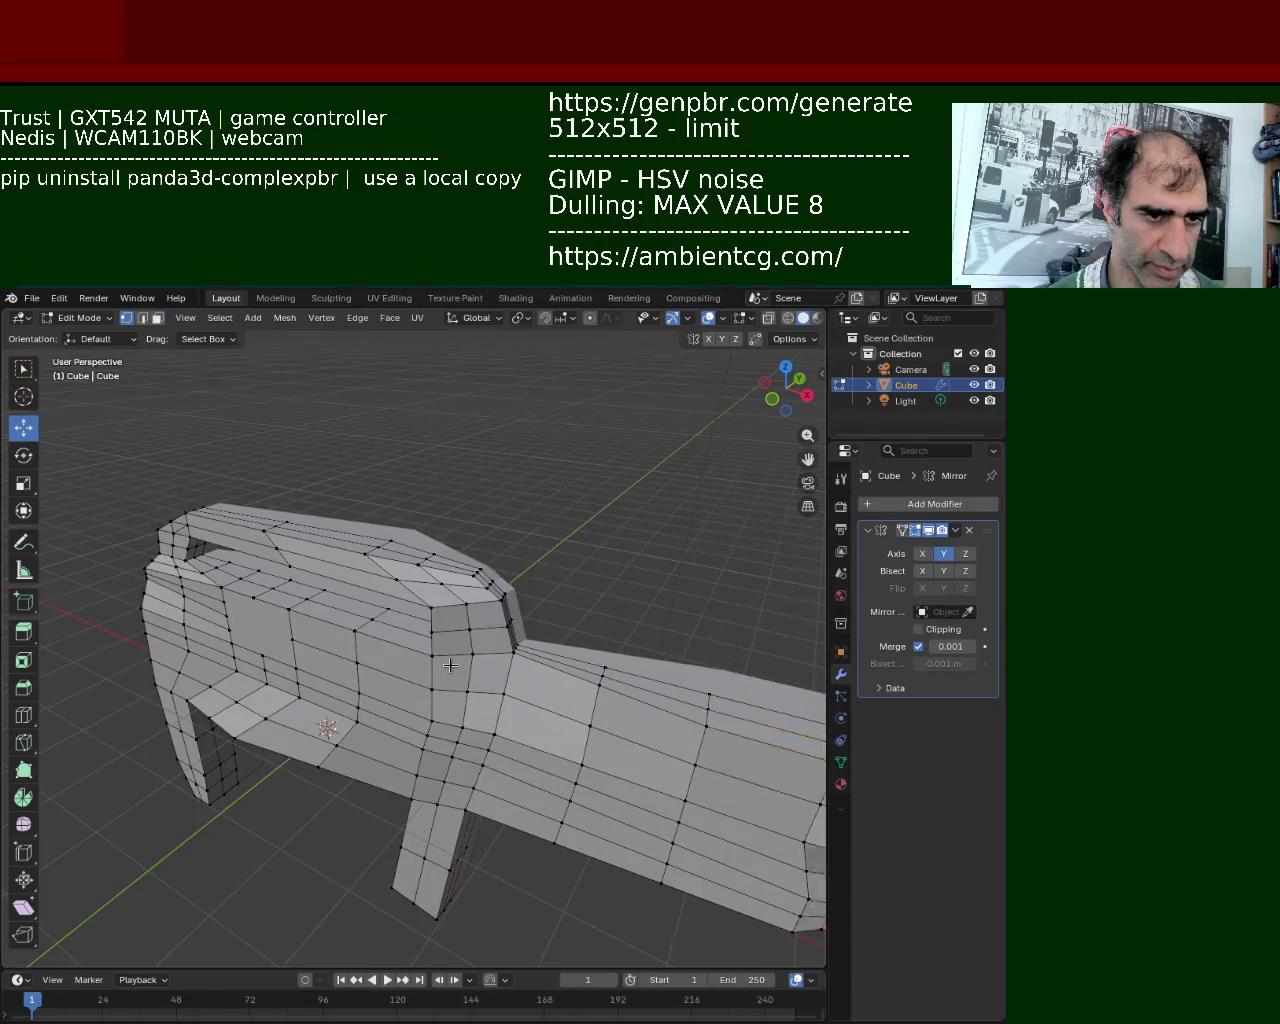
{"action": "middle_click_drag", "start_coordinate": [546, 685], "coordinate": [601, 697]}
{"action": "key", "text": "ctrl+z"}
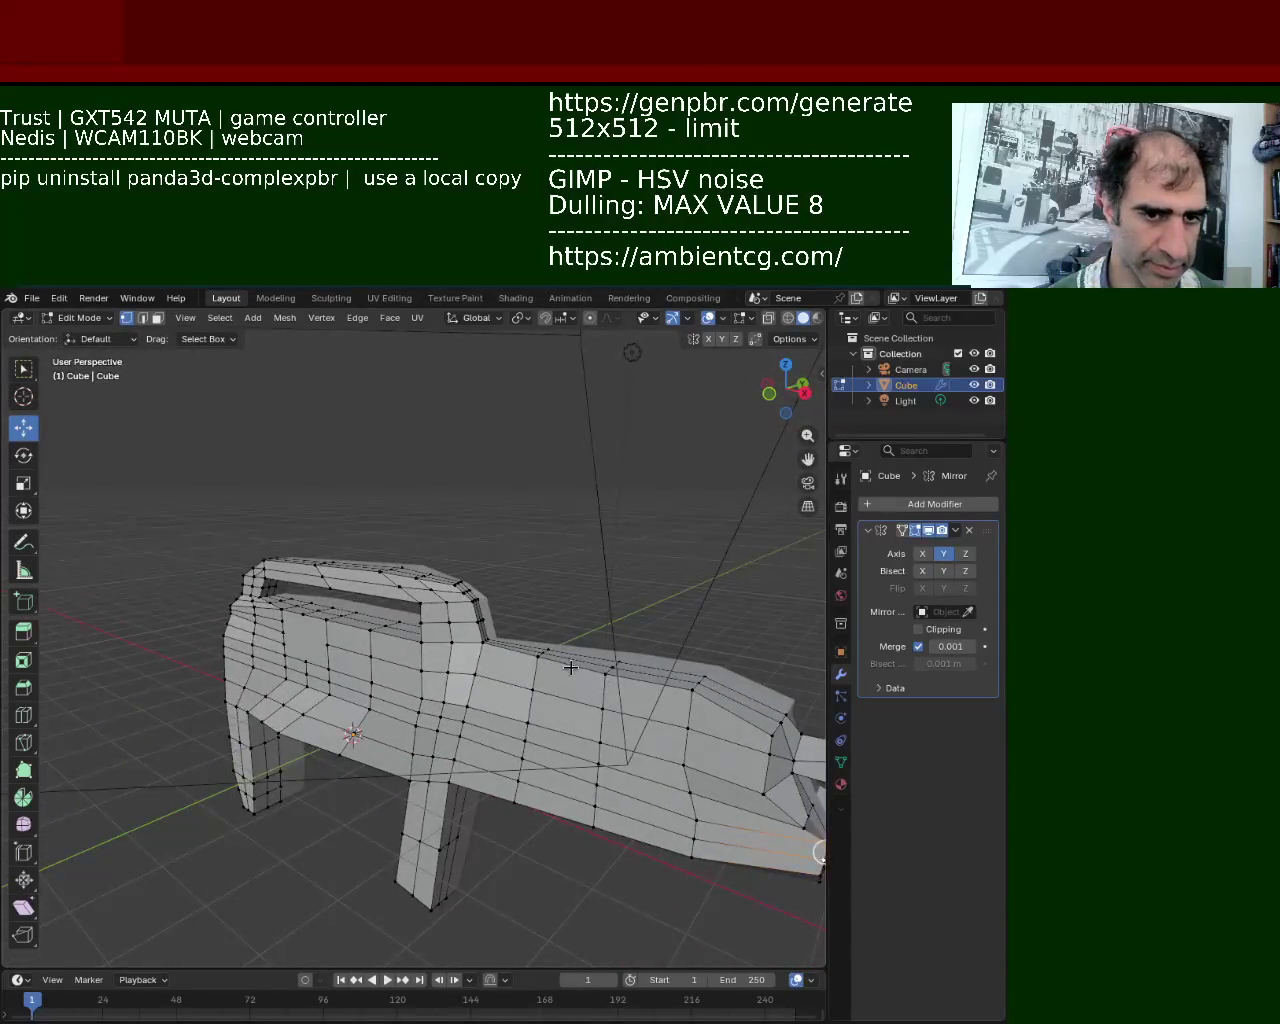
{"action": "key", "text": "ctrl+z"}
{"action": "mouse_move", "coordinate": [533, 673]}
{"action": "middle_mouse_down"}
{"action": "mouse_move", "coordinate": [396, 652]}
{"action": "mouse_move", "coordinate": [332, 705]}
{"action": "mouse_move", "coordinate": [350, 660]}
{"action": "middle_mouse_up"}
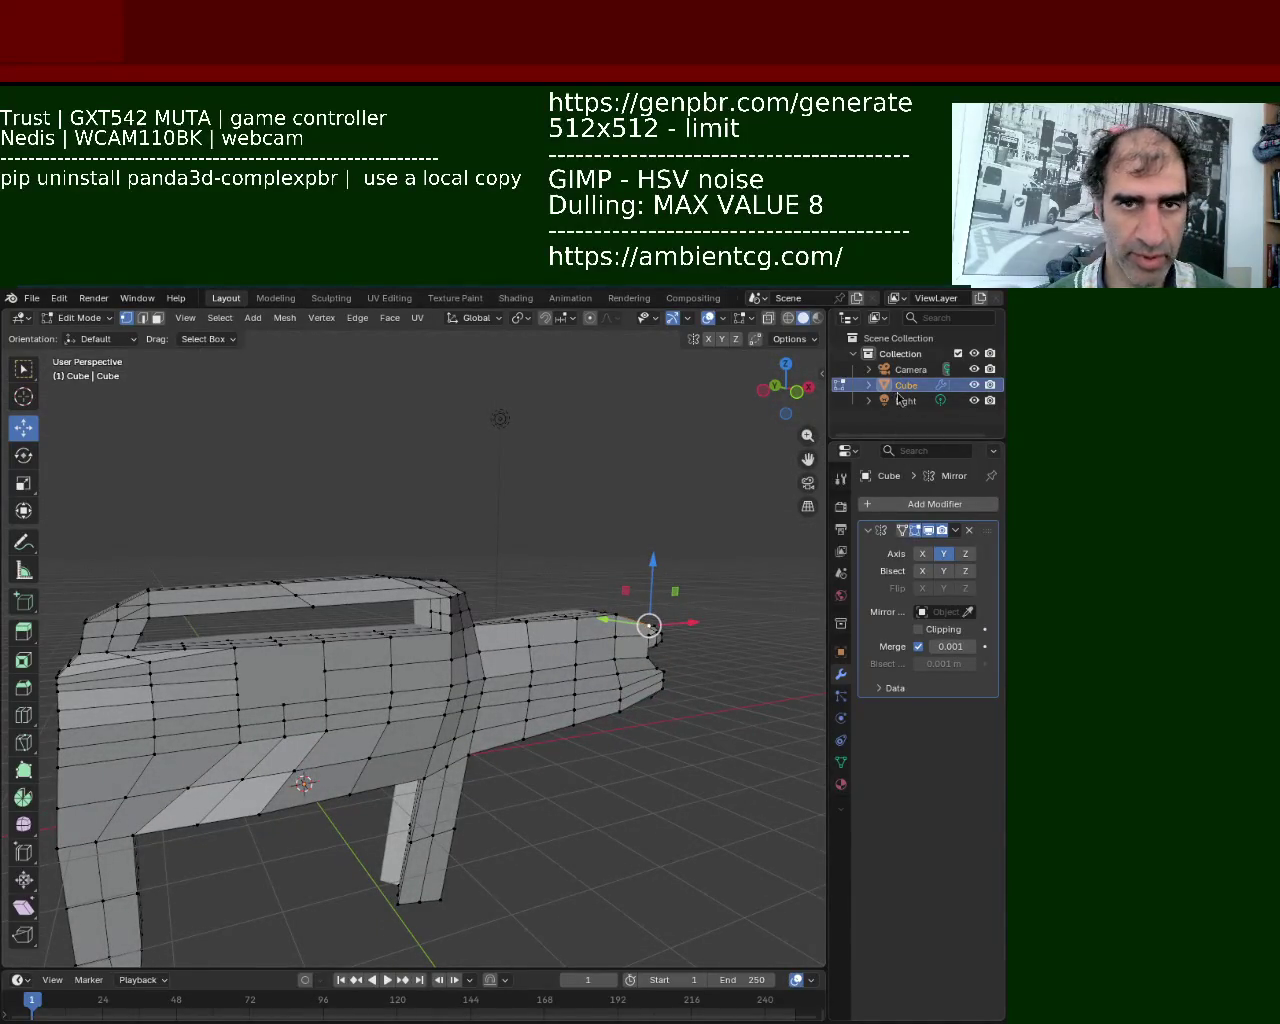
{"action": "key", "text": "Delete"}
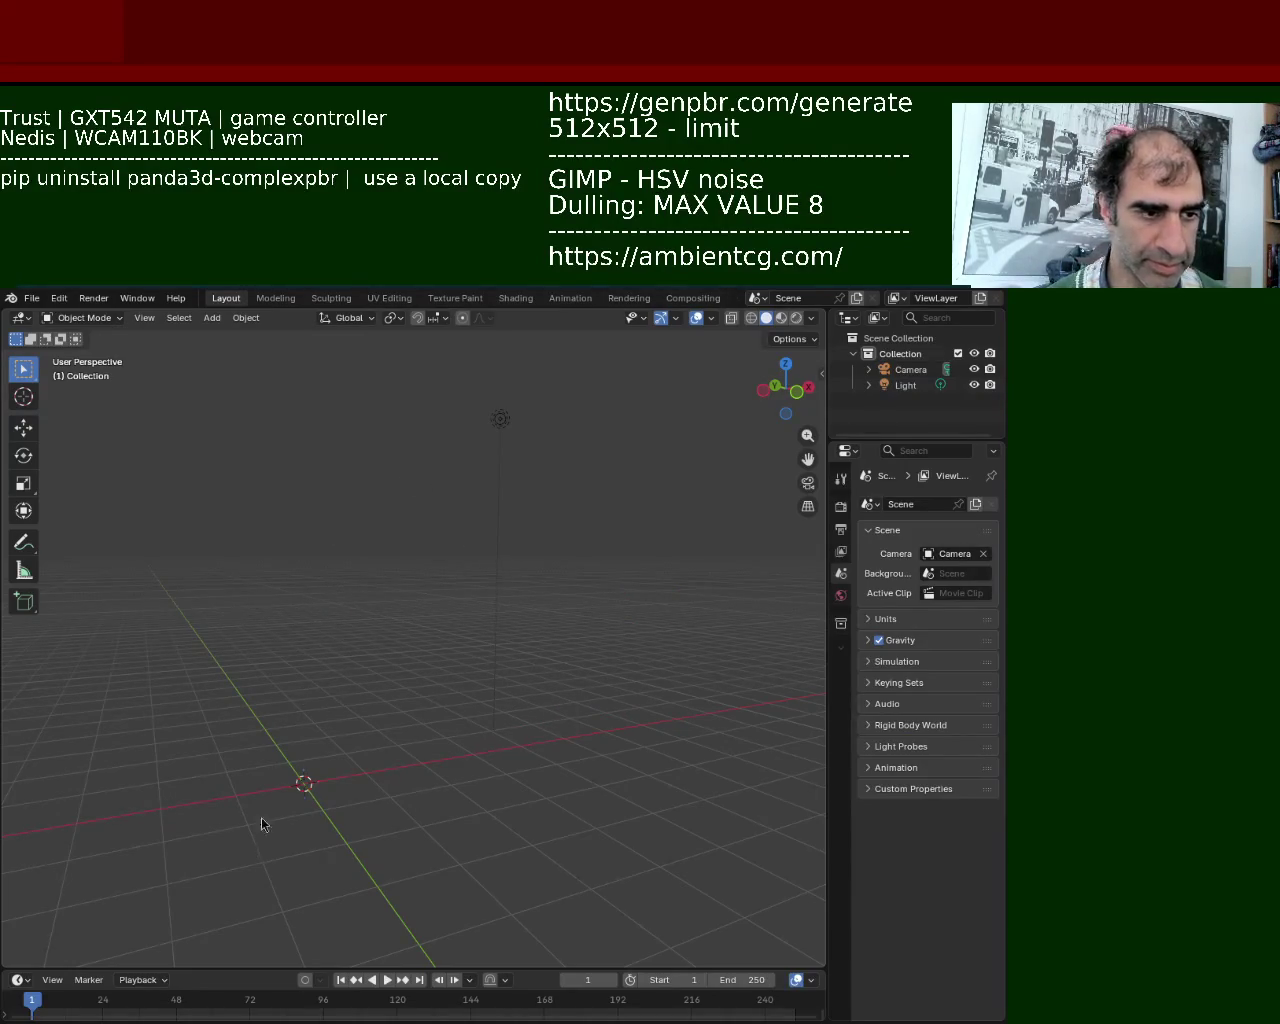
Add a new cube mesh and enter Edit Mode on it.
{"action": "key", "text": "shift+a"}
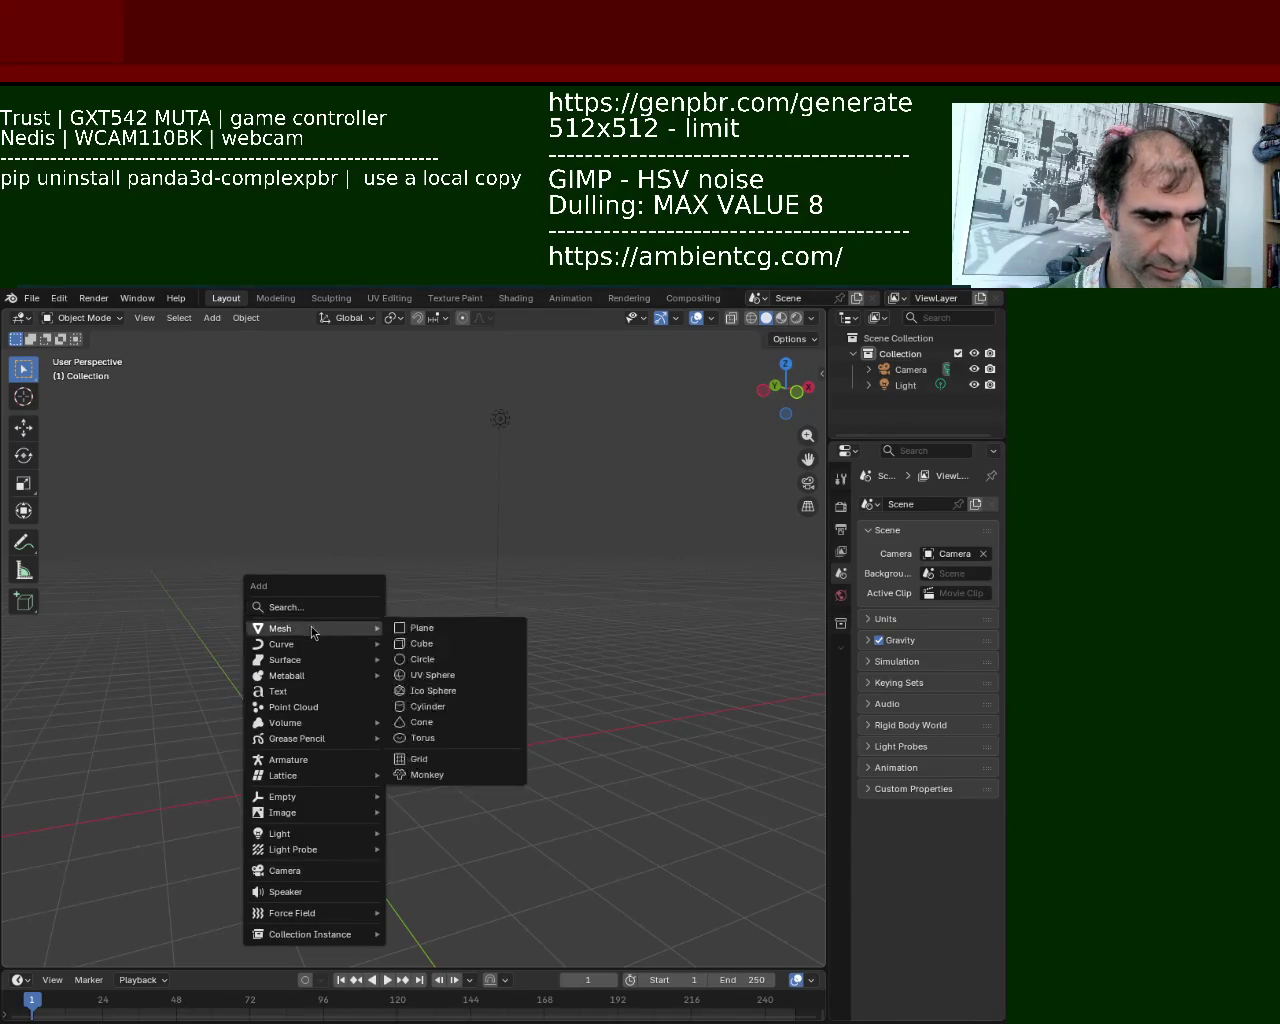
{"action": "left_click", "coordinate": [440, 644]}
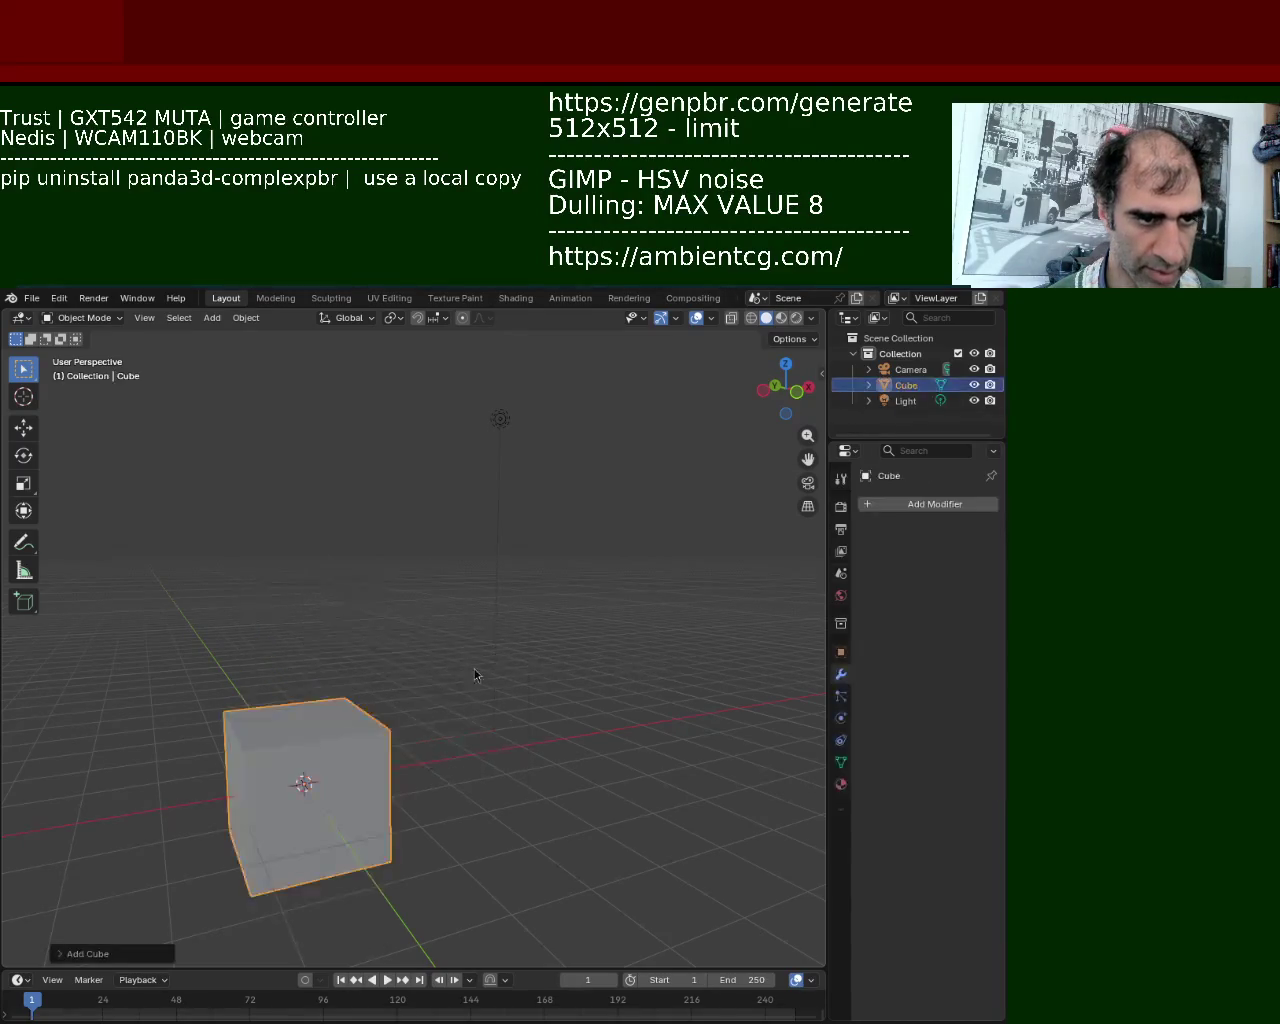
{"action": "middle_click_drag", "start_coordinate": [440, 644], "coordinate": [380, 690]}
{"action": "key", "text": "Tab"}
{"action": "mouse_move", "coordinate": [463, 646]}
{"action": "middle_mouse_down"}
{"action": "mouse_move", "coordinate": [414, 686]}
{"action": "mouse_move", "coordinate": [393, 612]}
{"action": "middle_mouse_up"}
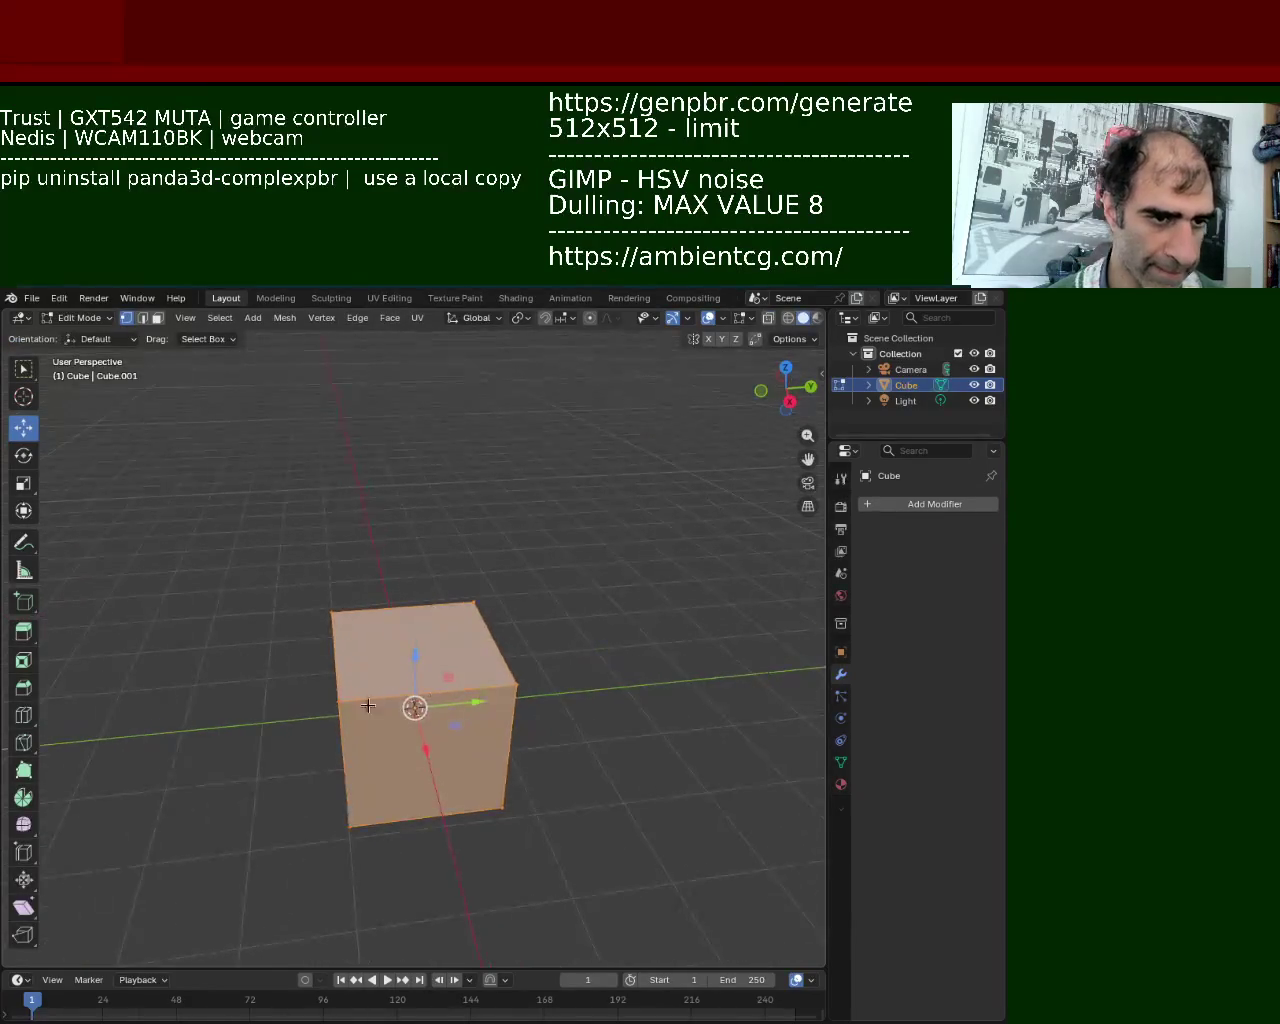
Select the cube's top edges and subdivide them to cut it down the middle.
{"action": "left_click", "coordinate": [393, 612]}
{"action": "left_click", "coordinate": [333, 612]}
{"action": "key", "text": "ctrl+e"}
{"action": "left_click", "coordinate": [376, 674]}
{"action": "left_click", "coordinate": [522, 671], "text": "shift"}
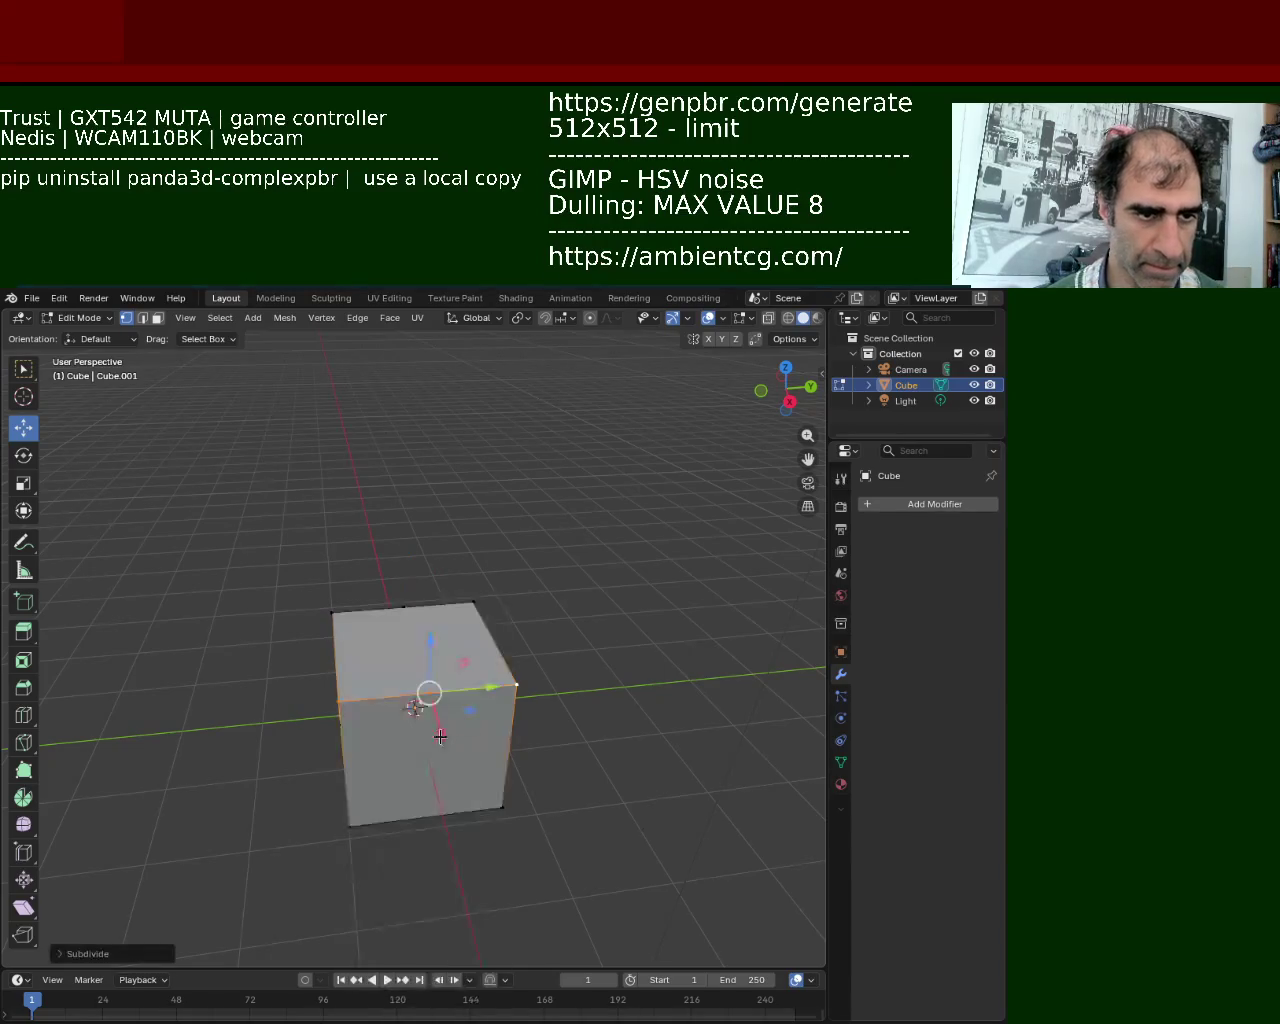
{"action": "middle_click_drag", "start_coordinate": [469, 706], "coordinate": [416, 643]}
{"action": "left_click", "coordinate": [511, 633], "text": "shift"}
{"action": "right_click", "coordinate": [310, 600]}
{"action": "left_click", "coordinate": [310, 610]}
Select the new edge loop on the cube's right side.
{"action": "mouse_move", "coordinate": [310, 610]}
{"action": "middle_mouse_down"}
{"action": "mouse_move", "coordinate": [270, 677]}
{"action": "mouse_move", "coordinate": [464, 596]}
{"action": "mouse_move", "coordinate": [334, 591]}
{"action": "mouse_move", "coordinate": [409, 606]}
{"action": "mouse_move", "coordinate": [366, 569]}
{"action": "mouse_move", "coordinate": [449, 617]}
{"action": "mouse_move", "coordinate": [402, 609]}
{"action": "mouse_move", "coordinate": [420, 620]}
{"action": "mouse_move", "coordinate": [431, 713]}
{"action": "mouse_move", "coordinate": [340, 563]}
{"action": "mouse_move", "coordinate": [471, 640]}
{"action": "mouse_move", "coordinate": [569, 804]}
{"action": "mouse_move", "coordinate": [443, 763]}
{"action": "middle_mouse_up"}
{"action": "left_click", "coordinate": [330, 582]}
{"action": "left_click", "coordinate": [520, 620], "text": "shift"}
{"action": "left_click", "coordinate": [375, 579]}
{"action": "left_click", "coordinate": [417, 573], "text": "shift"}
{"action": "left_click", "coordinate": [431, 713], "text": "shift"}
Select the right-half corners and delete those faces to leave an open half-box.
{"action": "left_click", "coordinate": [475, 531]}
{"action": "left_click", "coordinate": [474, 750], "text": "shift"}
{"action": "left_click", "coordinate": [578, 725], "text": "shift"}
{"action": "left_click", "coordinate": [574, 541], "text": "shift"}
{"action": "key", "text": "x"}
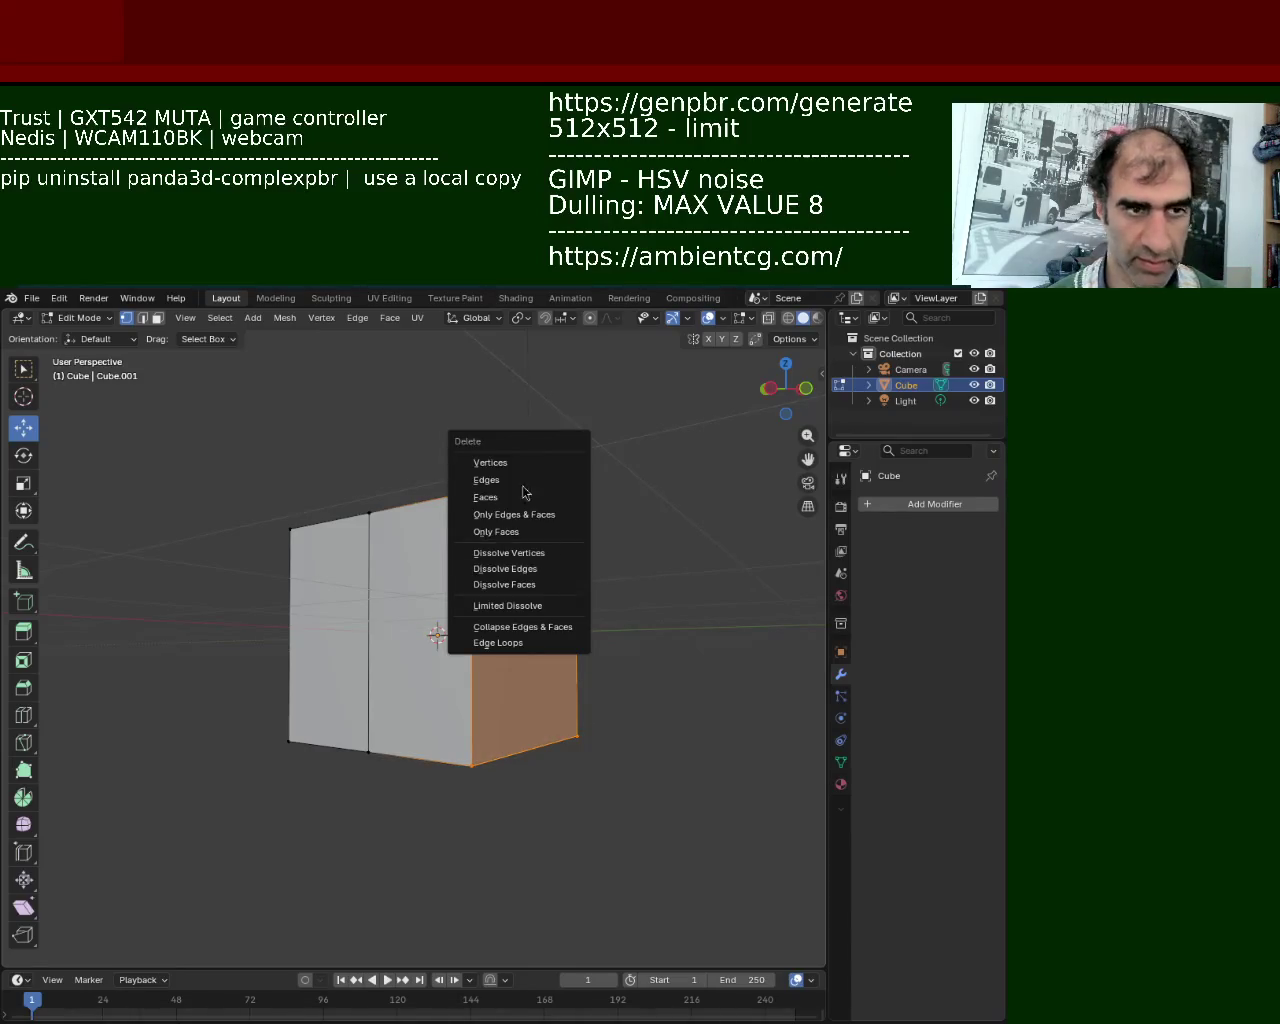
{"action": "left_click", "coordinate": [523, 491]}
{"action": "middle_click_drag", "start_coordinate": [466, 506], "coordinate": [386, 570]}
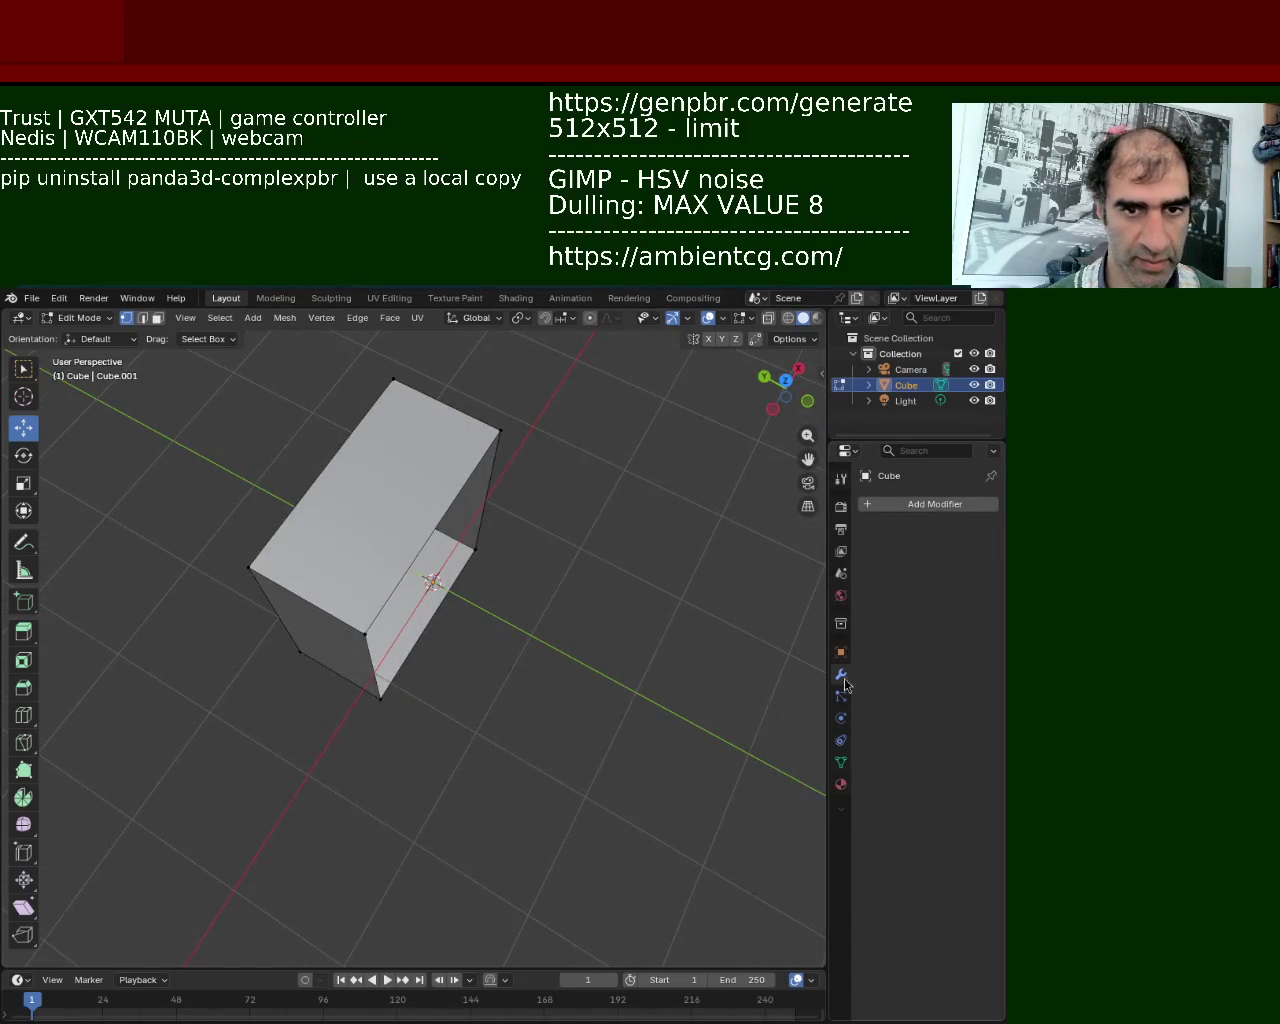
Add a Triangulate modifier and remove it again, twice.
{"action": "left_click", "coordinate": [932, 508]}
{"action": "left_click", "coordinate": [906, 515]}
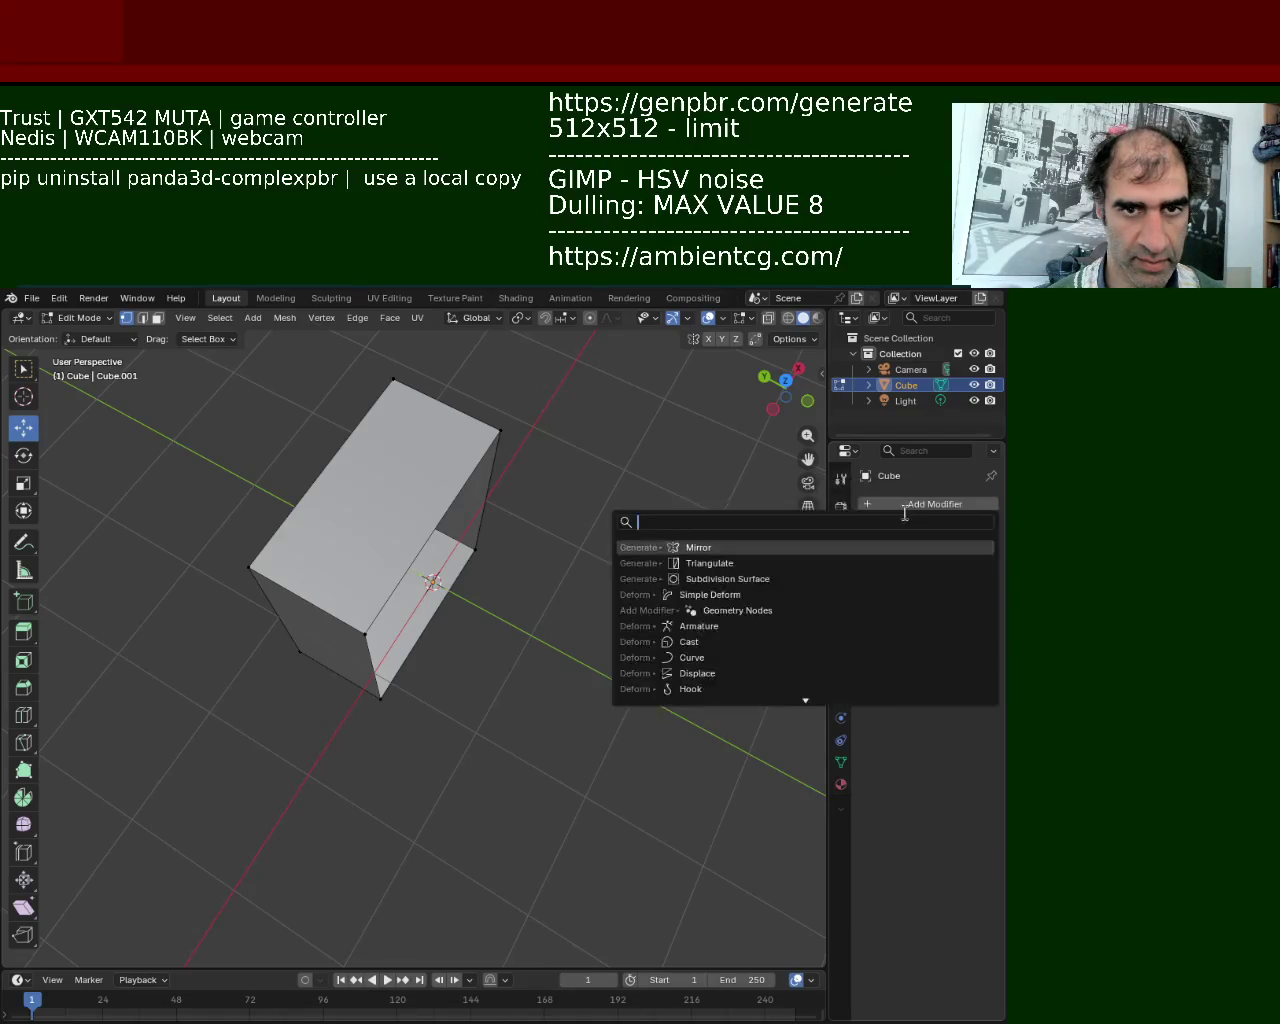
{"action": "type", "text": "tr"}
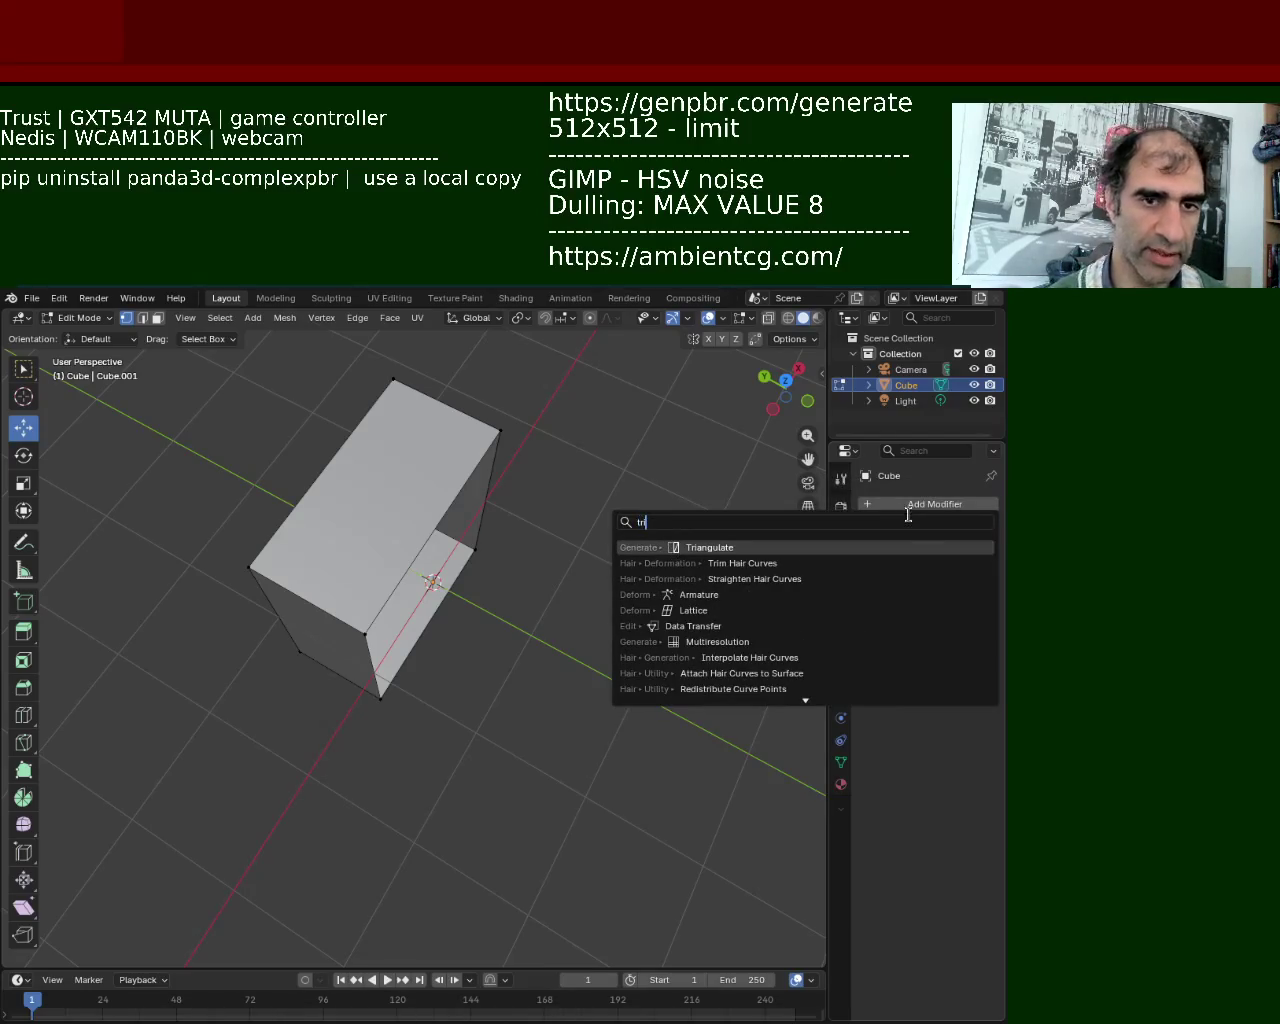
{"action": "key", "text": "Return"}
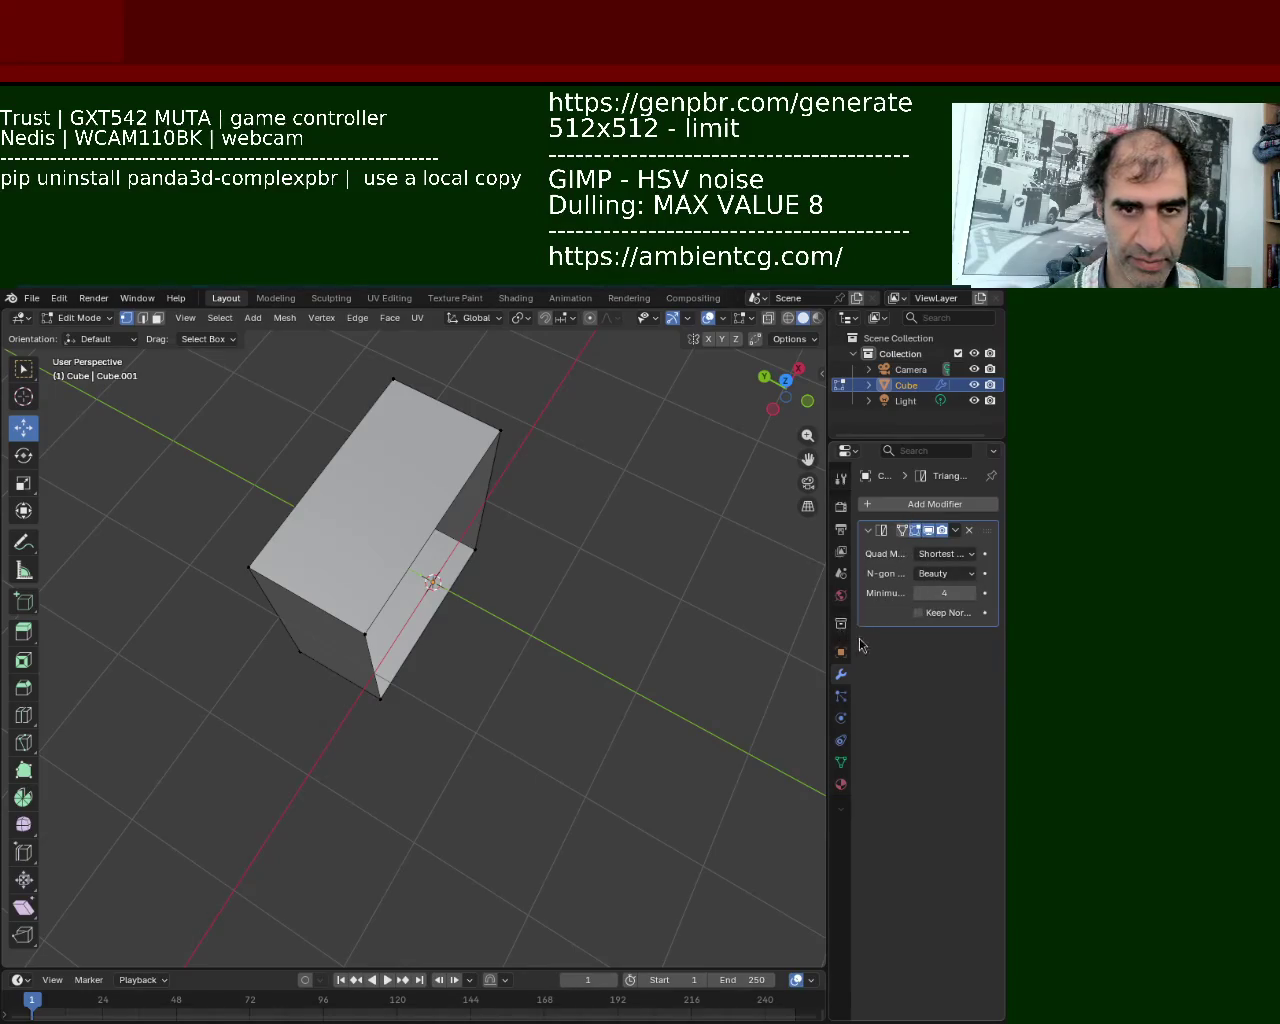
{"action": "left_click", "coordinate": [967, 532]}
{"action": "left_click", "coordinate": [932, 505]}
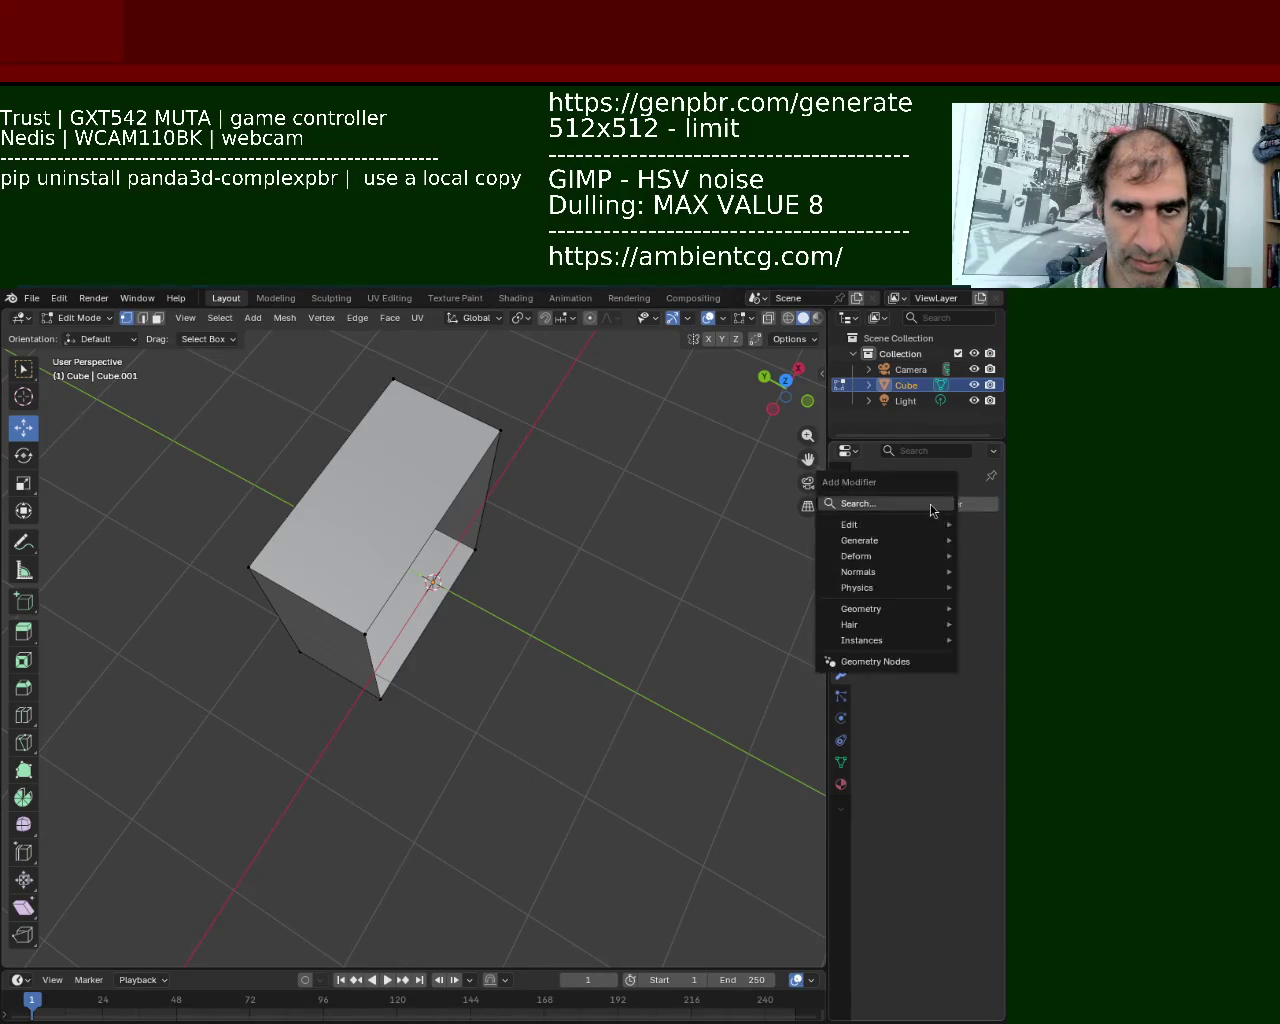
{"action": "left_click", "coordinate": [872, 514]}
{"action": "left_click", "coordinate": [729, 534]}
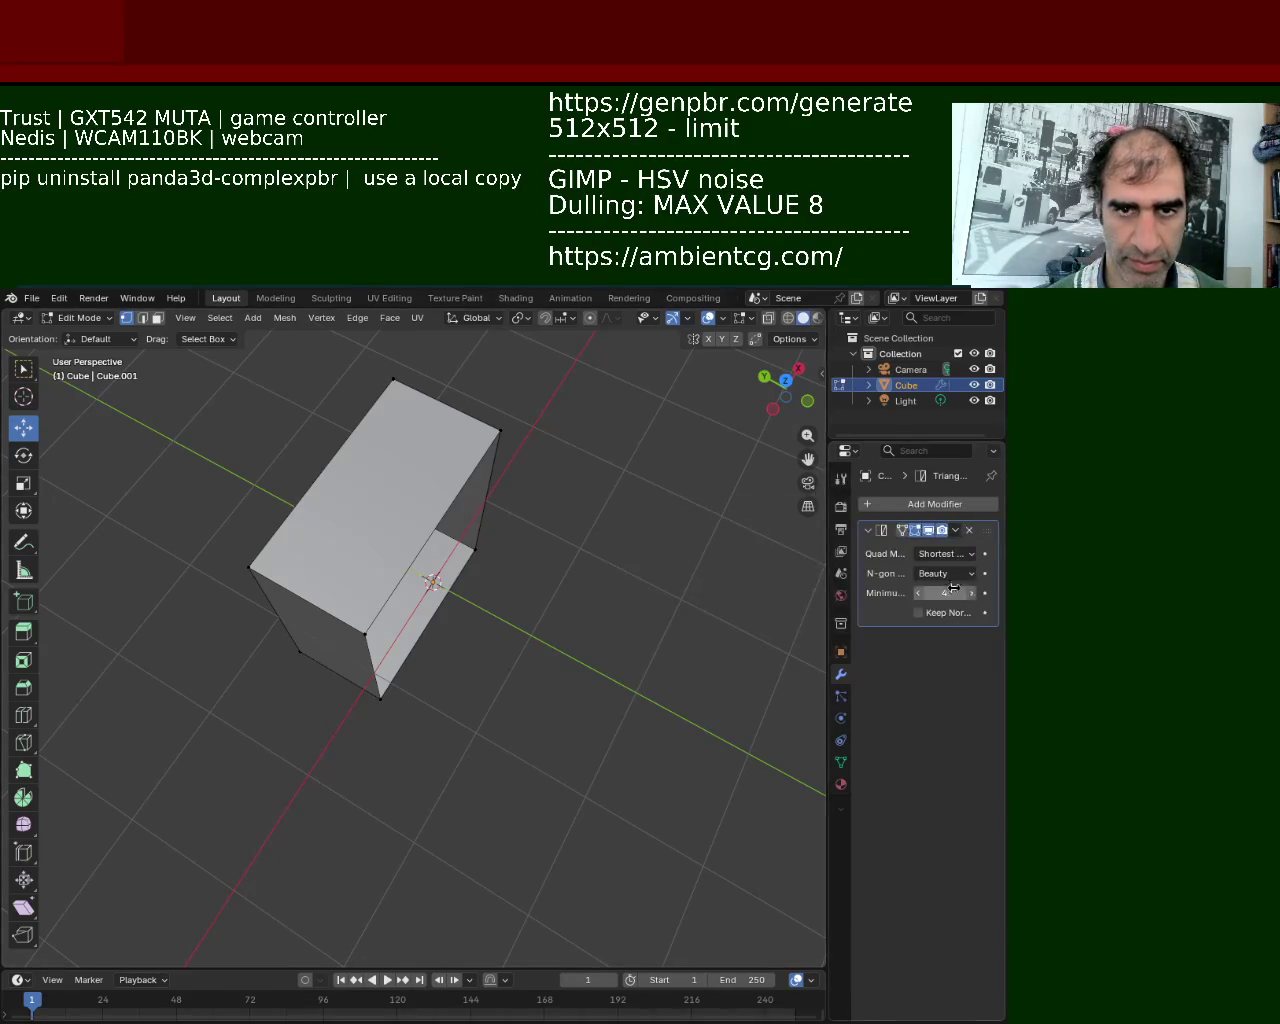
{"action": "left_click", "coordinate": [968, 531]}
Add a Mirror modifier to the half-cube with the axis set to Y.
{"action": "left_click", "coordinate": [940, 507]}
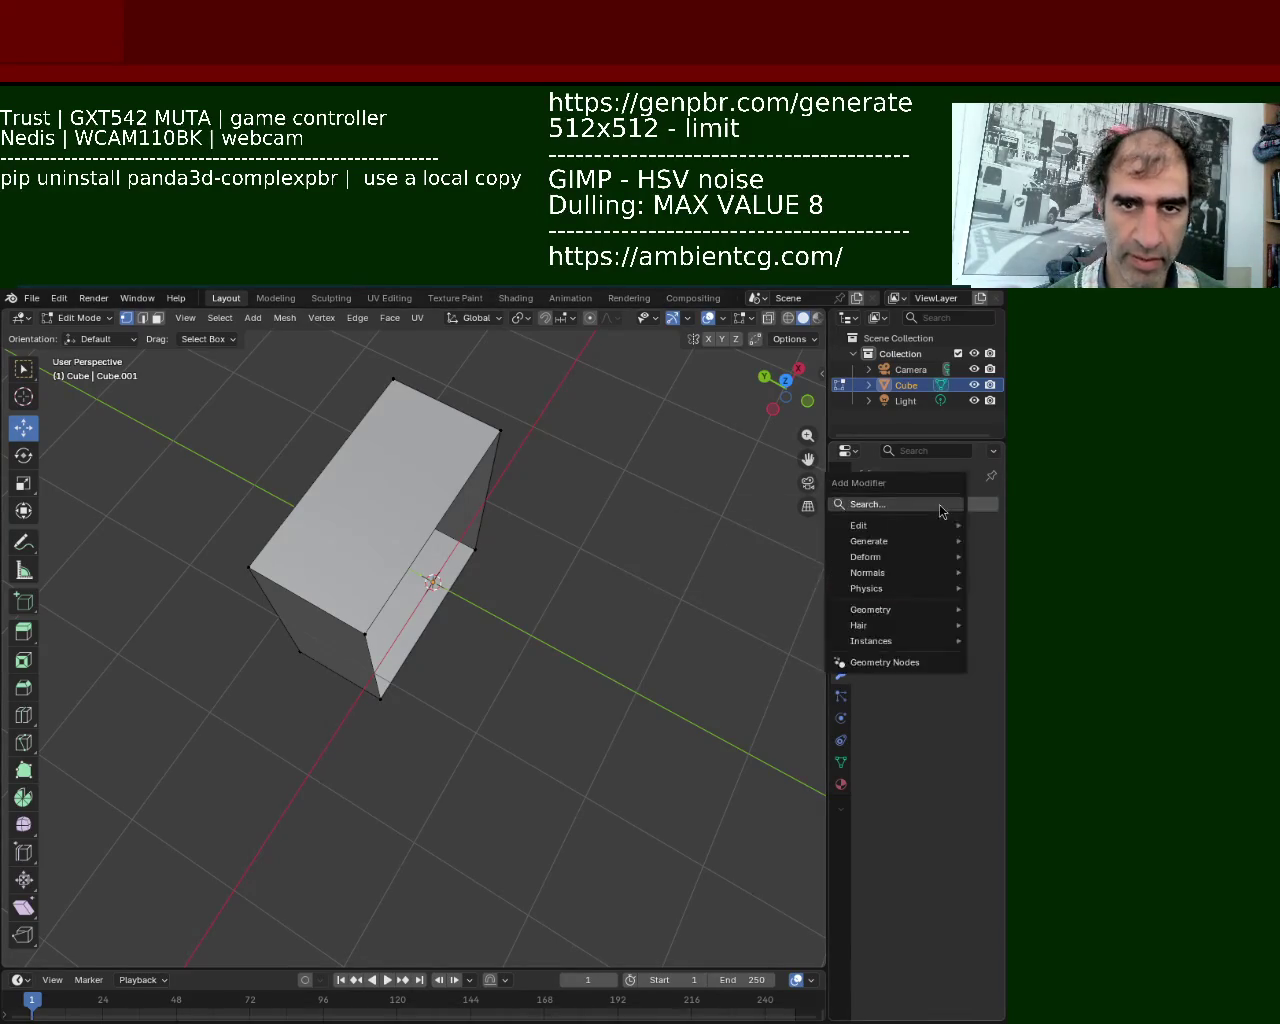
{"action": "left_click", "coordinate": [907, 516]}
{"action": "left_click", "coordinate": [758, 555]}
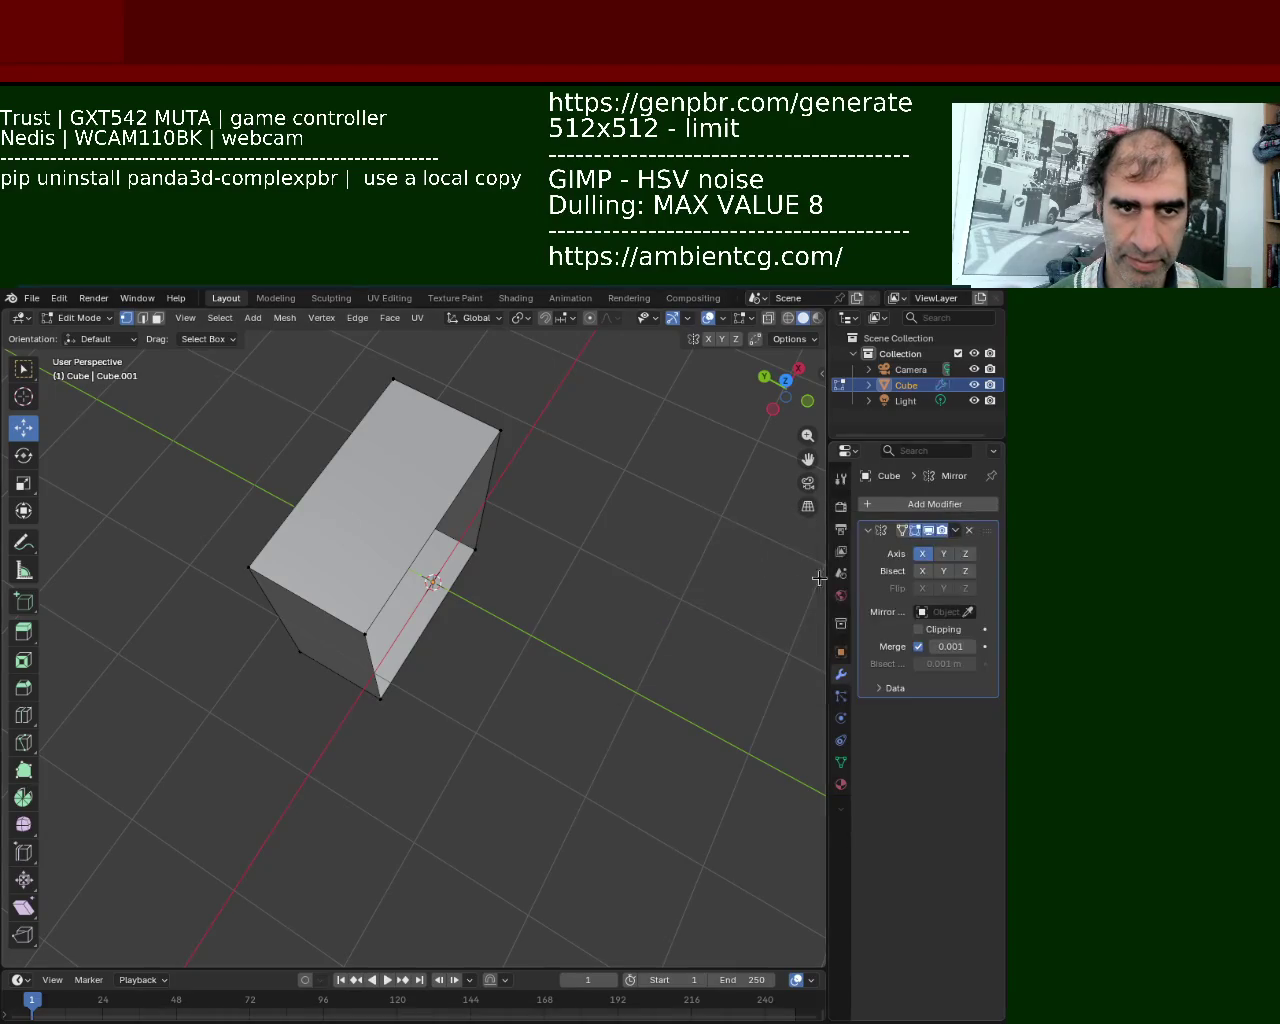
{"action": "left_click", "coordinate": [943, 553]}
{"action": "middle_click_drag", "start_coordinate": [520, 470], "coordinate": [452, 497]}
Select all of the real half in Edit Mode and subdivide it.
{"action": "key", "text": "Tab"}
{"action": "key", "text": "Tab"}
{"action": "key", "text": "a"}
{"action": "right_click", "coordinate": [486, 598]}
{"action": "left_click", "coordinate": [486, 598]}
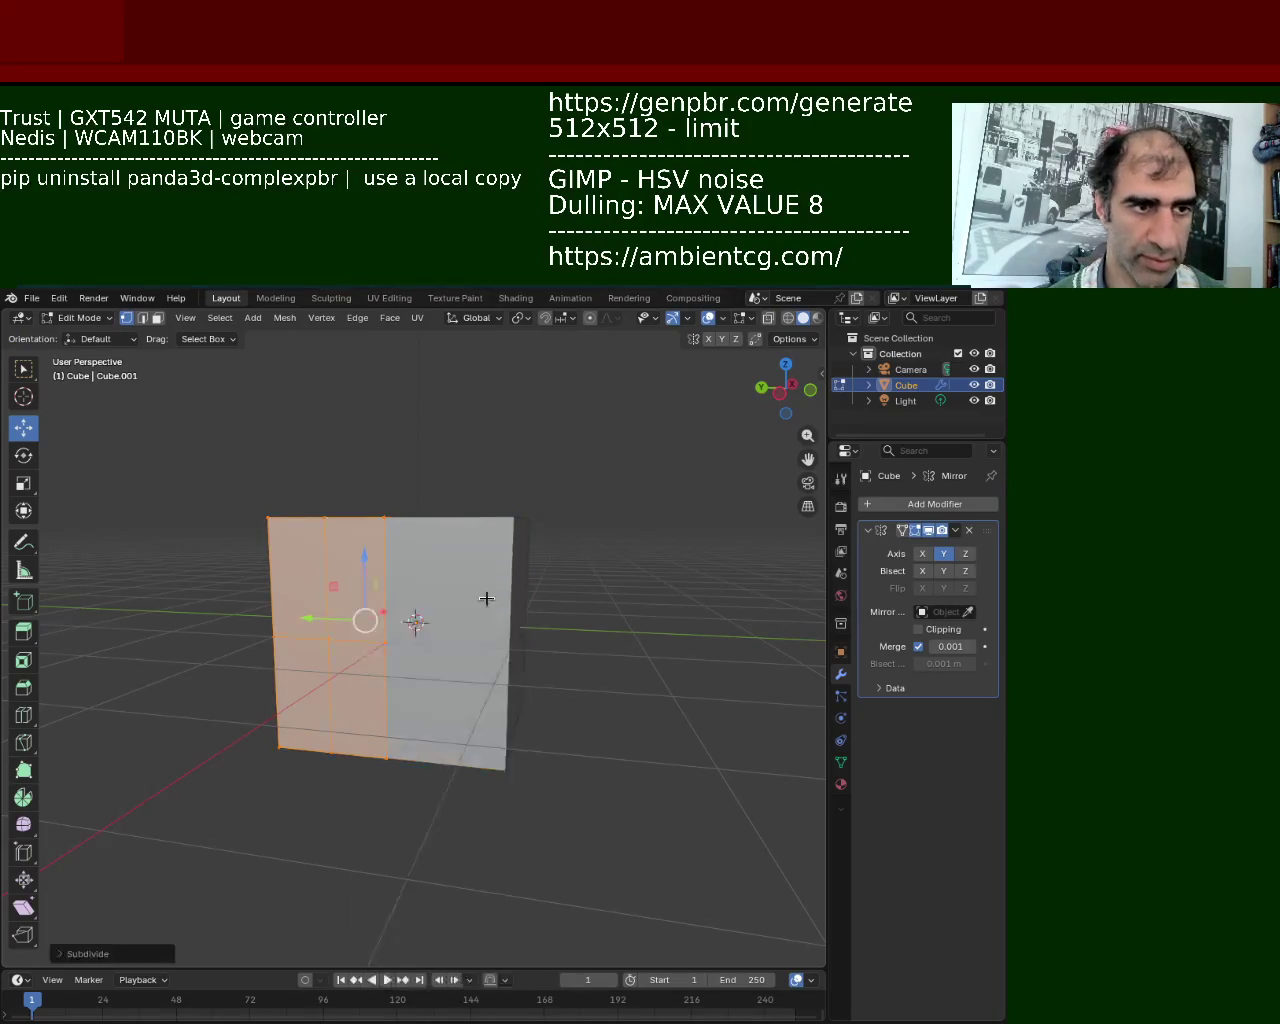
Select the bottom-edge vertices and subdivide them to add mid-edge vertices.
{"action": "mouse_move", "coordinate": [486, 620]}
{"action": "middle_mouse_down"}
{"action": "mouse_move", "coordinate": [456, 586]}
{"action": "mouse_move", "coordinate": [509, 669]}
{"action": "middle_mouse_up"}
{"action": "left_click", "coordinate": [165, 318]}
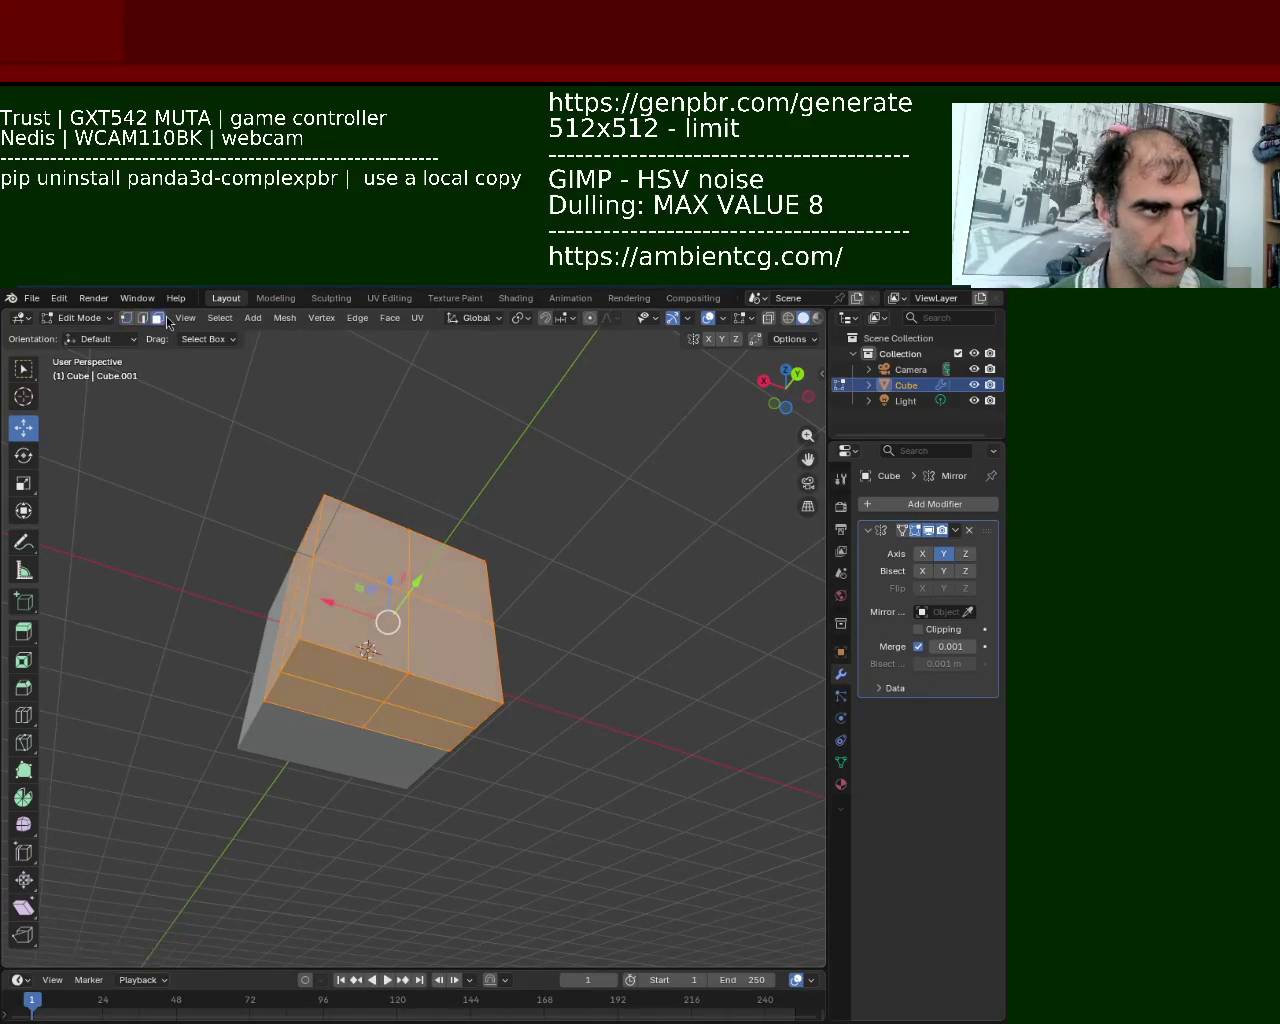
{"action": "mouse_move", "coordinate": [390, 620]}
{"action": "middle_mouse_down"}
{"action": "mouse_move", "coordinate": [506, 628]}
{"action": "mouse_move", "coordinate": [450, 600]}
{"action": "middle_mouse_up"}
{"action": "key", "text": "1"}
{"action": "left_click", "coordinate": [581, 714]}
{"action": "left_click", "coordinate": [491, 707]}
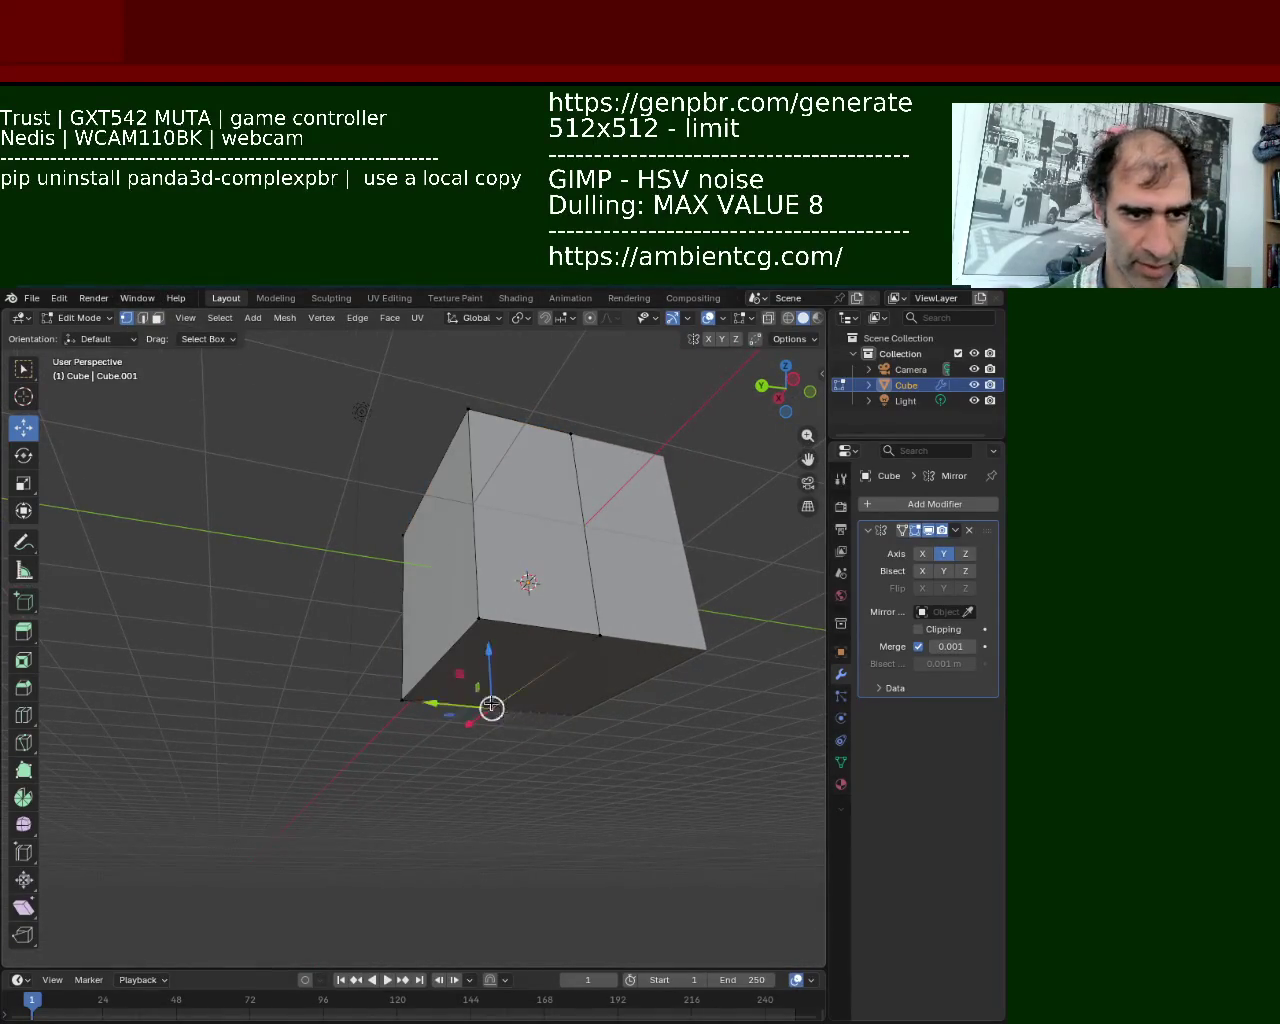
{"action": "left_click", "coordinate": [477, 630]}
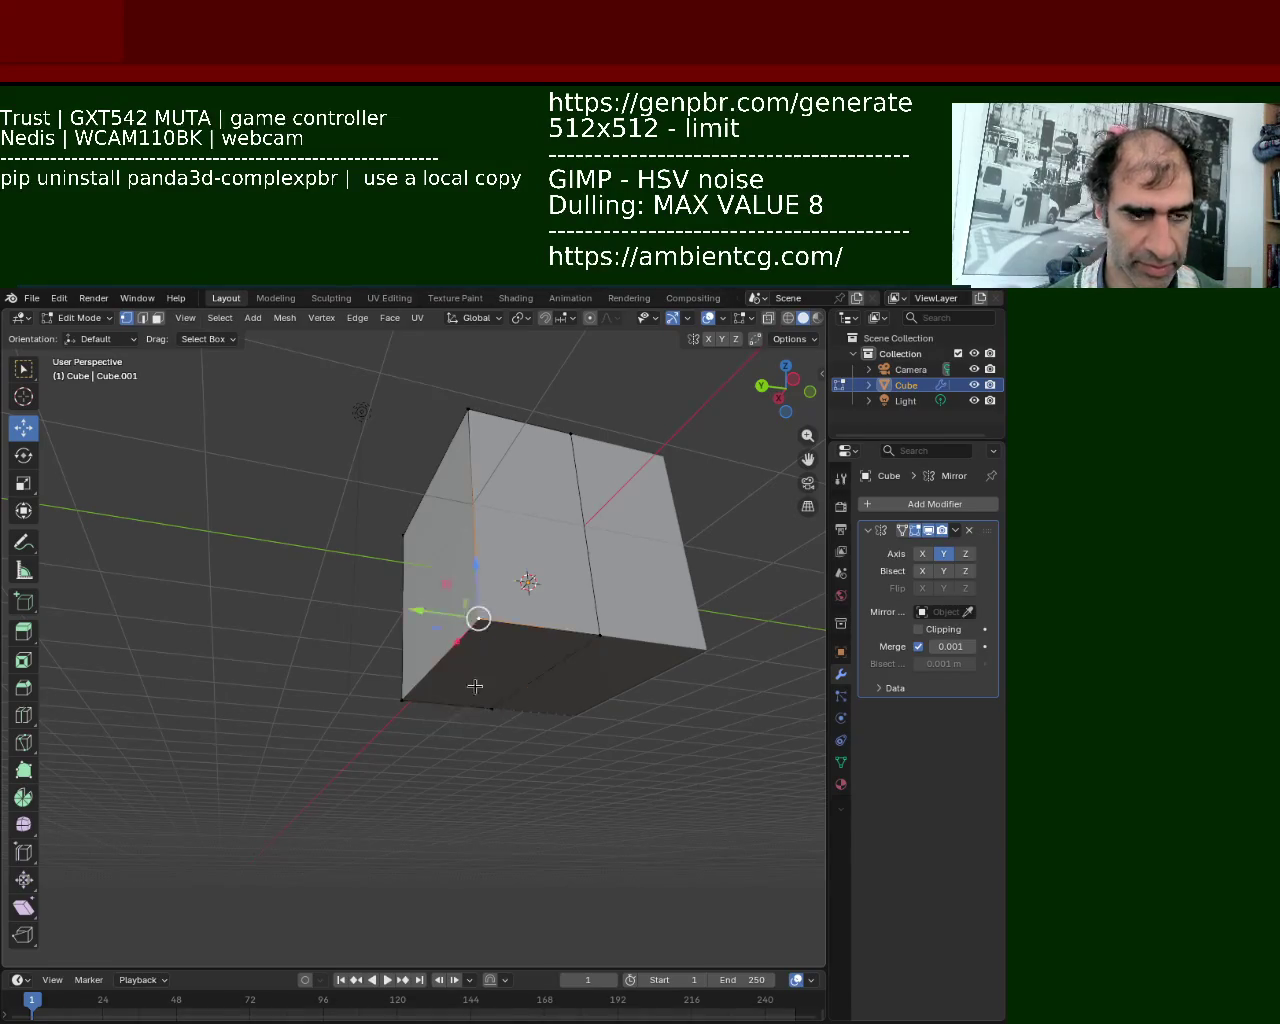
{"action": "left_click", "coordinate": [402, 698], "text": "shift"}
{"action": "left_click", "coordinate": [598, 636]}
{"action": "left_click", "coordinate": [491, 707], "text": "shift"}
{"action": "right_click", "coordinate": [466, 674]}
{"action": "left_click", "coordinate": [466, 678]}
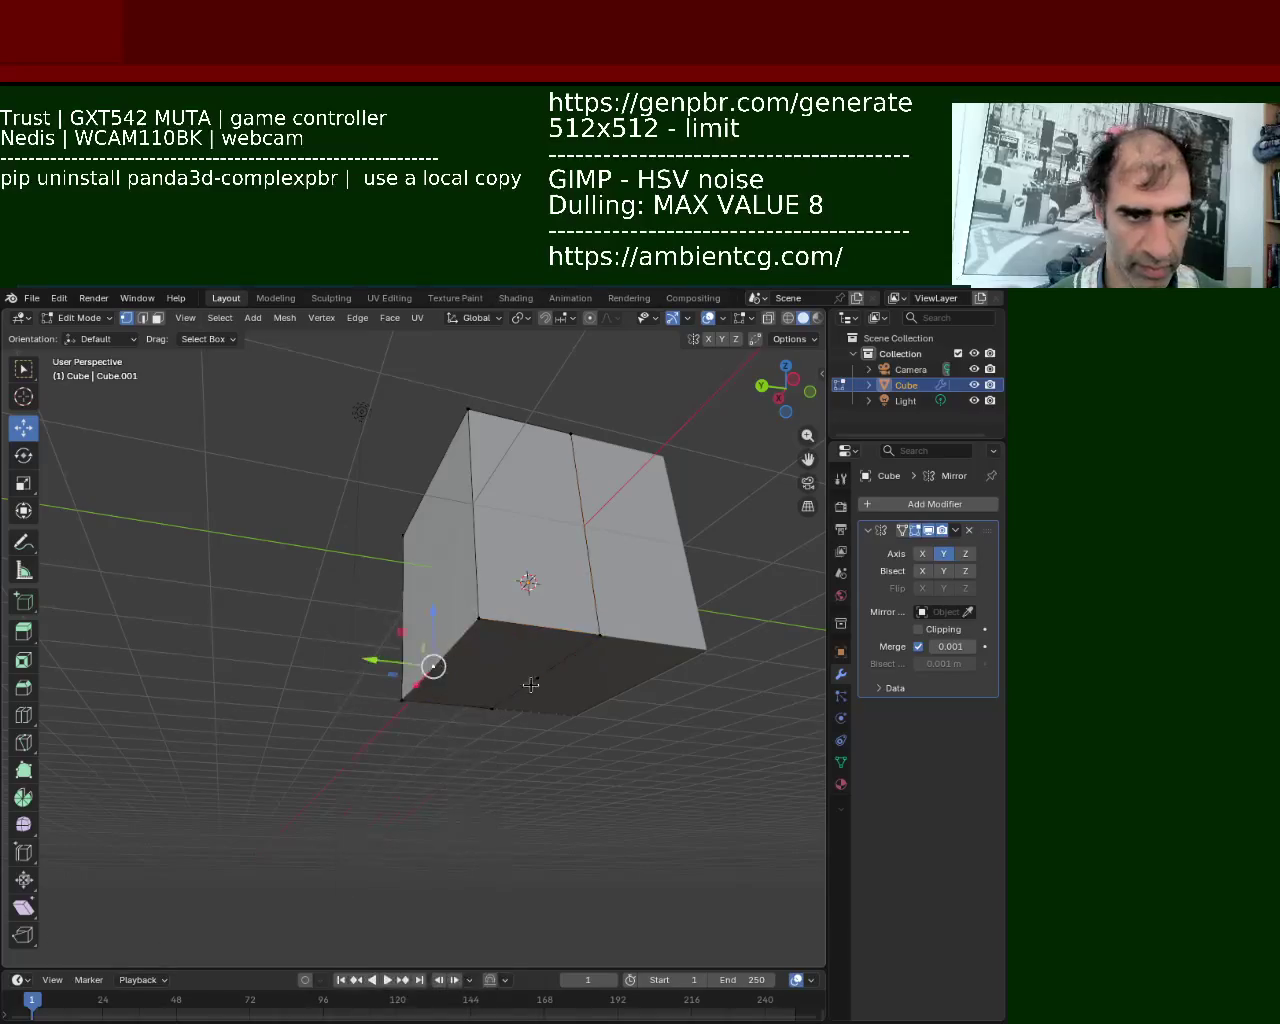
Extrude the bottom face downward into a grip block.
{"action": "left_click", "coordinate": [548, 688]}
{"action": "left_click", "coordinate": [157, 317]}
{"action": "left_click", "coordinate": [548, 658]}
{"action": "key", "text": "e"}
{"action": "left_click", "coordinate": [526, 457]}
{"action": "mouse_move", "coordinate": [526, 457]}
{"action": "middle_mouse_down"}
{"action": "mouse_move", "coordinate": [499, 622]}
{"action": "mouse_move", "coordinate": [289, 425]}
{"action": "middle_mouse_up"}
Select the upper-left front face of the block in face mode.
{"action": "left_click", "coordinate": [126, 317]}
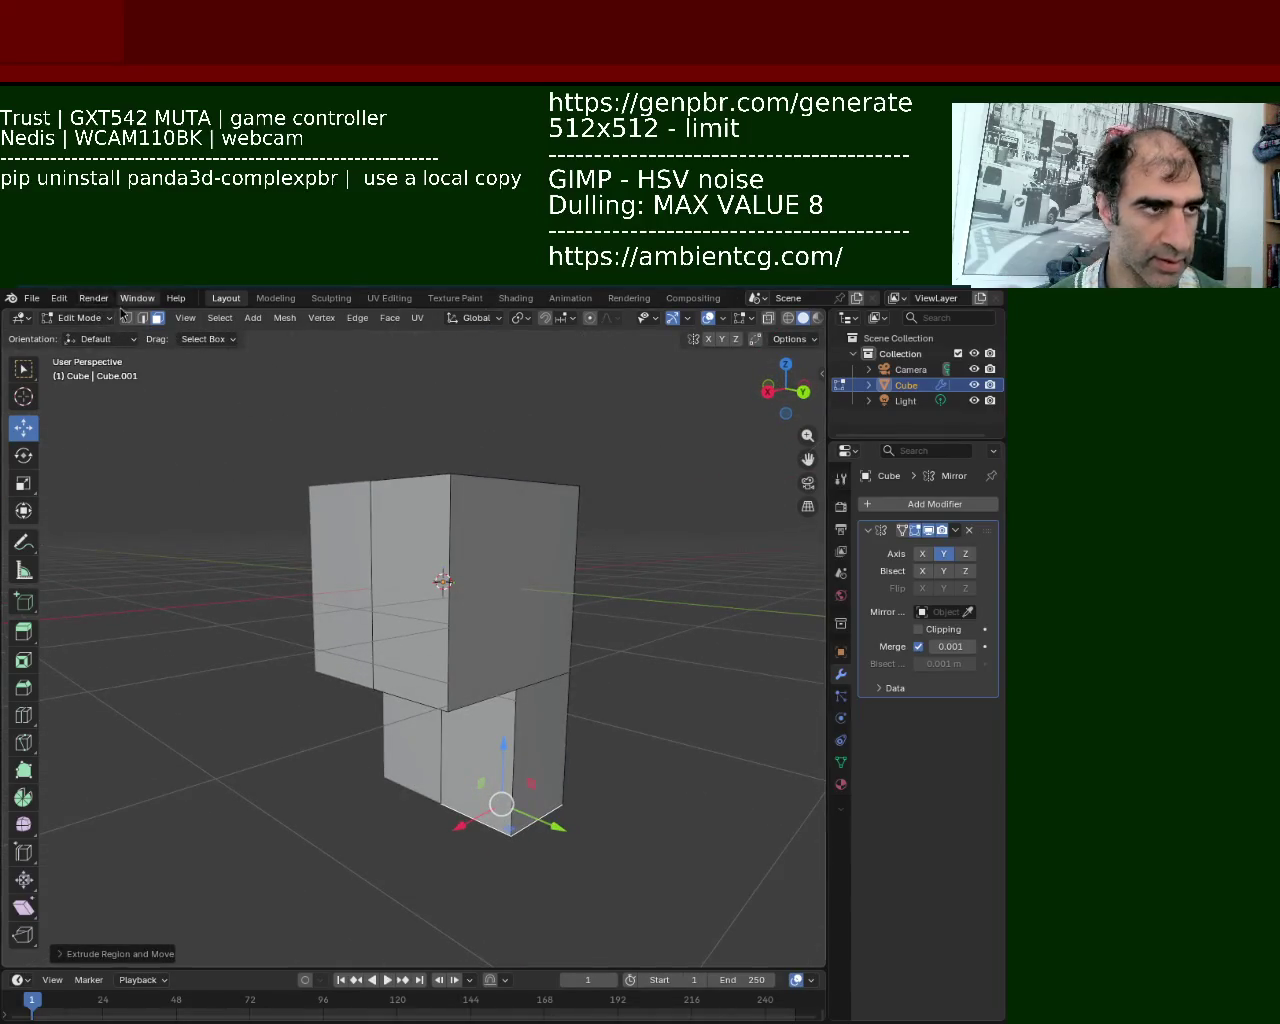
{"action": "left_click", "coordinate": [385, 490]}
{"action": "left_click", "coordinate": [380, 595]}
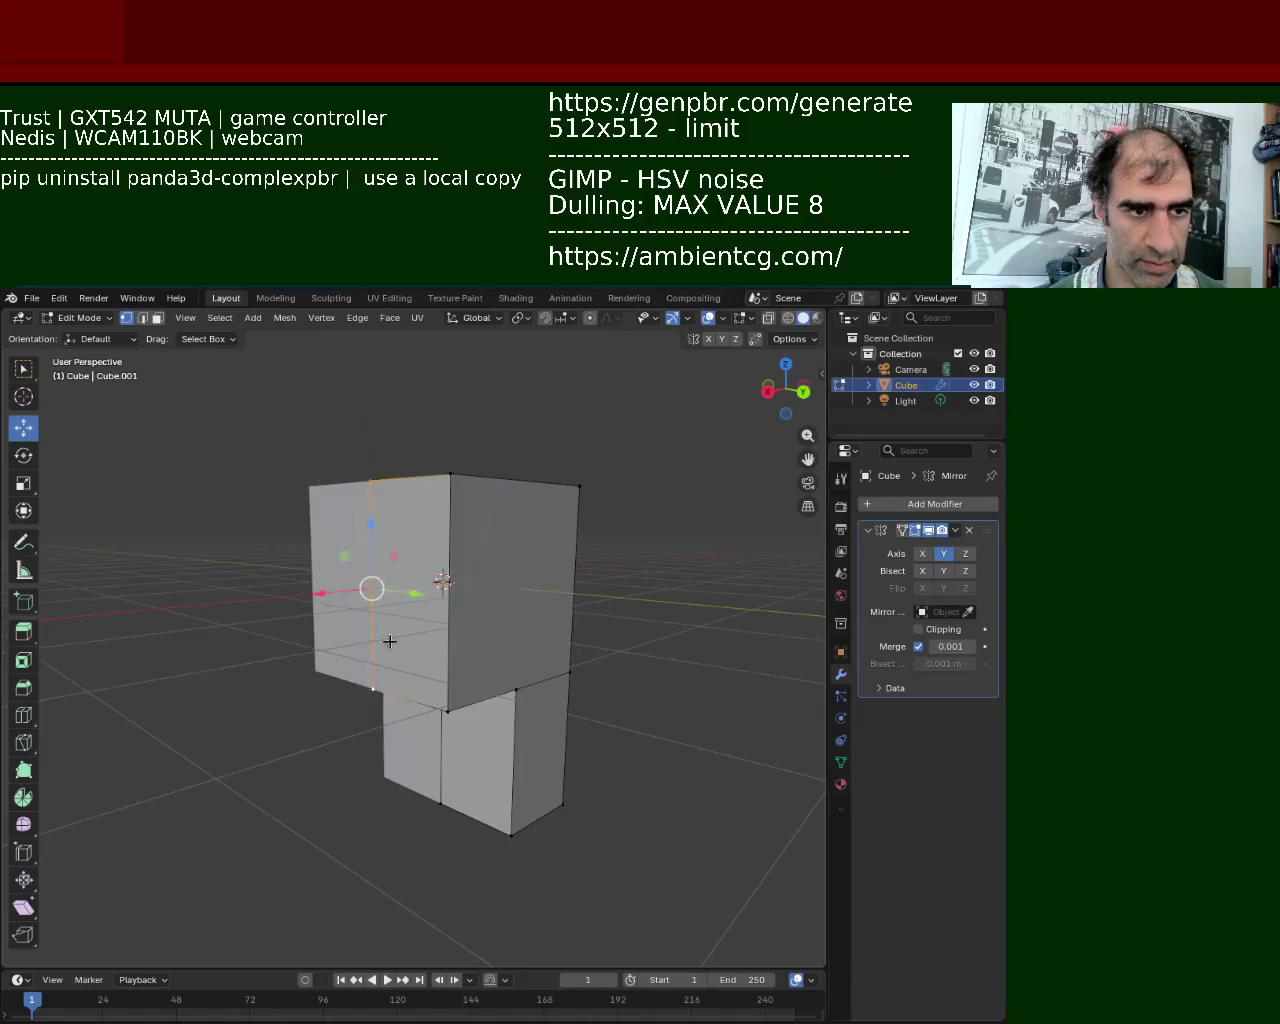
{"action": "left_click", "coordinate": [450, 475]}
{"action": "left_click", "coordinate": [449, 676], "text": "shift"}
{"action": "left_click", "coordinate": [378, 590]}
{"action": "left_click", "coordinate": [451, 608], "text": "shift"}
{"action": "left_click", "coordinate": [452, 617]}
{"action": "left_click", "coordinate": [157, 317]}
{"action": "left_click", "coordinate": [380, 543]}
Extrude the upper-left face sideways into a long barrel and inspect the L-shaped result.
{"action": "key", "text": "e"}
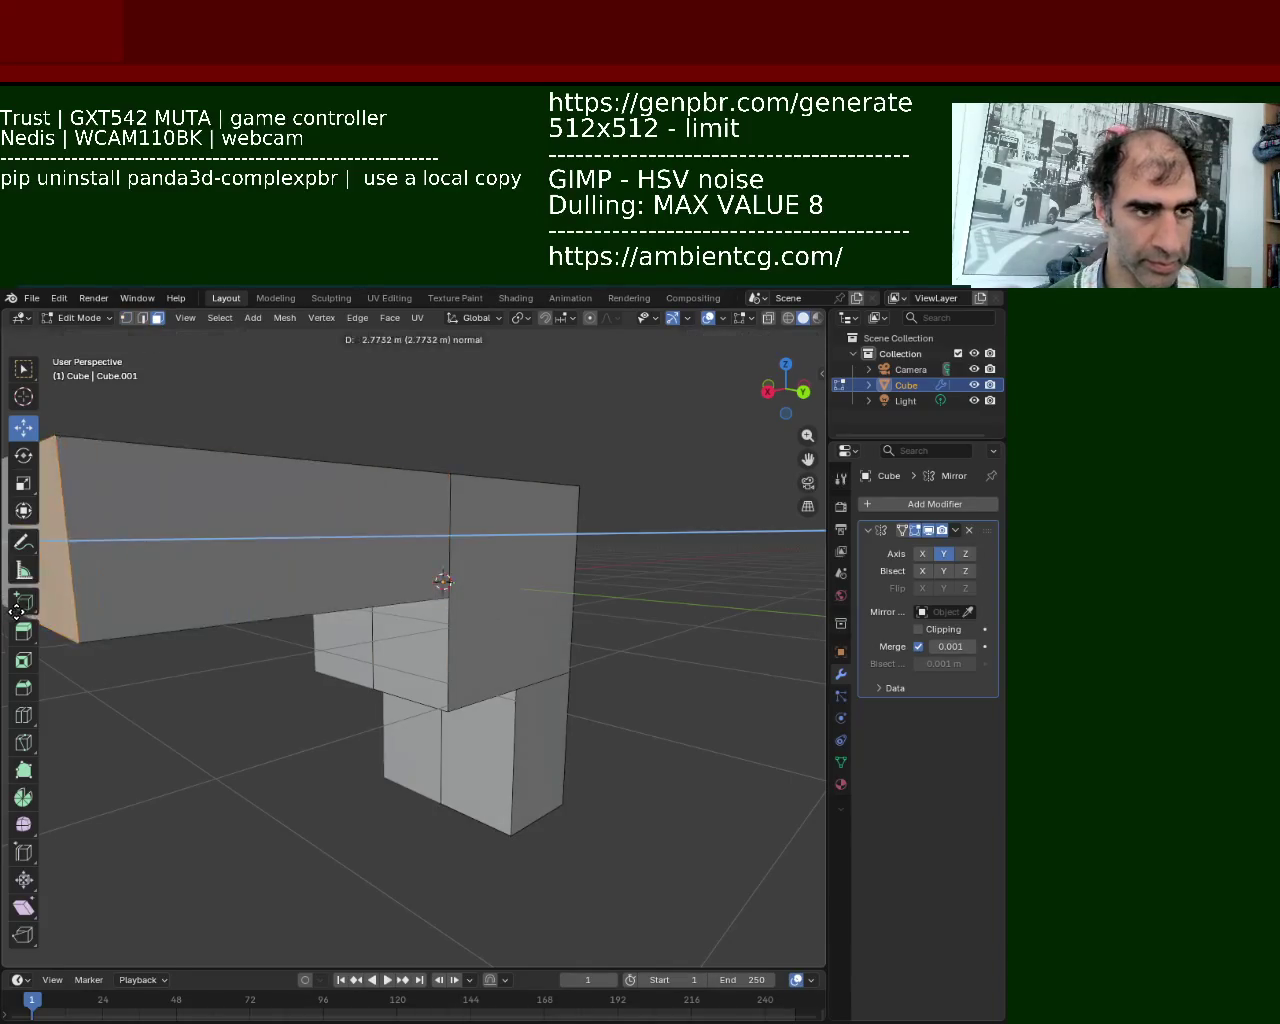
{"action": "left_click", "coordinate": [443, 580]}
{"action": "scroll", "coordinate": [443, 580], "scroll_direction": "down", "scroll_amount": 3}
{"action": "mouse_move", "coordinate": [443, 580]}
{"action": "middle_mouse_down"}
{"action": "mouse_move", "coordinate": [443, 543]}
{"action": "mouse_move", "coordinate": [437, 600]}
{"action": "mouse_move", "coordinate": [391, 603]}
{"action": "mouse_move", "coordinate": [338, 522]}
{"action": "mouse_move", "coordinate": [371, 634]}
{"action": "mouse_move", "coordinate": [469, 606]}
{"action": "mouse_move", "coordinate": [469, 623]}
{"action": "mouse_move", "coordinate": [443, 551]}
{"action": "mouse_move", "coordinate": [409, 523]}
{"action": "mouse_move", "coordinate": [552, 616]}
{"action": "mouse_move", "coordinate": [486, 528]}
{"action": "mouse_move", "coordinate": [417, 514]}
{"action": "middle_mouse_up"}
{"action": "scroll", "coordinate": [443, 543], "scroll_direction": "up", "scroll_amount": 3}
{"action": "scroll", "coordinate": [443, 551], "scroll_direction": "up", "scroll_amount": 4}
{"action": "scroll", "coordinate": [409, 523], "scroll_direction": "down", "scroll_amount": 4}
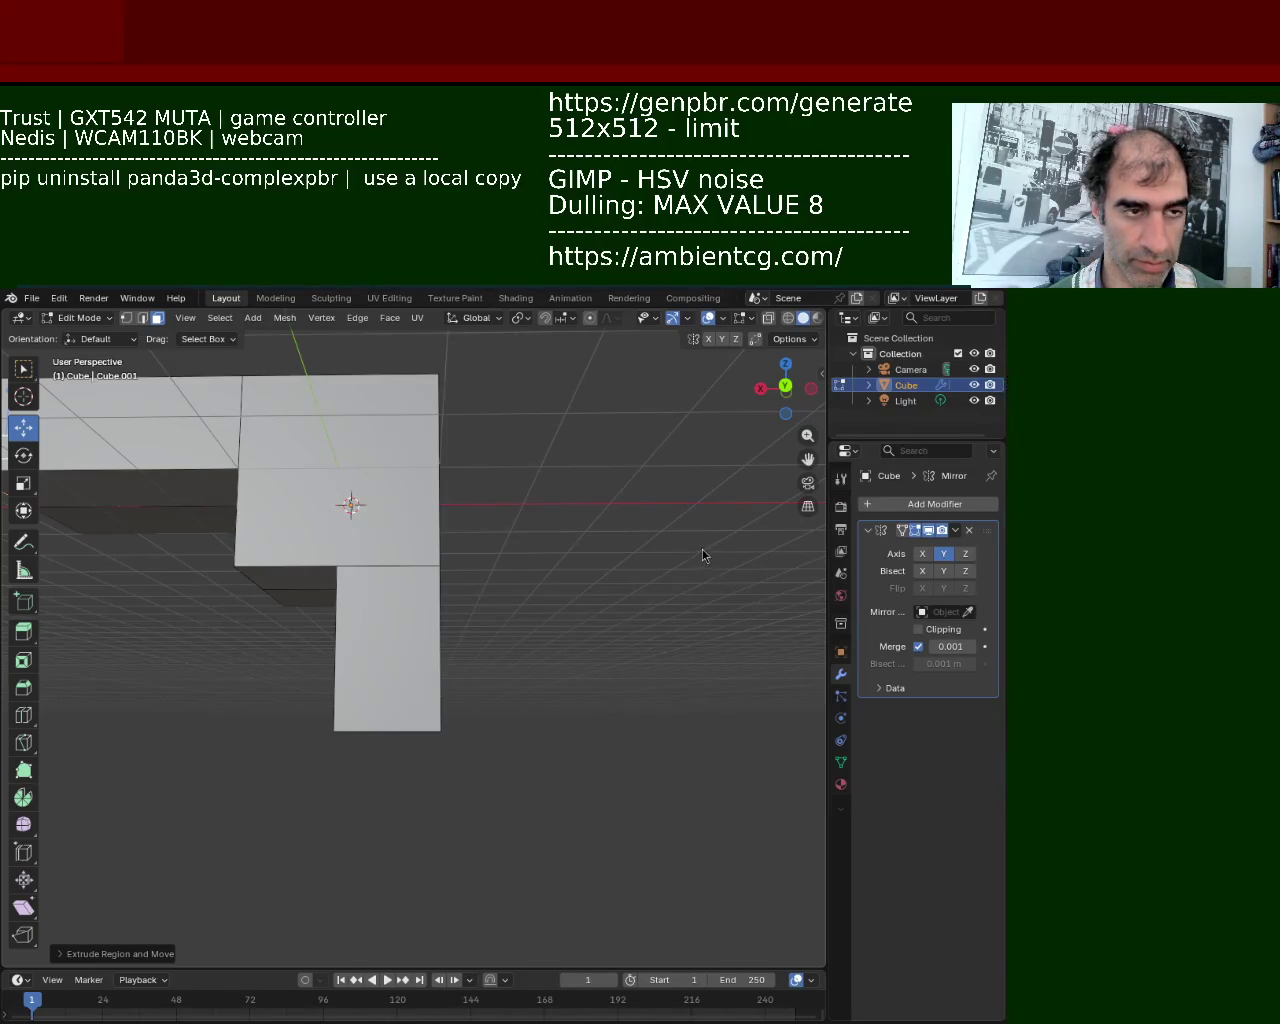
Orbit around the mesh, select all of it, and subdivide every face.
{"action": "mouse_move", "coordinate": [259, 806]}
{"action": "middle_mouse_down"}
{"action": "mouse_move", "coordinate": [191, 757]}
{"action": "mouse_move", "coordinate": [383, 509]}
{"action": "middle_mouse_up"}
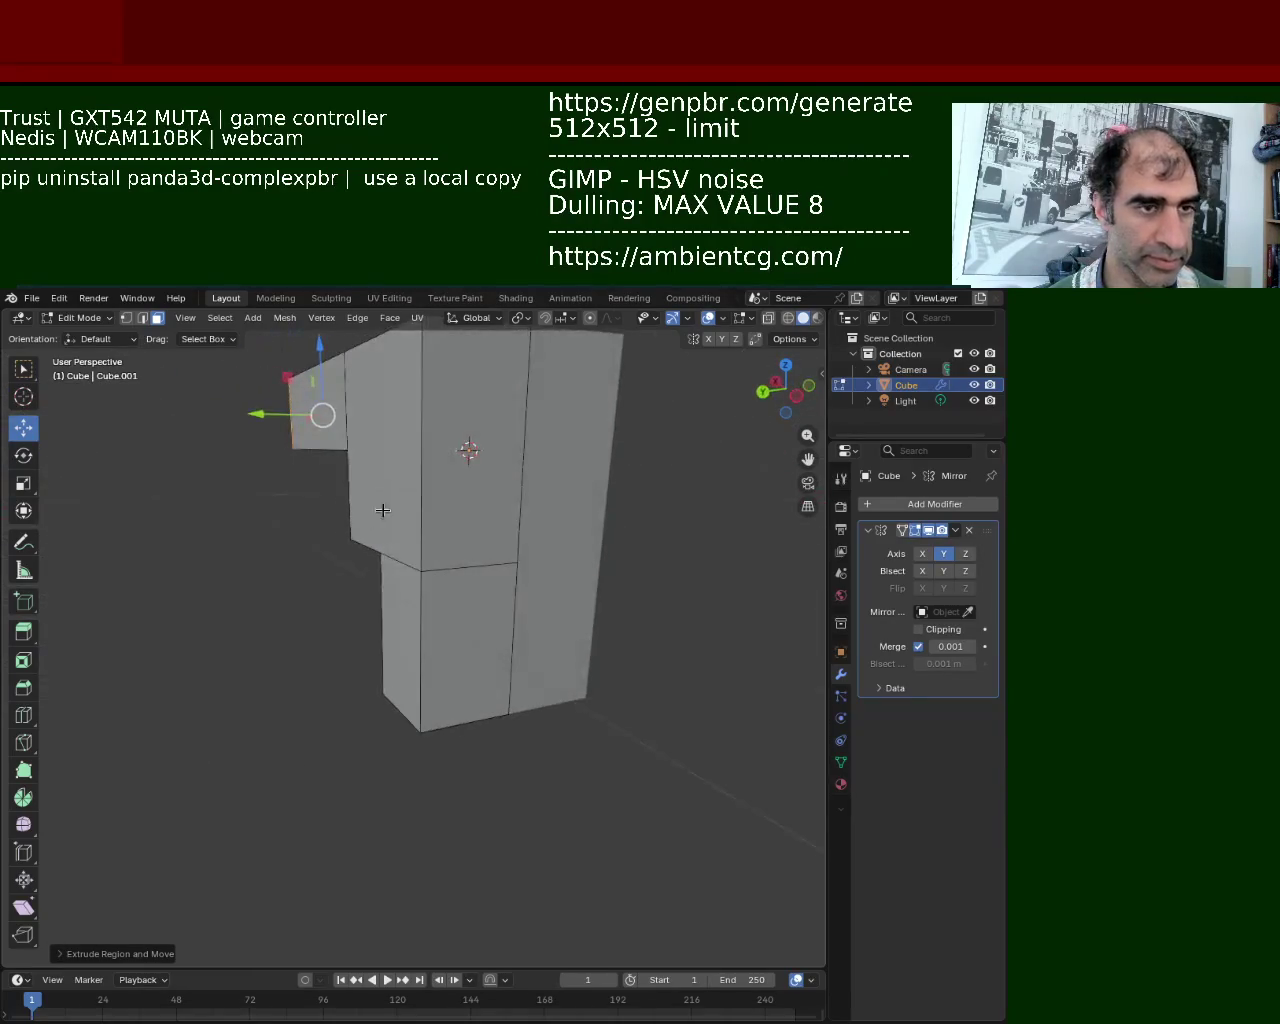
{"action": "scroll", "coordinate": [431, 650], "scroll_direction": "down", "scroll_amount": 5}
{"action": "scroll", "coordinate": [413, 598], "scroll_direction": "up", "scroll_amount": 3}
{"action": "scroll", "coordinate": [413, 598], "scroll_direction": "up", "scroll_amount": 3}
{"action": "mouse_move", "coordinate": [413, 598]}
{"action": "middle_mouse_down"}
{"action": "mouse_move", "coordinate": [330, 620]}
{"action": "mouse_move", "coordinate": [543, 615]}
{"action": "middle_mouse_up"}
{"action": "scroll", "coordinate": [320, 641], "scroll_direction": "up", "scroll_amount": 2}
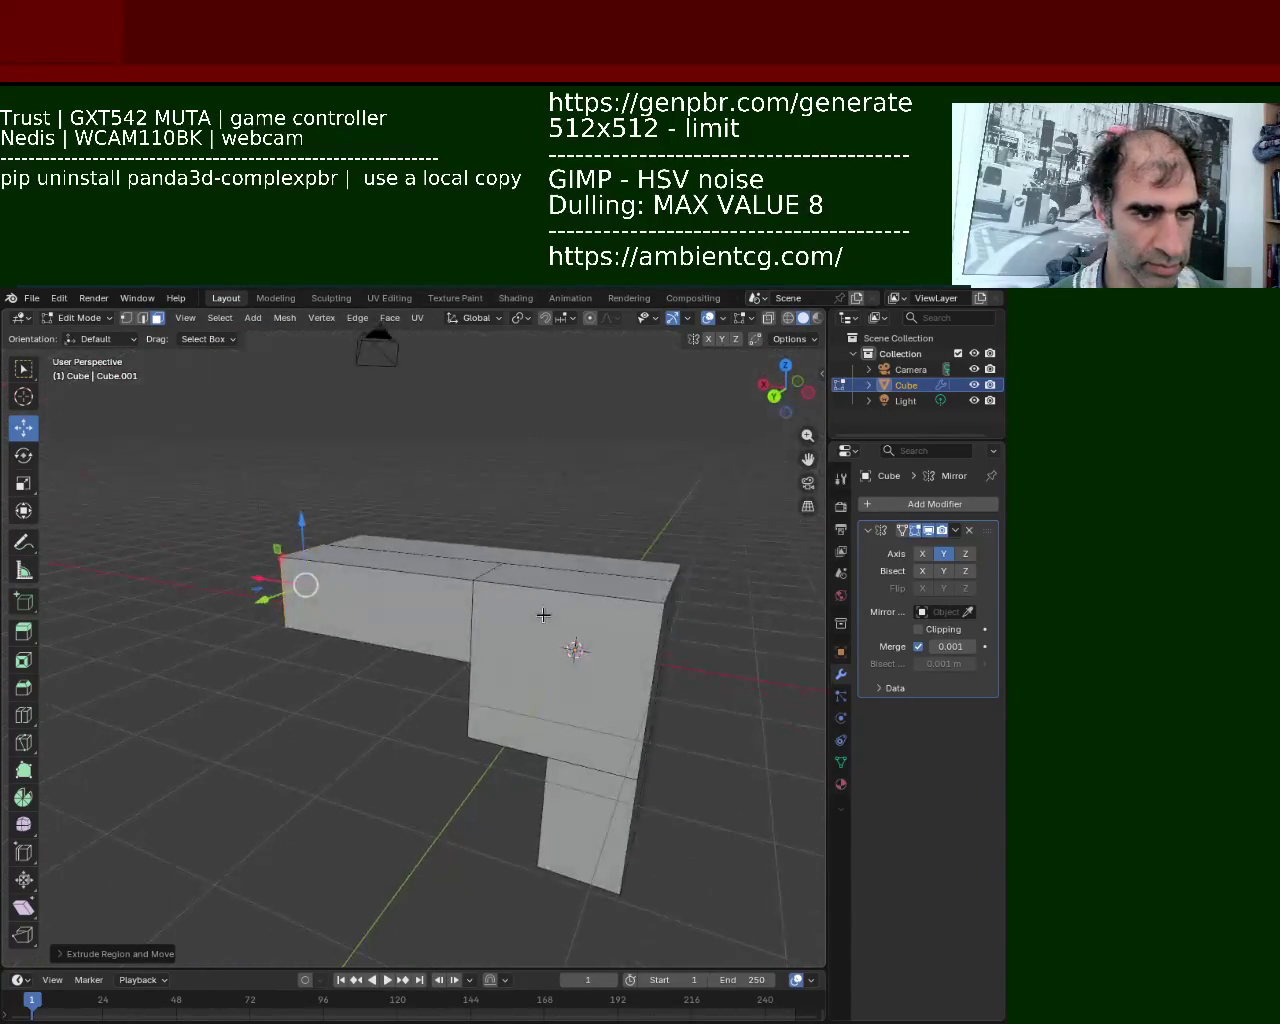
{"action": "key", "text": "a"}
{"action": "left_click", "coordinate": [591, 639]}
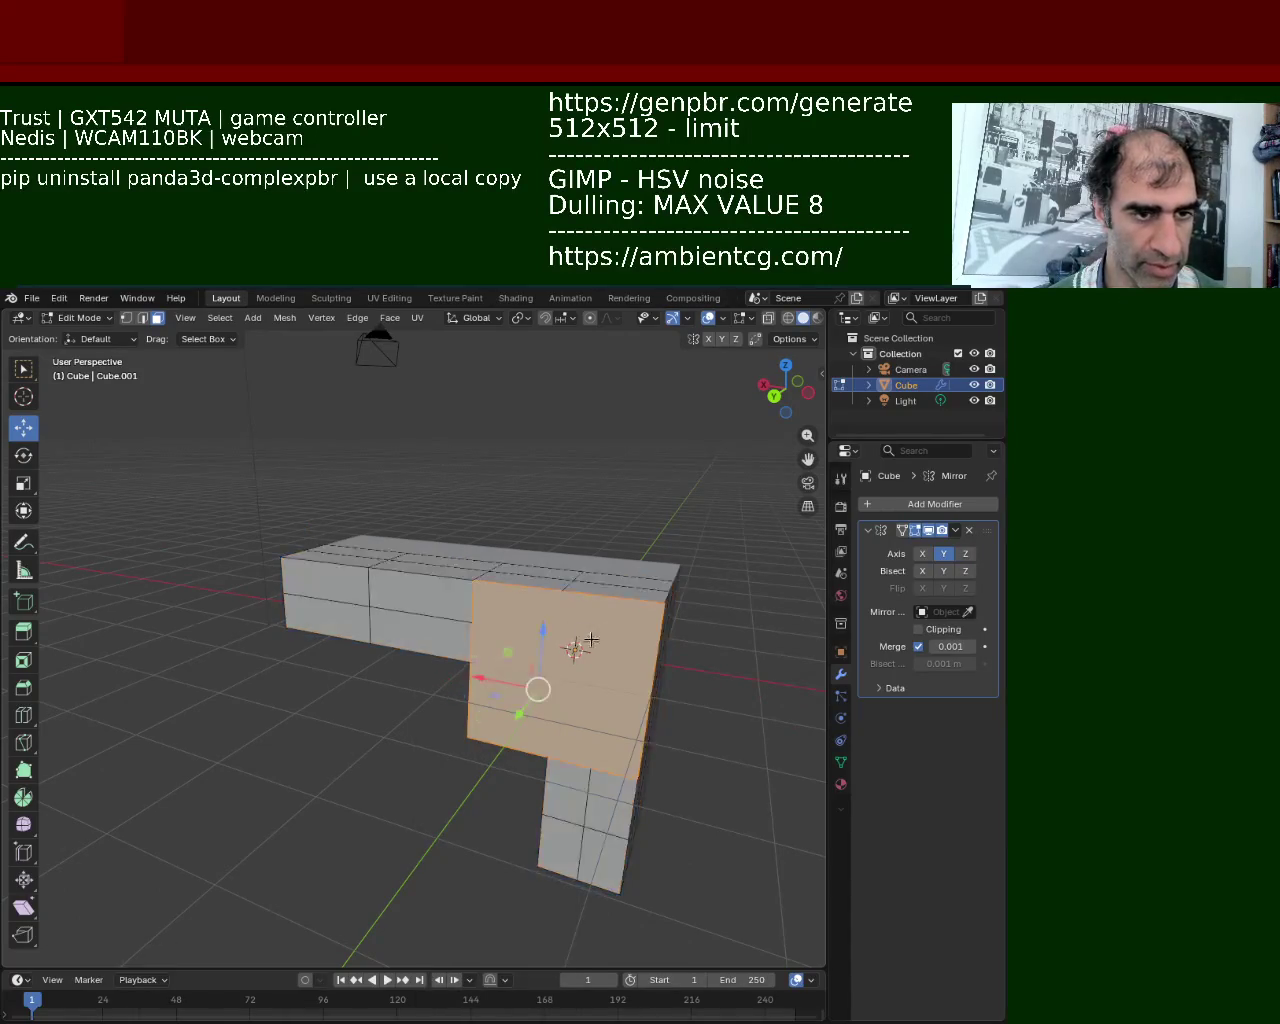
{"action": "mouse_move", "coordinate": [720, 691]}
{"action": "middle_mouse_down"}
{"action": "mouse_move", "coordinate": [671, 484]}
{"action": "mouse_move", "coordinate": [489, 615]}
{"action": "middle_mouse_up"}
{"action": "left_click", "coordinate": [497, 643]}
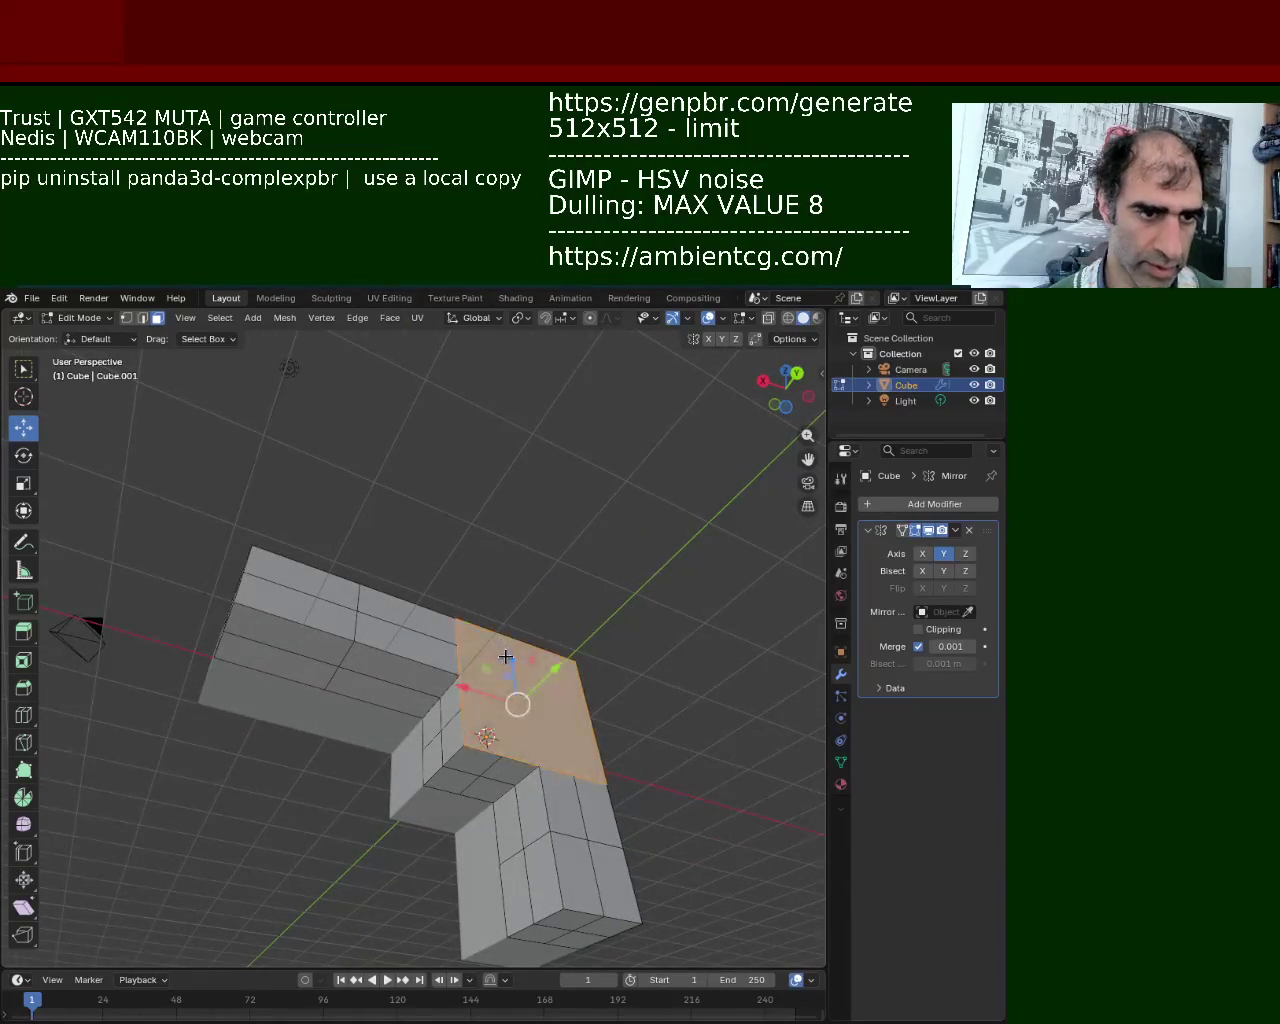
{"action": "key", "text": "a"}
{"action": "left_click", "coordinate": [626, 620]}
{"action": "key", "text": "a"}
{"action": "right_click", "coordinate": [627, 625]}
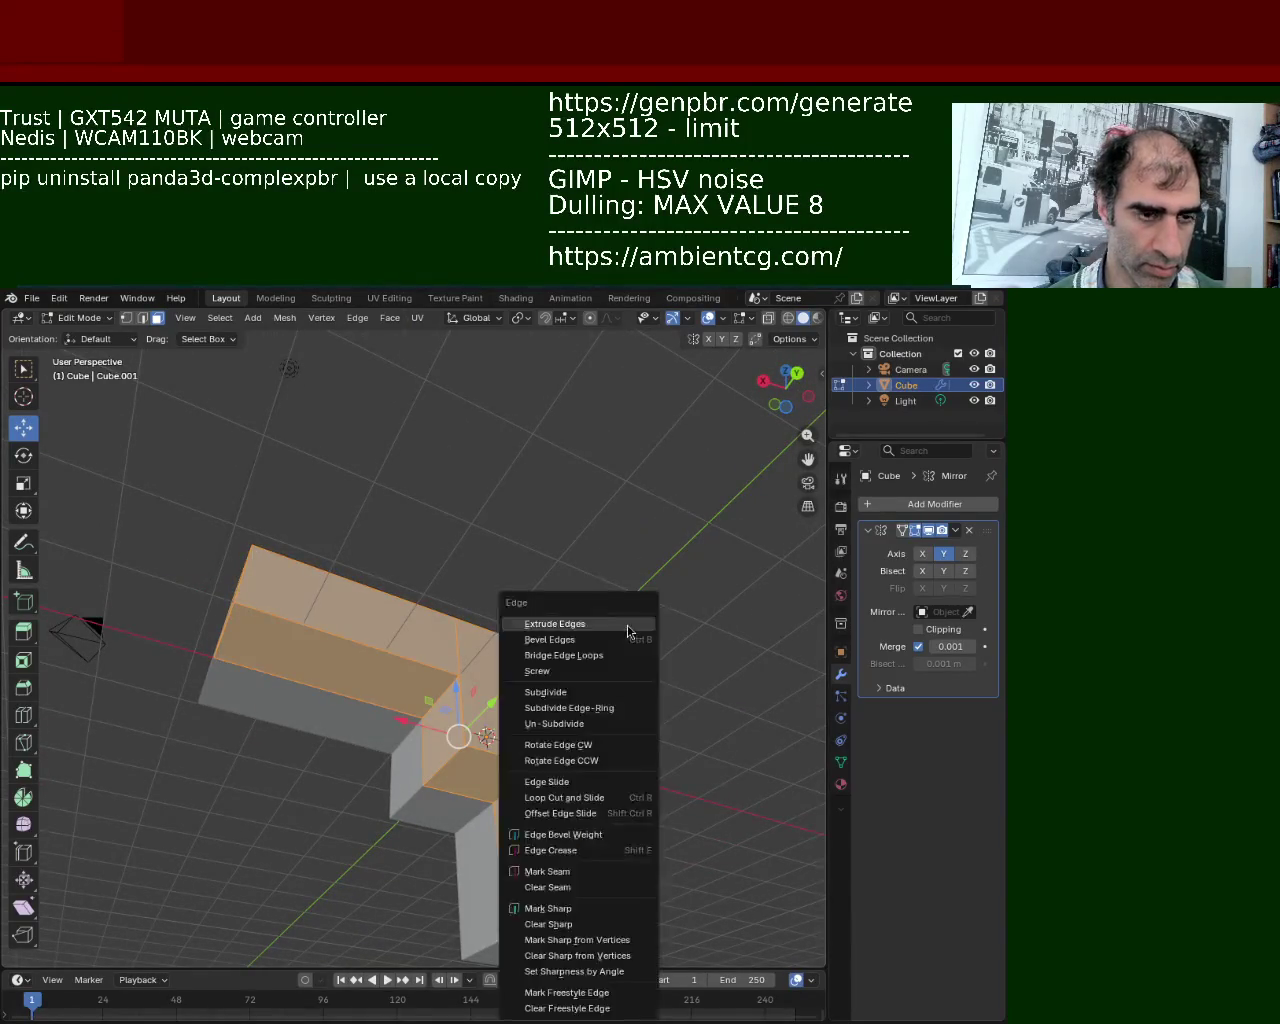
{"action": "left_click", "coordinate": [627, 625]}
Undo the full-mesh subdivision along with the arm extrusion.
{"action": "key", "text": "ctrl+e"}
{"action": "key", "text": "Escape"}
{"action": "left_click", "coordinate": [657, 634]}
{"action": "middle_click_drag", "start_coordinate": [657, 634], "coordinate": [690, 650]}
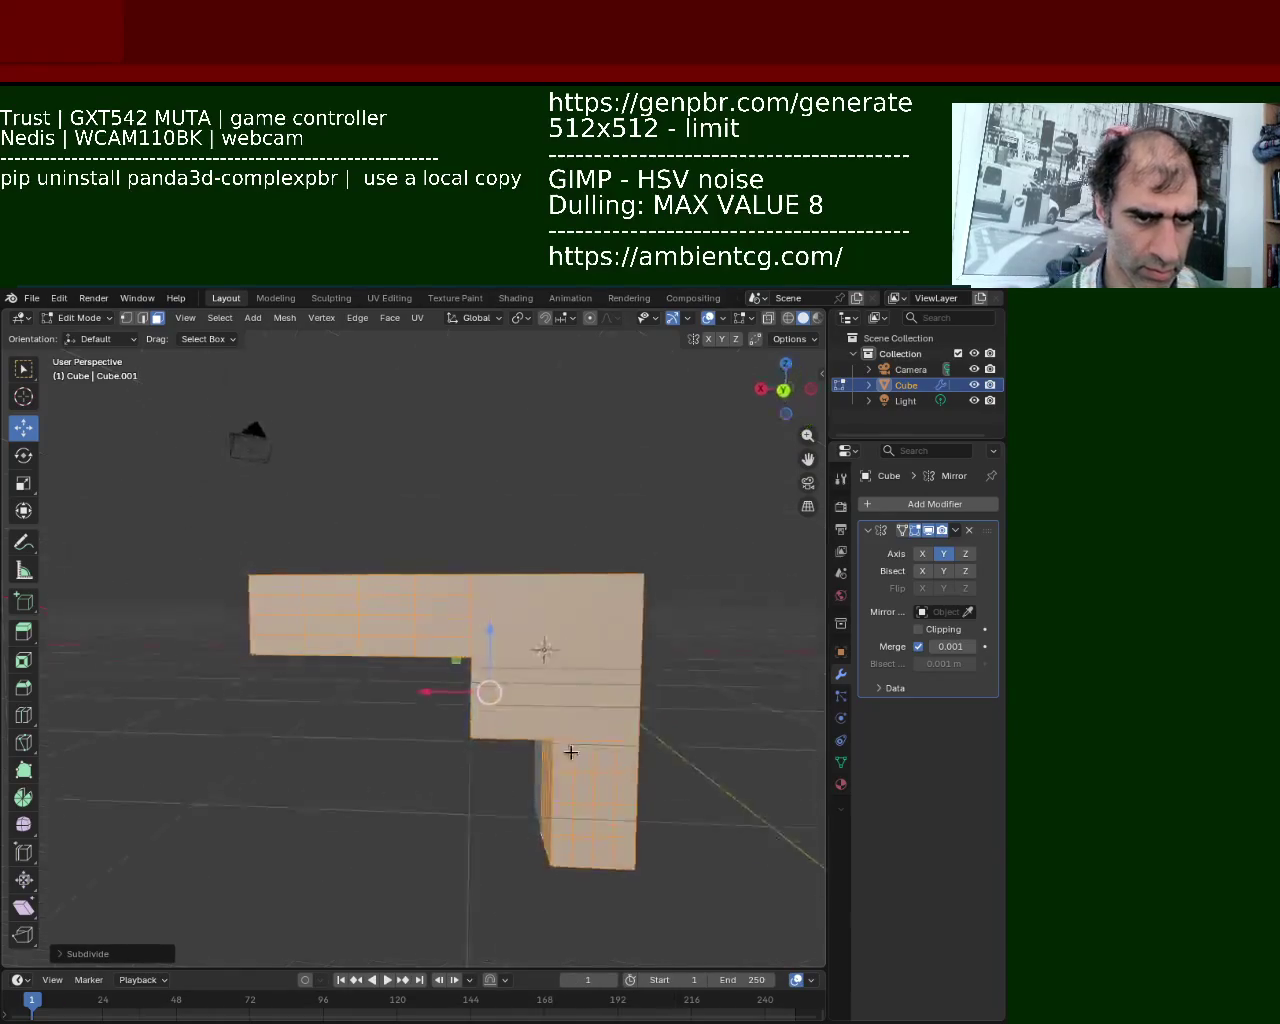
{"action": "key", "text": "ctrl+z"}
{"action": "key", "text": "ctrl+z"}
{"action": "key", "text": "ctrl+z"}
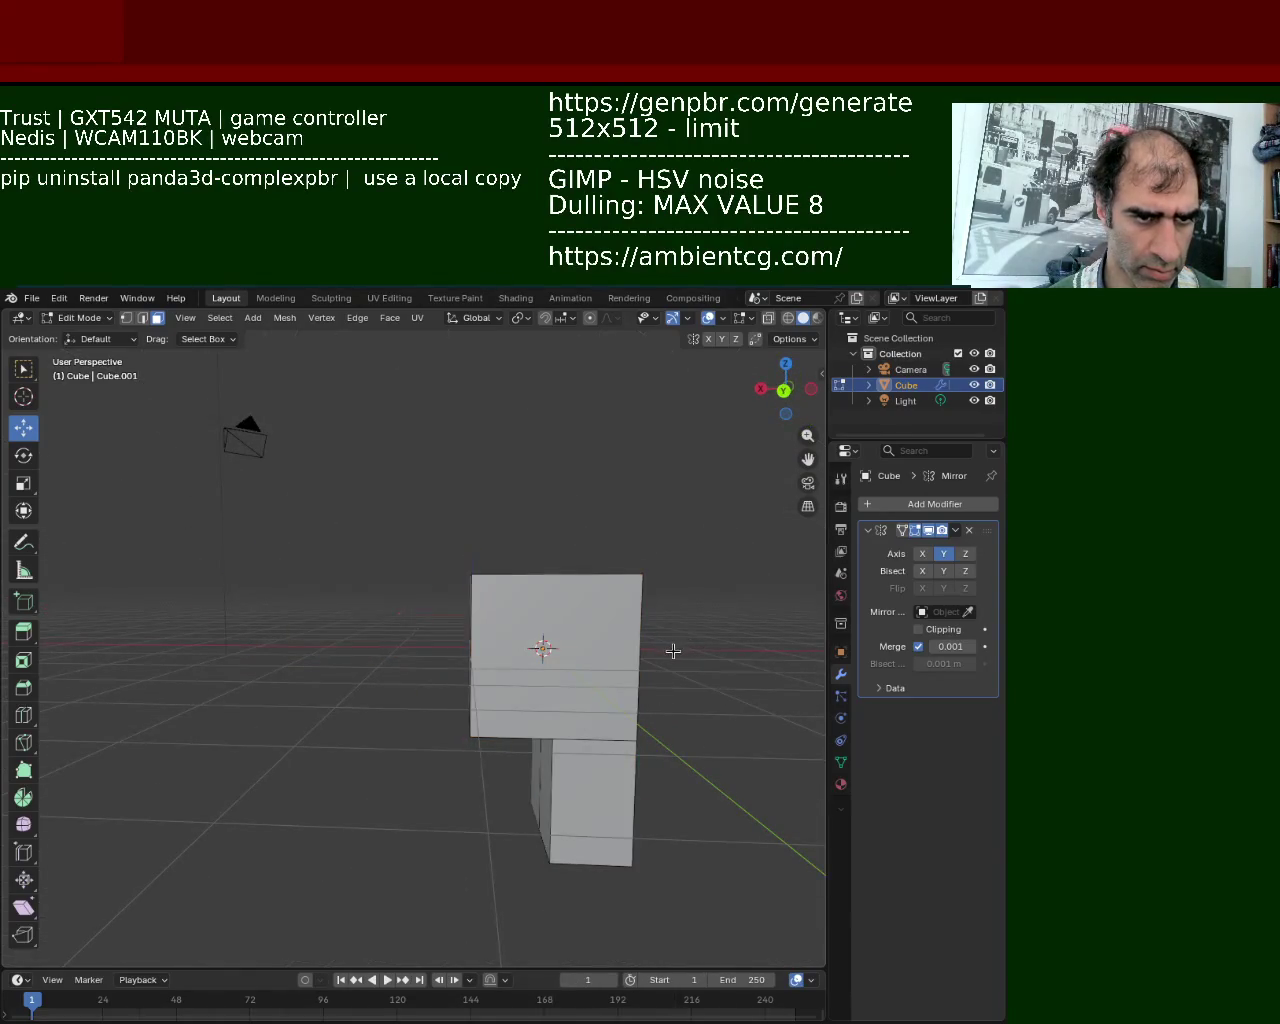
Redo twice from the Edit menu to bring back the extruded left arm.
{"action": "left_click", "coordinate": [59, 298]}
{"action": "left_click", "coordinate": [72, 332]}
{"action": "left_click", "coordinate": [59, 298]}
{"action": "left_click", "coordinate": [76, 332]}
{"action": "mouse_move", "coordinate": [330, 500]}
{"action": "middle_mouse_down"}
{"action": "mouse_move", "coordinate": [470, 630]}
{"action": "mouse_move", "coordinate": [345, 633]}
{"action": "middle_mouse_up"}
{"action": "scroll", "coordinate": [477, 637], "scroll_direction": "up", "scroll_amount": 3}
{"action": "mouse_move", "coordinate": [215, 532]}
{"action": "middle_mouse_down"}
{"action": "mouse_move", "coordinate": [324, 589]}
{"action": "mouse_move", "coordinate": [363, 585]}
{"action": "middle_mouse_up"}
Switch to vertex select and pick vertices along the right side and leg.
{"action": "left_click", "coordinate": [126, 318]}
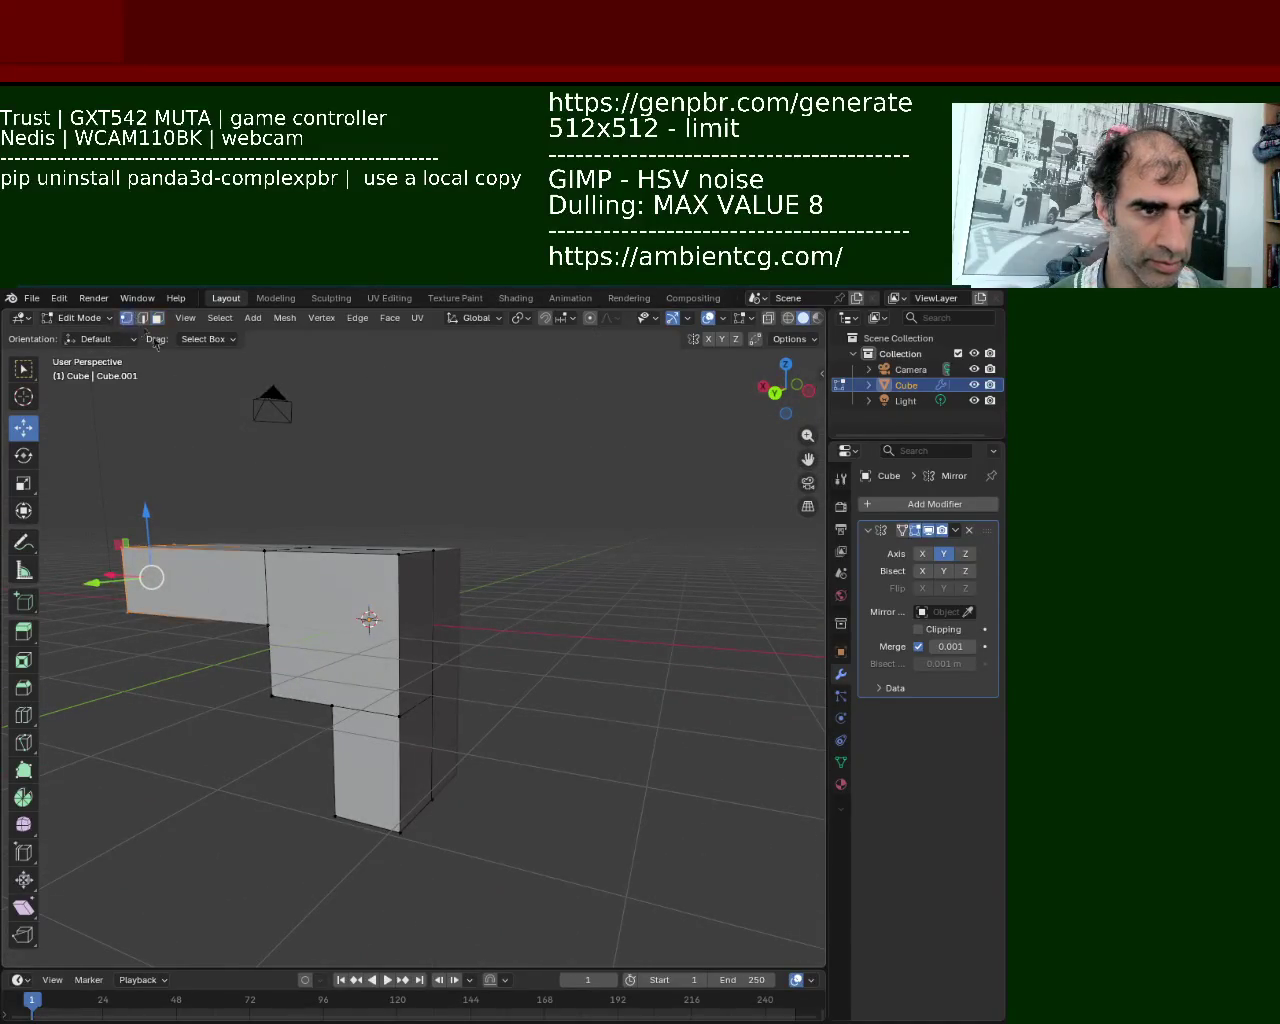
{"action": "left_click", "coordinate": [368, 556]}
{"action": "left_click", "coordinate": [388, 632]}
{"action": "left_click", "coordinate": [311, 640]}
{"action": "left_click", "coordinate": [380, 634], "text": "shift"}
{"action": "left_click", "coordinate": [396, 636]}
{"action": "left_click", "coordinate": [280, 691]}
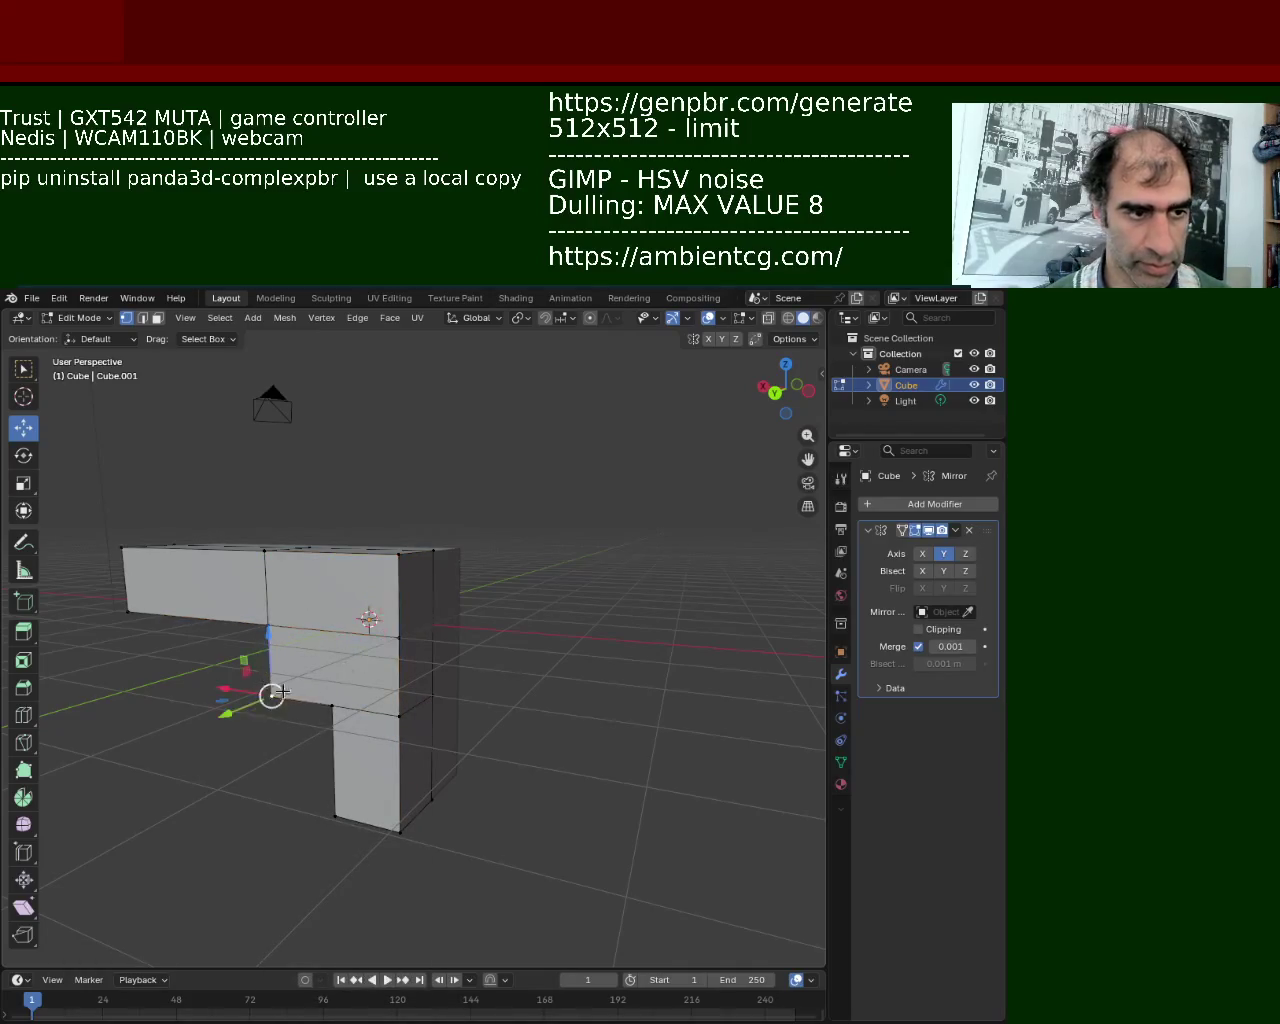
{"action": "left_click", "coordinate": [341, 694]}
Subdivide the top edge loop, then select the edge loops around the leg.
{"action": "middle_click_drag", "start_coordinate": [290, 557], "coordinate": [287, 490]}
{"action": "left_click", "coordinate": [381, 527], "text": "alt"}
{"action": "key", "text": "ctrl+e"}
{"action": "left_click", "coordinate": [320, 518]}
{"action": "left_click", "coordinate": [327, 625], "text": "alt"}
{"action": "left_click", "coordinate": [327, 675], "text": "alt"}
{"action": "mouse_move", "coordinate": [327, 675]}
{"action": "middle_mouse_down"}
{"action": "mouse_move", "coordinate": [353, 613]}
{"action": "mouse_move", "coordinate": [276, 629]}
{"action": "middle_mouse_up"}
{"action": "mouse_move", "coordinate": [353, 611]}
{"action": "middle_mouse_down"}
{"action": "mouse_move", "coordinate": [294, 661]}
{"action": "mouse_move", "coordinate": [303, 562]}
{"action": "middle_mouse_up"}
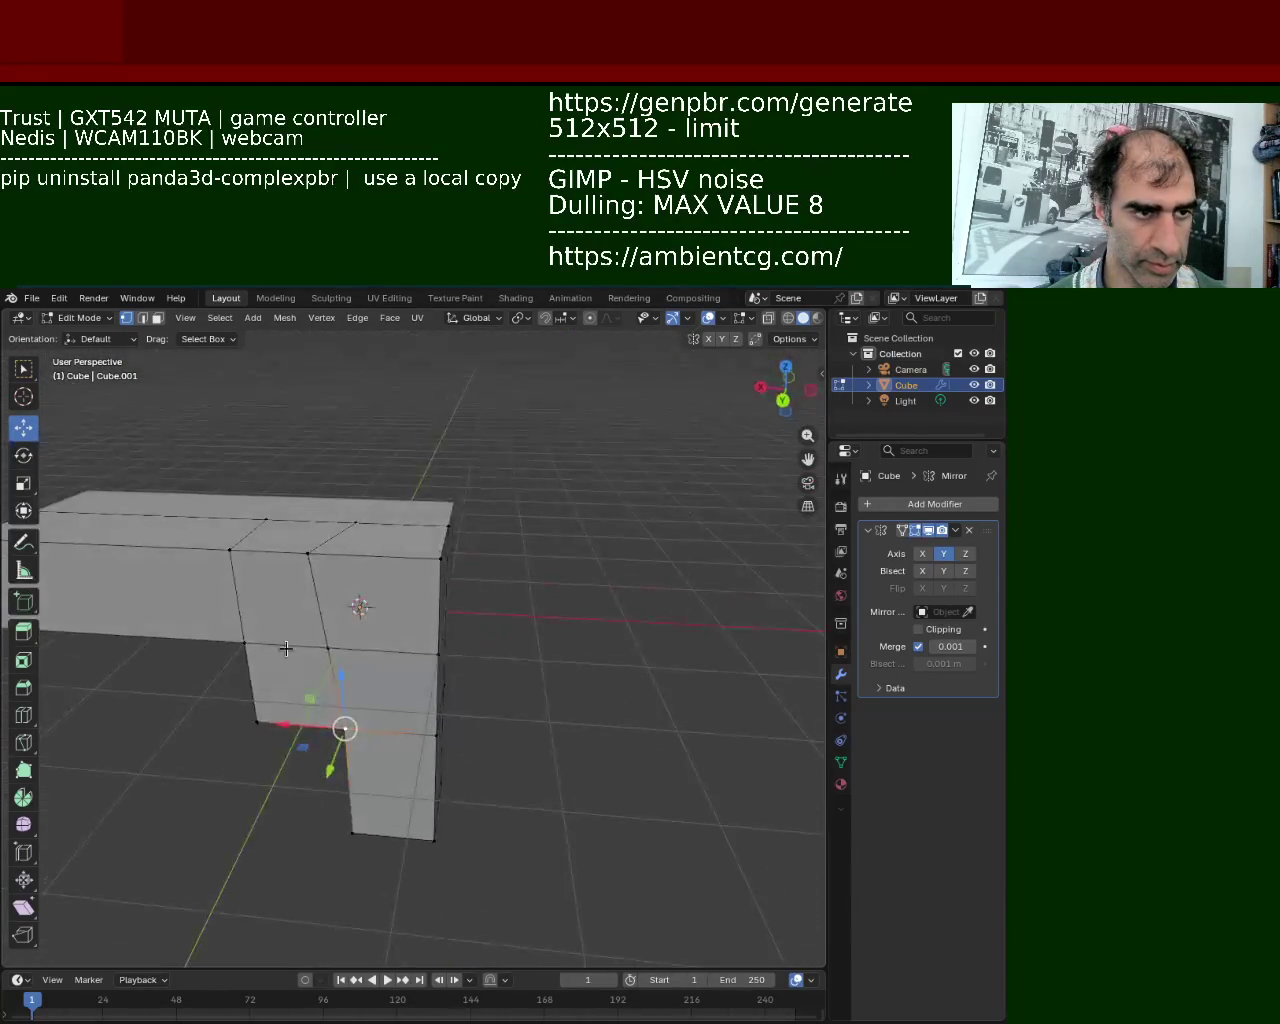
Select the whole mesh and subdivide it once more.
{"action": "key", "text": "a"}
{"action": "right_click", "coordinate": [363, 593]}
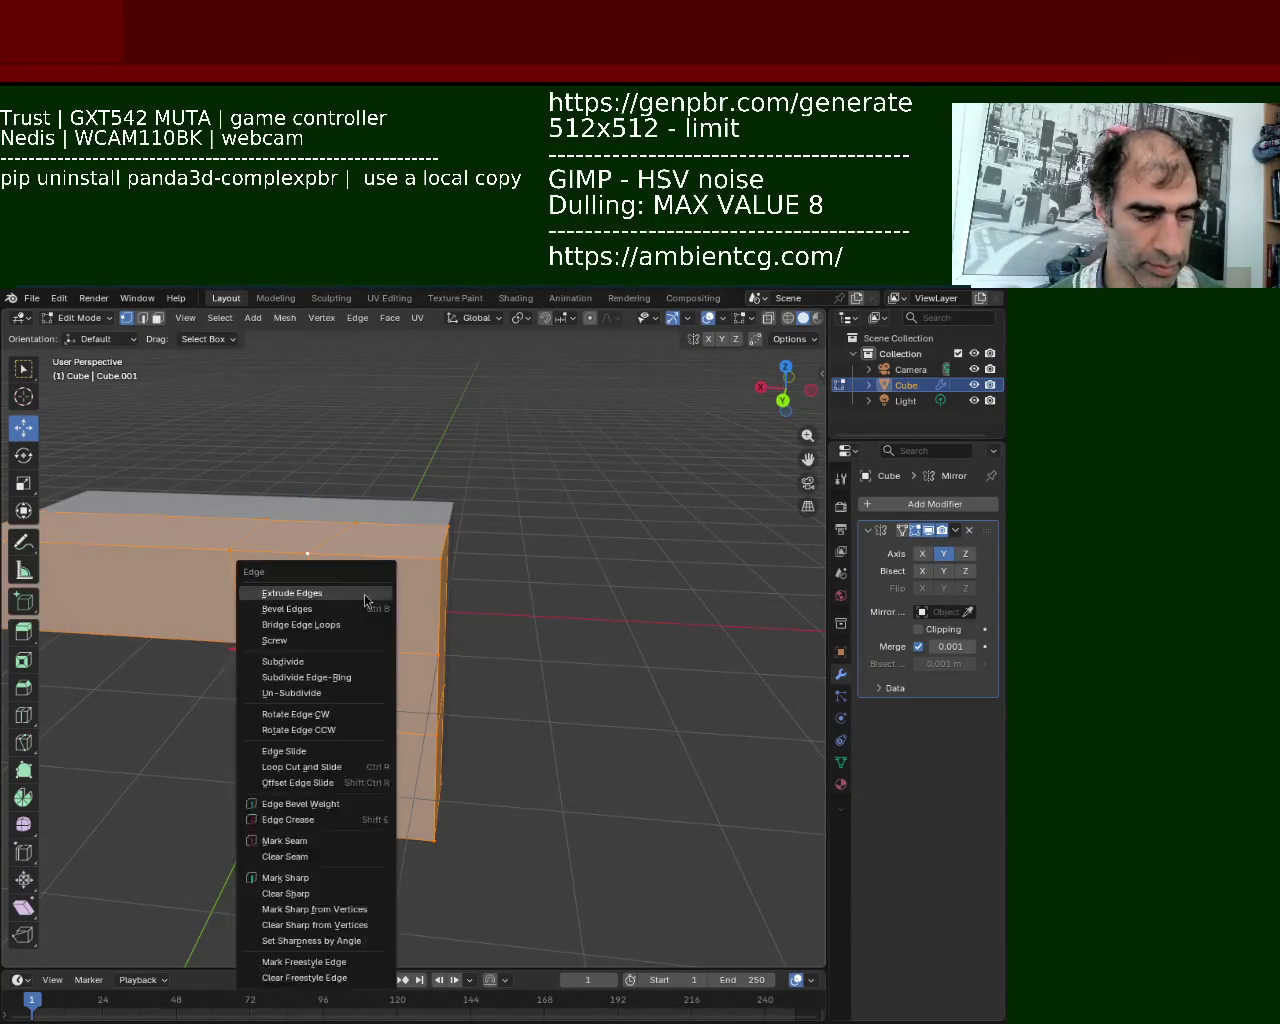
{"action": "left_click", "coordinate": [365, 593]}
{"action": "middle_click_drag", "start_coordinate": [425, 612], "coordinate": [471, 564]}
{"action": "mouse_move", "coordinate": [360, 586]}
{"action": "middle_mouse_down"}
{"action": "mouse_move", "coordinate": [294, 629]}
{"action": "mouse_move", "coordinate": [286, 523]}
{"action": "mouse_move", "coordinate": [371, 622]}
{"action": "middle_mouse_up"}
Select several top and bottom vertices, check from above, then switch to VS Code.
{"action": "left_click", "coordinate": [338, 533]}
{"action": "left_click", "coordinate": [489, 540]}
{"action": "left_click", "coordinate": [394, 647]}
{"action": "right_click", "coordinate": [400, 677]}
{"action": "left_click", "coordinate": [501, 653], "text": "shift"}
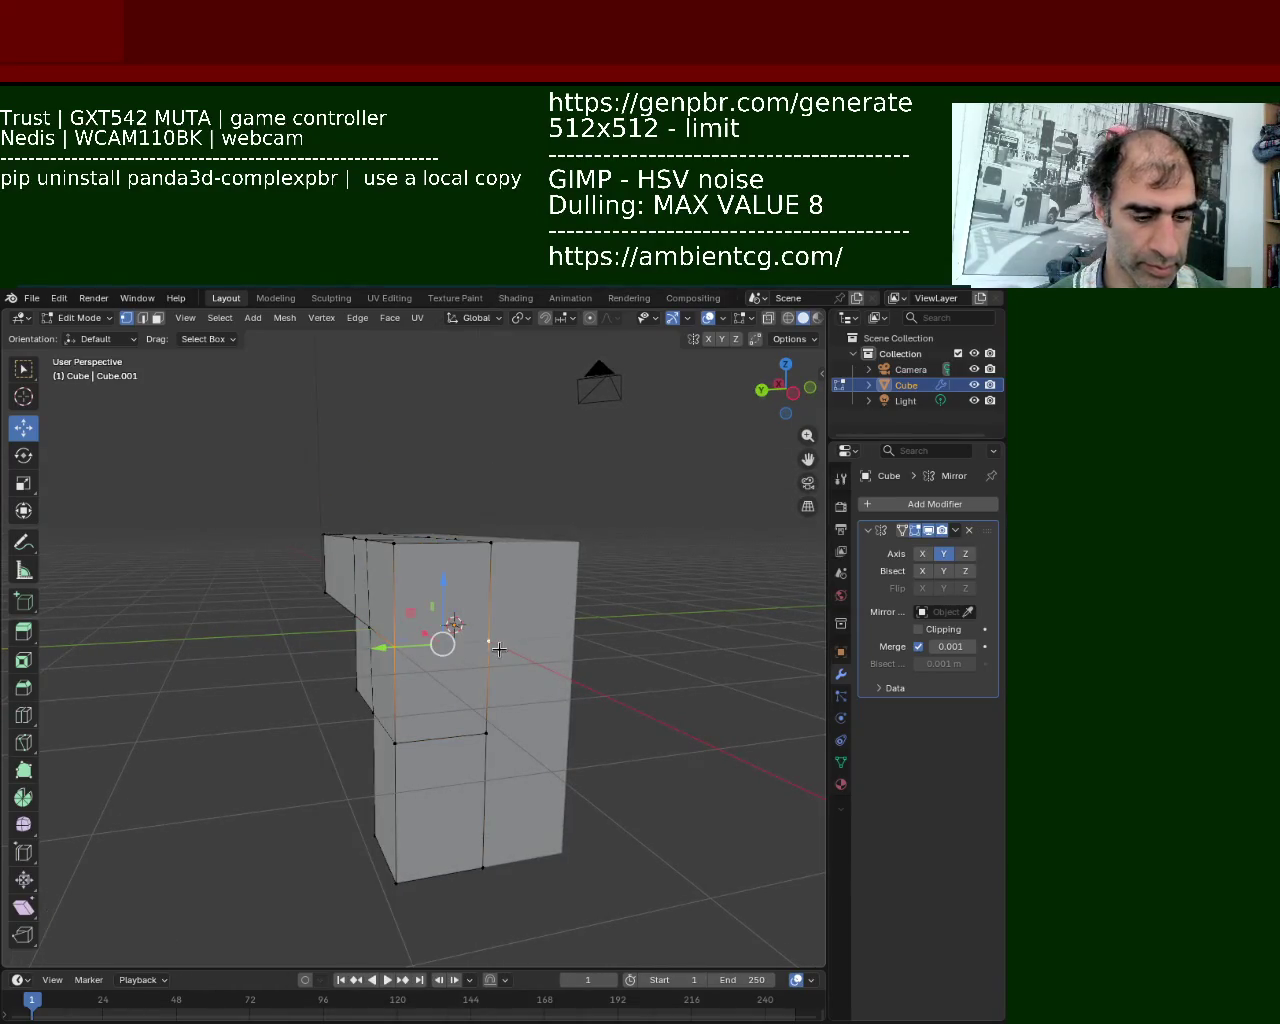
{"action": "middle_click_drag", "start_coordinate": [499, 649], "coordinate": [364, 557]}
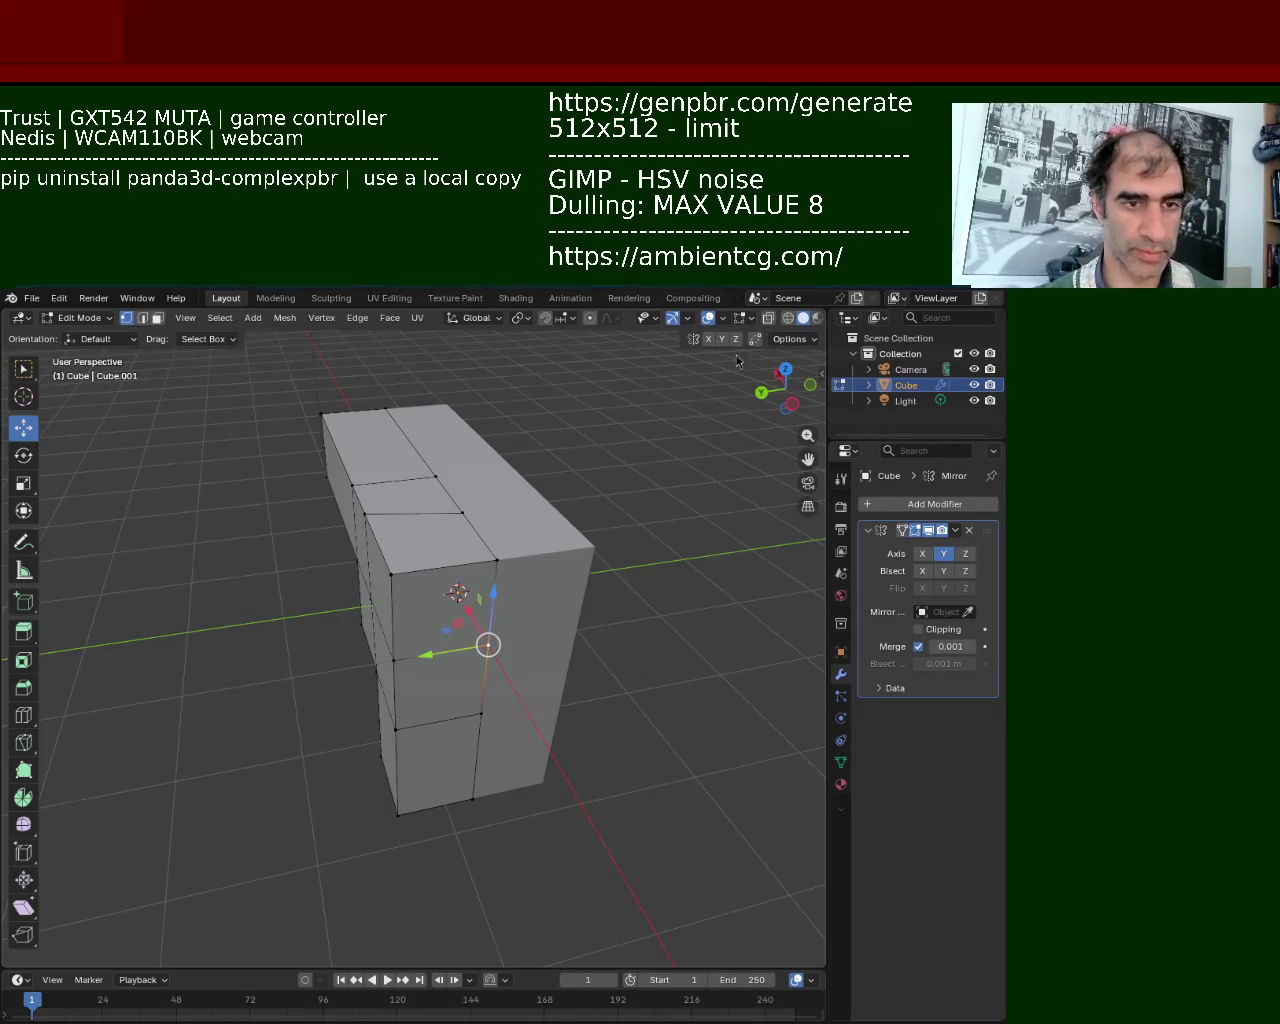
{"action": "key", "text": "alt+Tab"}
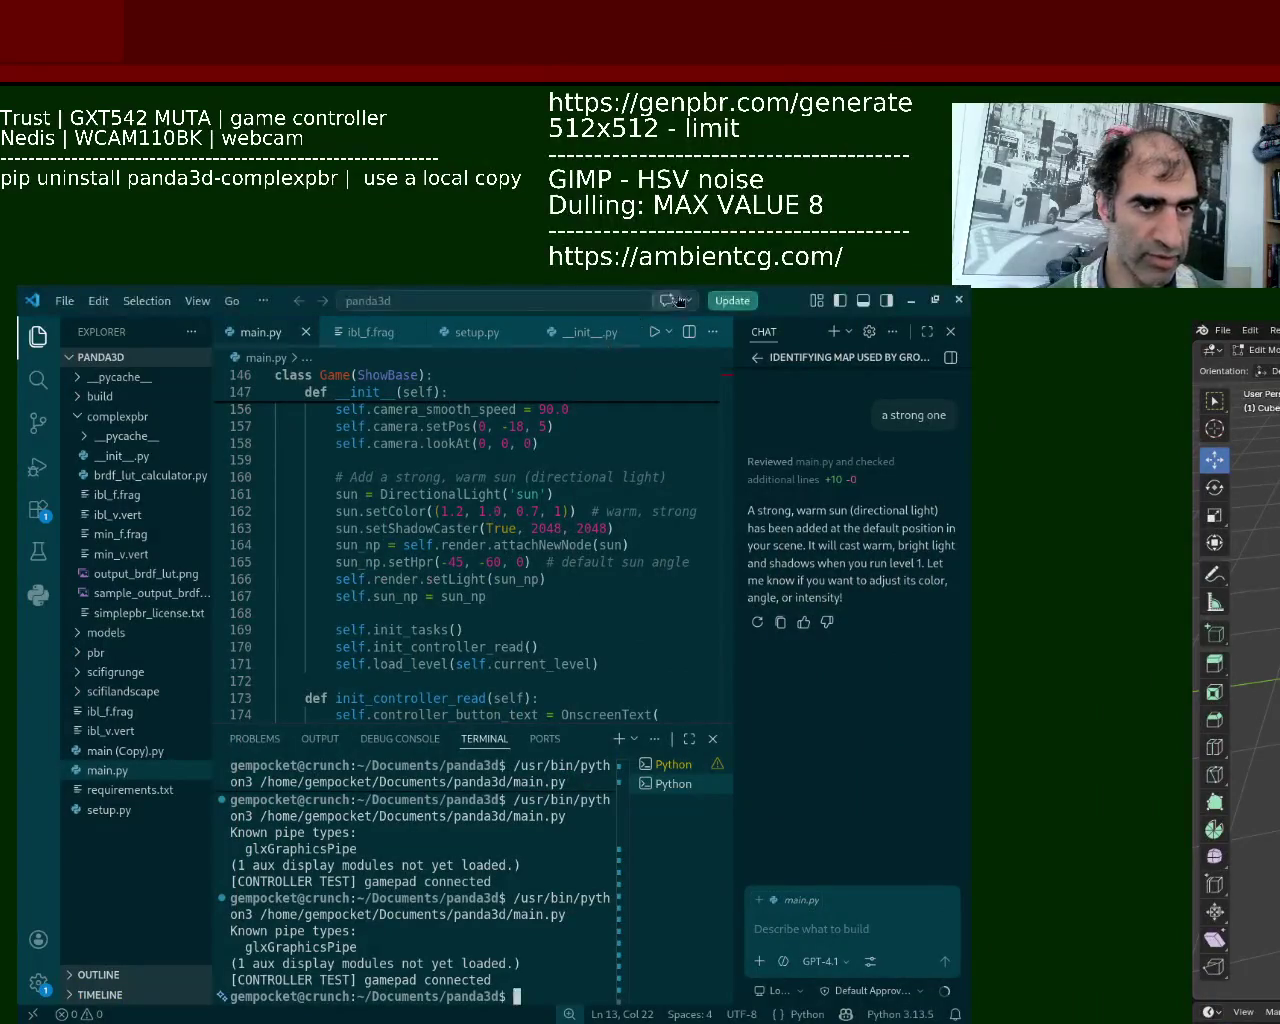
Run main.py to launch the Panda3D game test and nudge its window higher.
{"action": "left_click", "coordinate": [655, 332]}
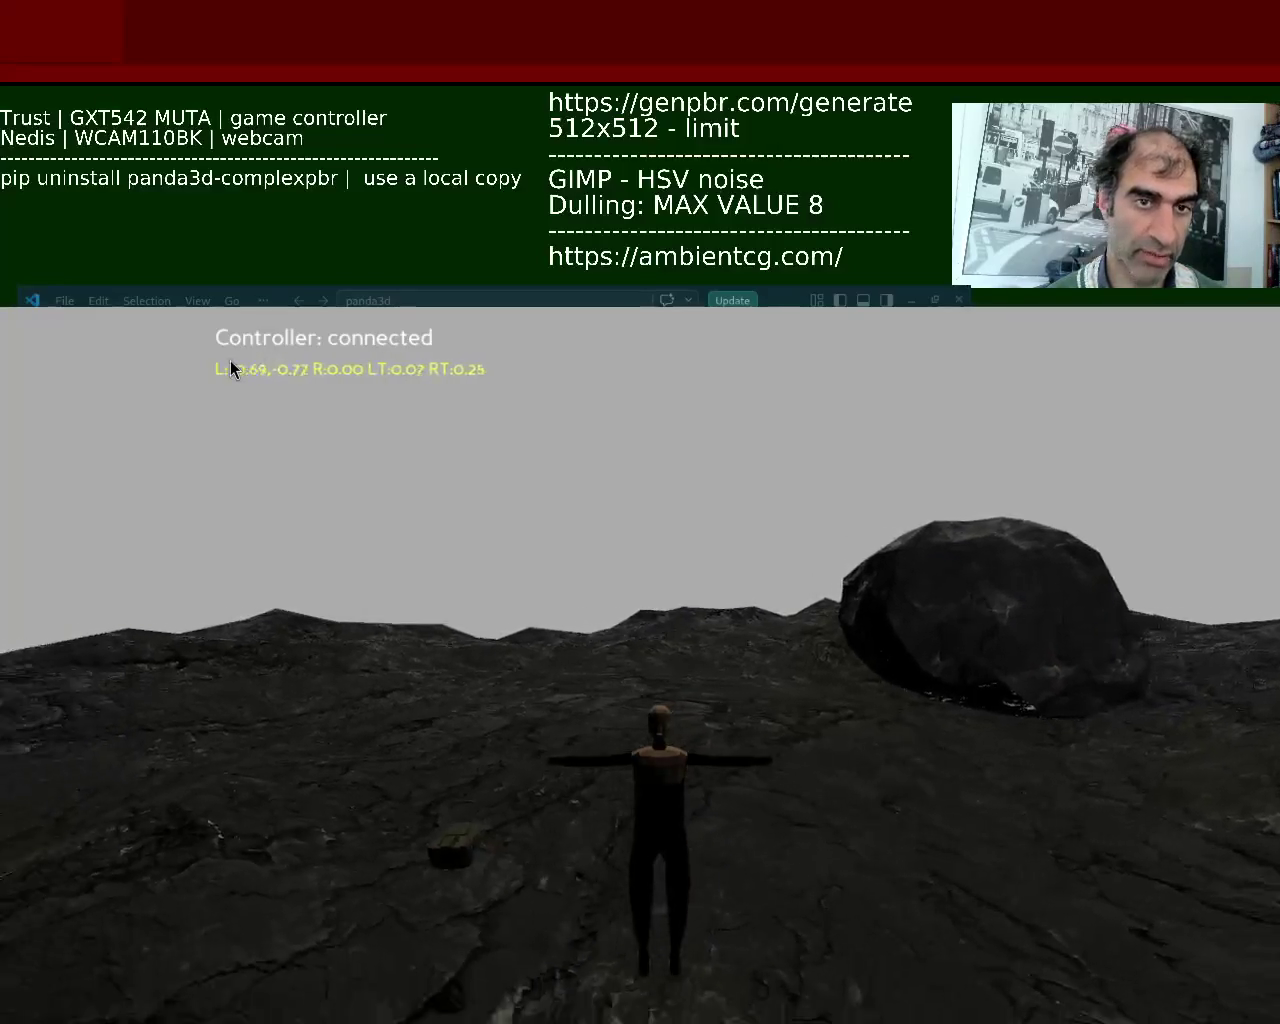
{"action": "left_click_drag", "start_coordinate": [398, 615], "coordinate": [409, 567], "text": "alt"}
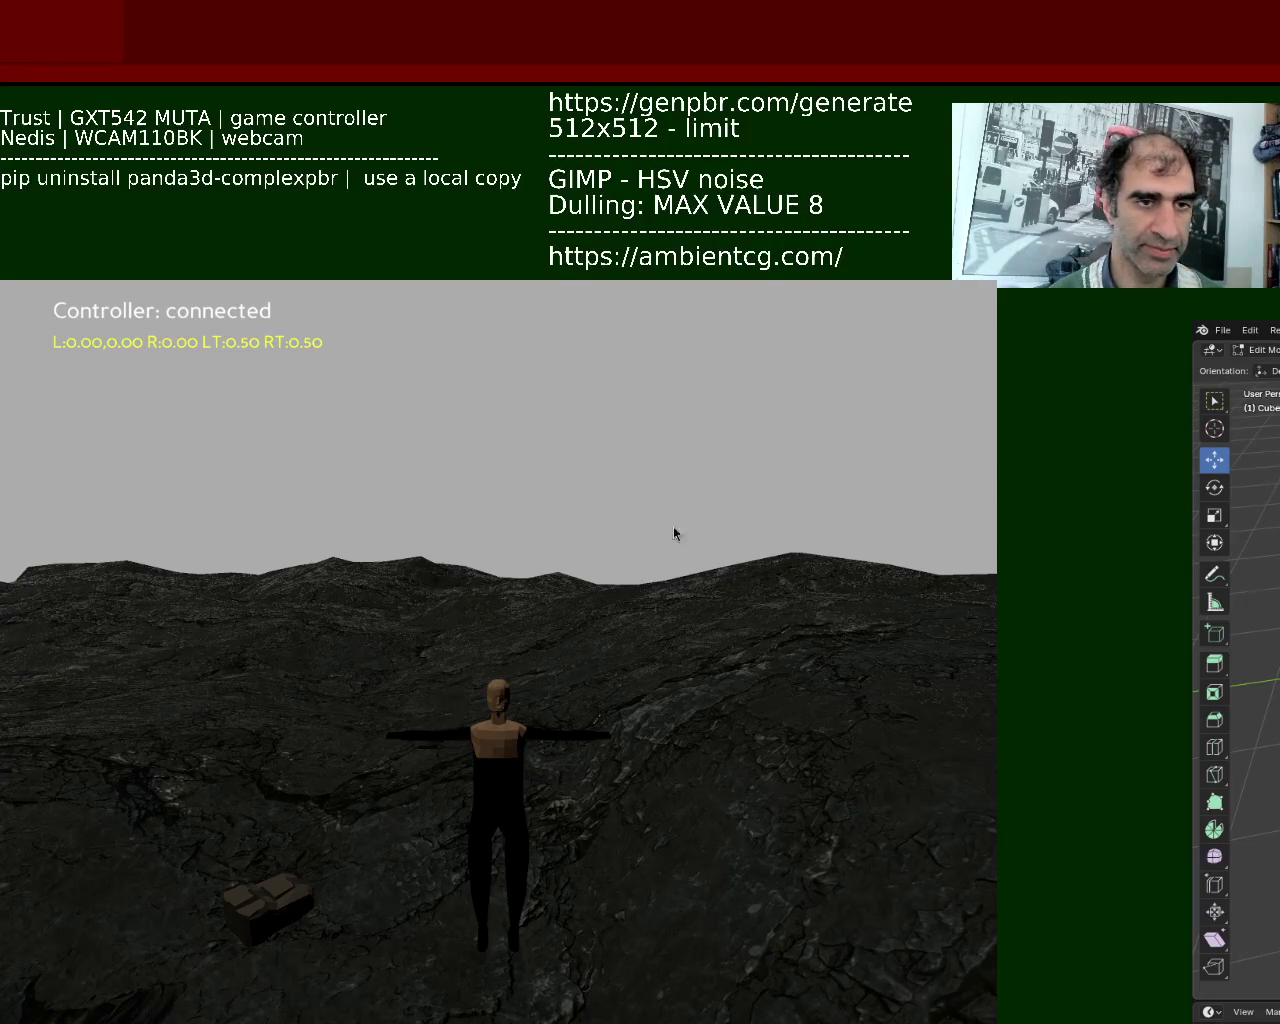
Close the running Panda3D game window with Escape.
{"action": "key", "text": "Escape"}
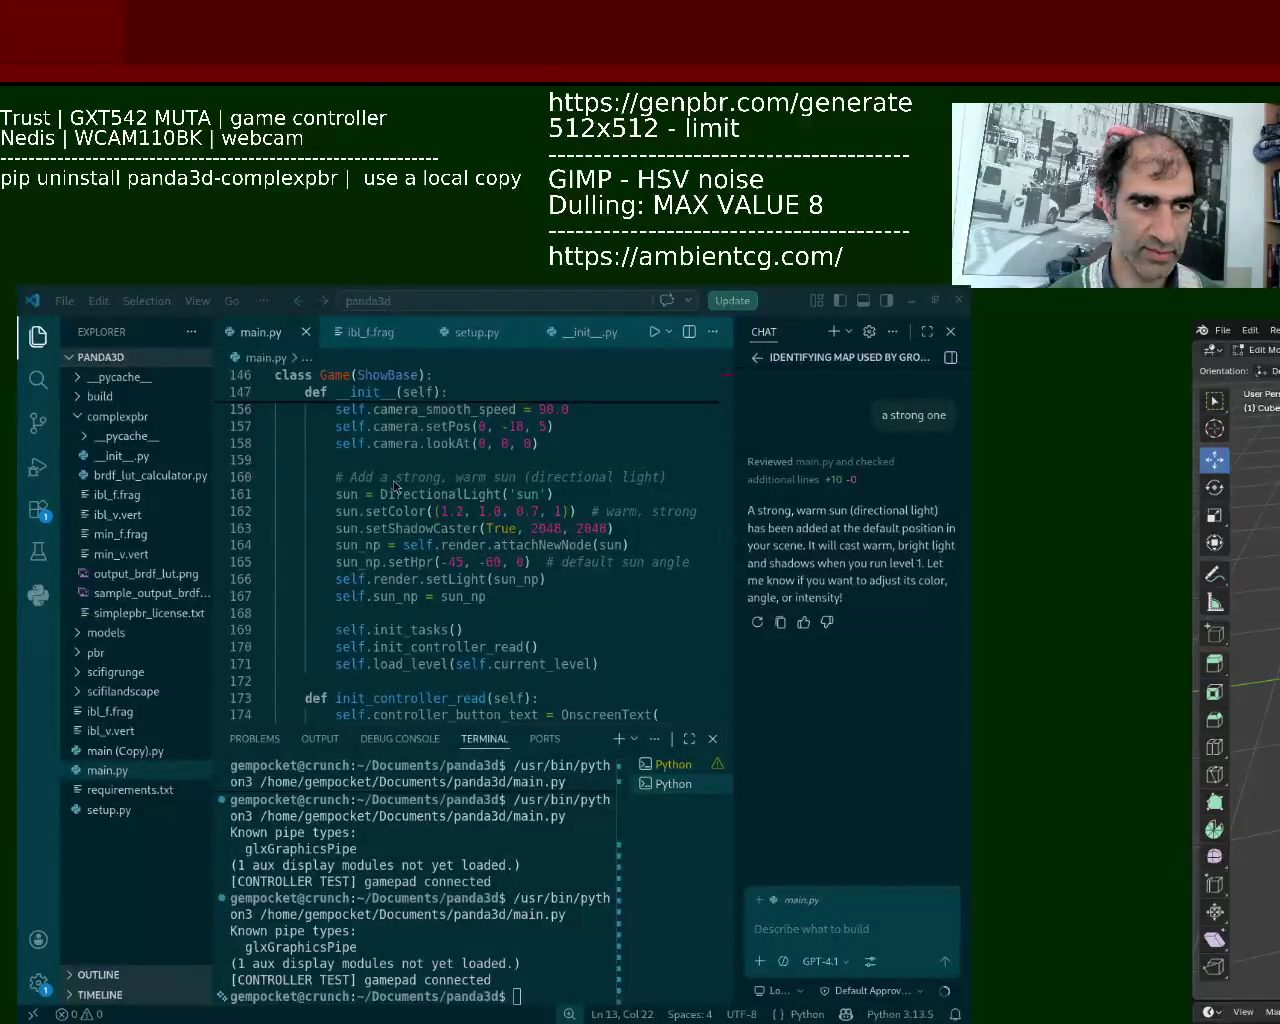
Return to Blender and subdivide the edges where the grip meets the body.
{"action": "key", "text": "alt+Tab"}
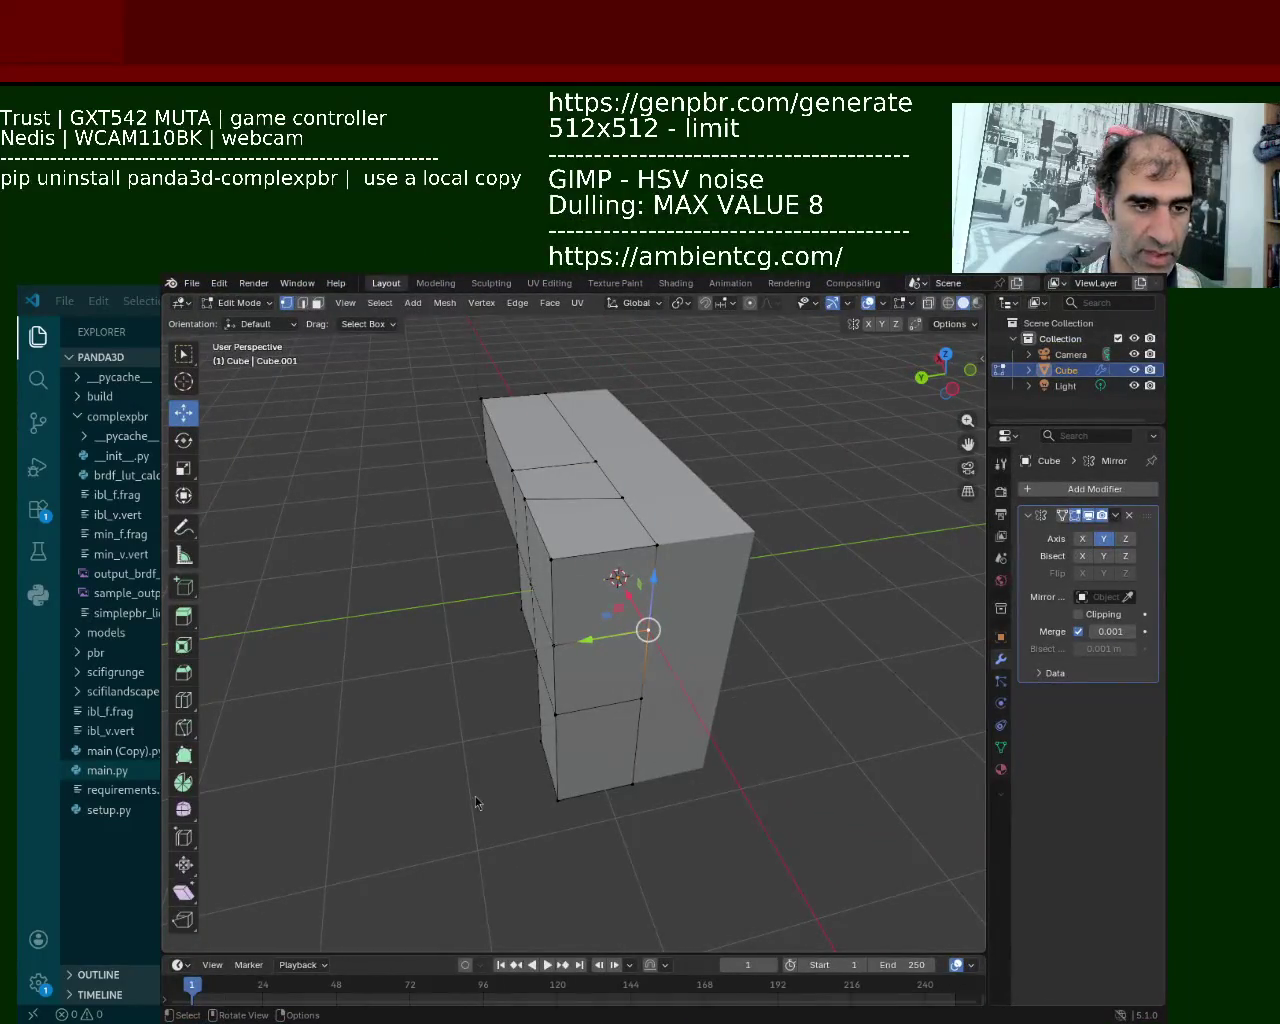
{"action": "middle_click_drag", "start_coordinate": [543, 657], "coordinate": [700, 606]}
{"action": "scroll", "coordinate": [486, 611], "scroll_direction": "up", "scroll_amount": 3}
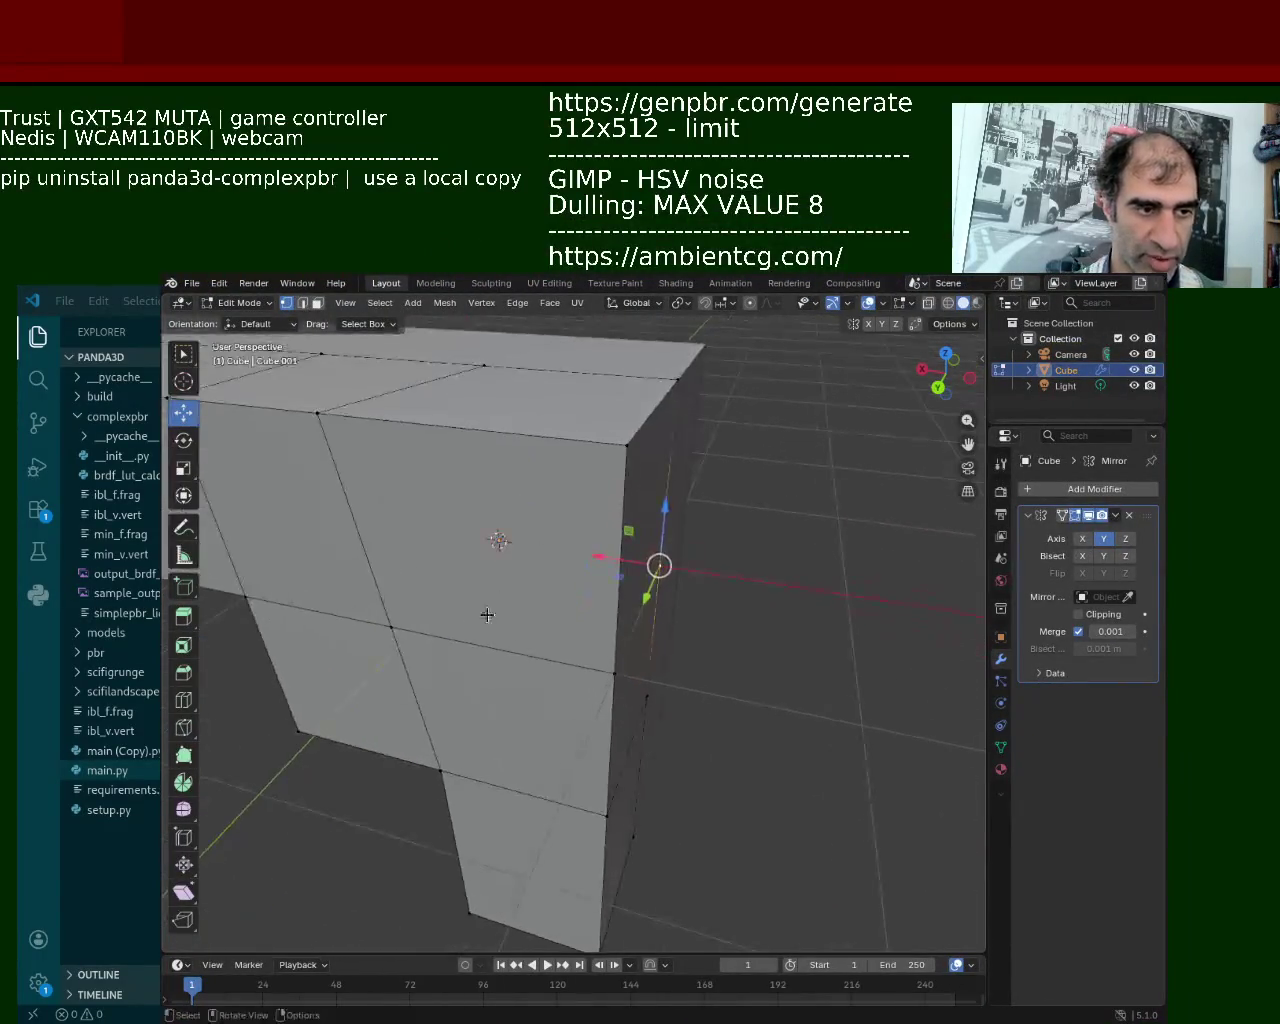
{"action": "scroll", "coordinate": [470, 596], "scroll_direction": "up", "scroll_amount": 1}
{"action": "mouse_move", "coordinate": [470, 596]}
{"action": "middle_mouse_down"}
{"action": "mouse_move", "coordinate": [560, 560]}
{"action": "mouse_move", "coordinate": [530, 570]}
{"action": "mouse_move", "coordinate": [588, 525]}
{"action": "mouse_move", "coordinate": [558, 549]}
{"action": "middle_mouse_up"}
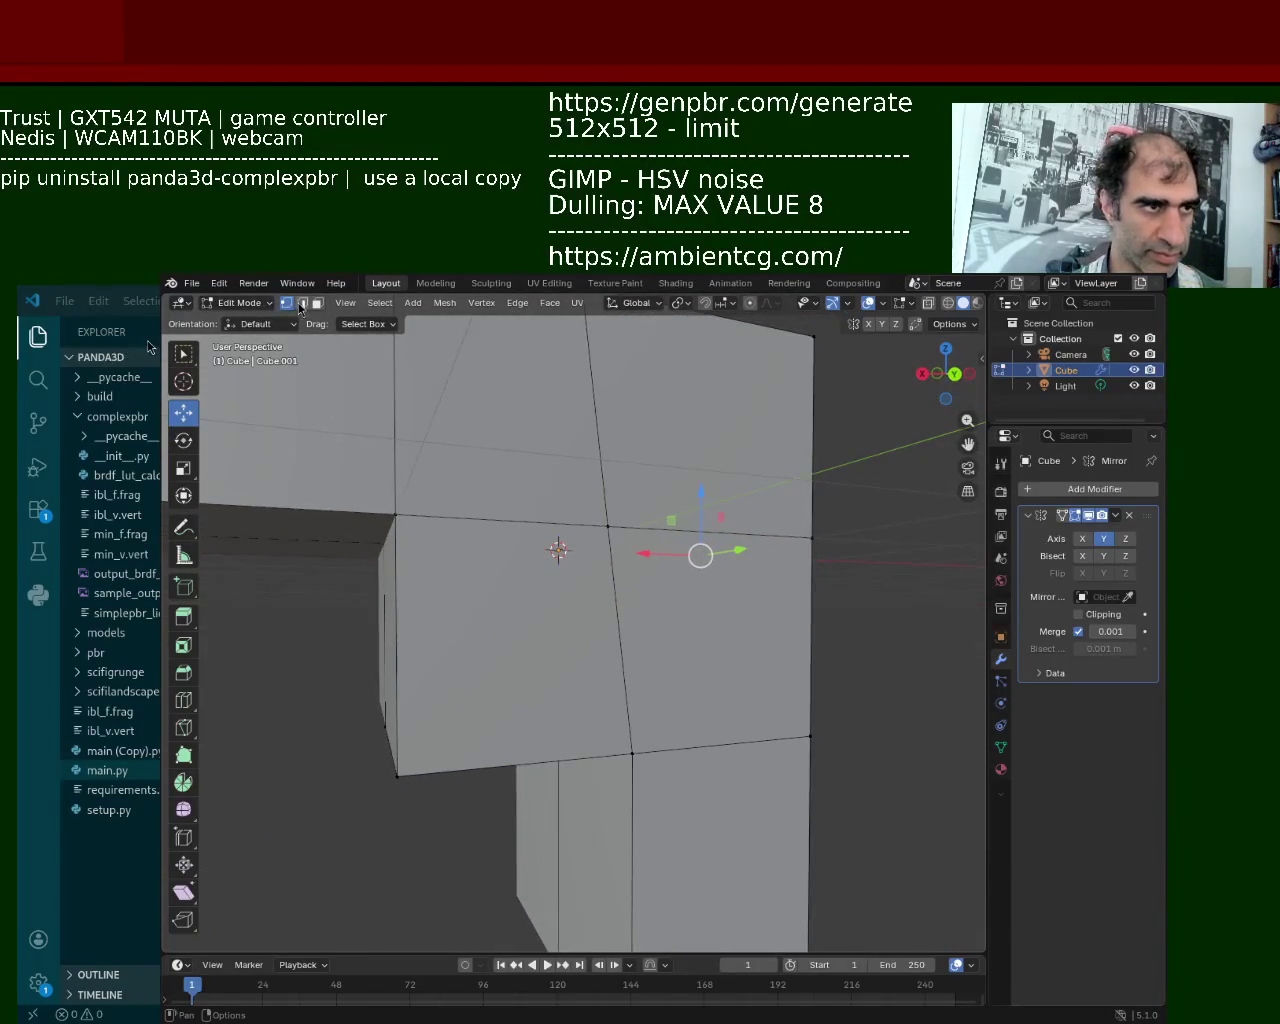
{"action": "left_click", "coordinate": [395, 514]}
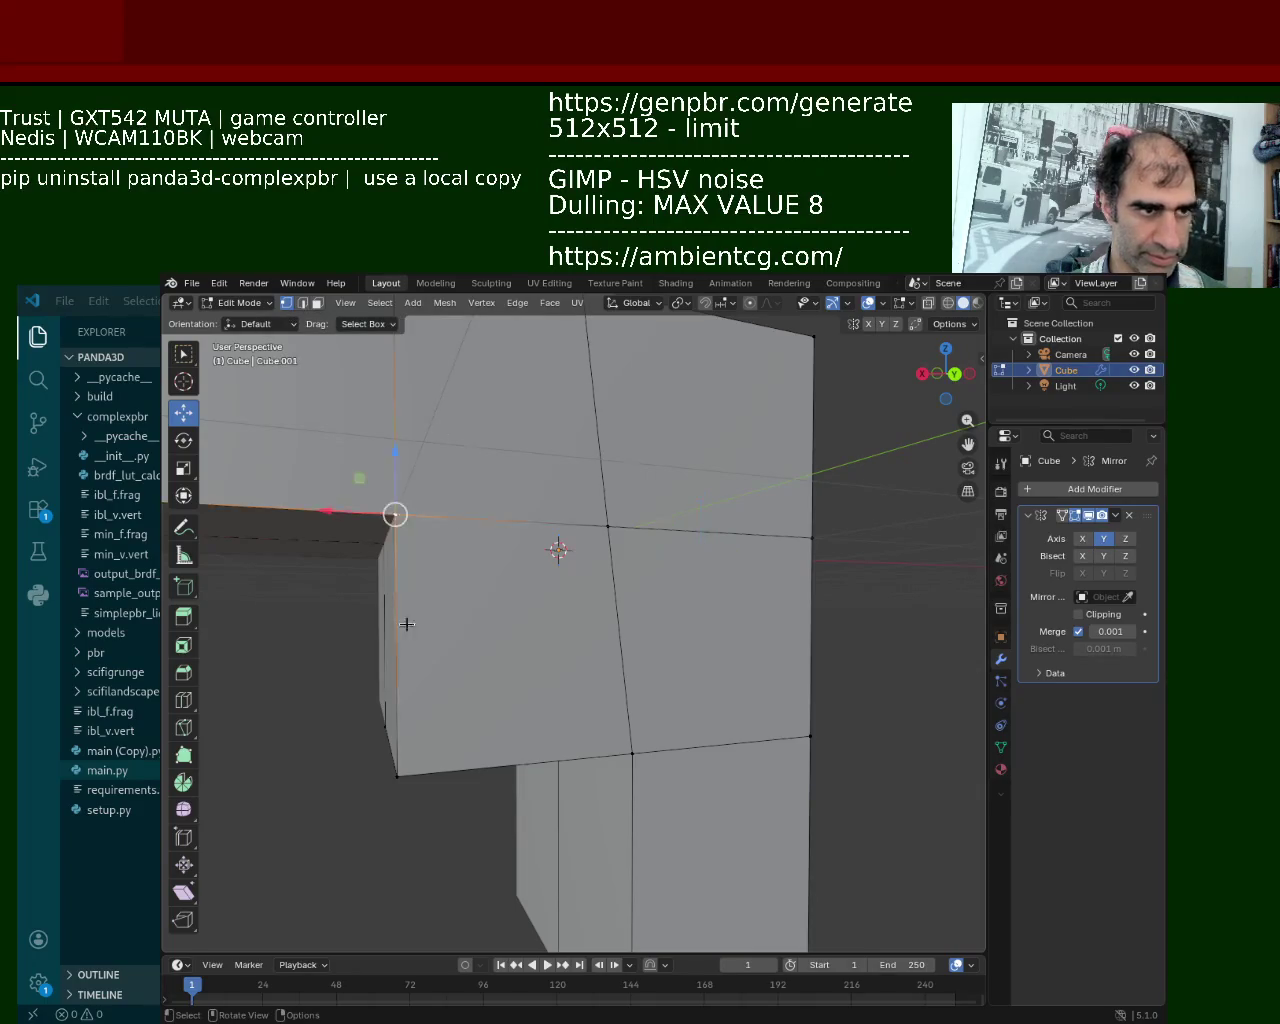
{"action": "right_click", "coordinate": [411, 757]}
{"action": "left_click", "coordinate": [465, 622]}
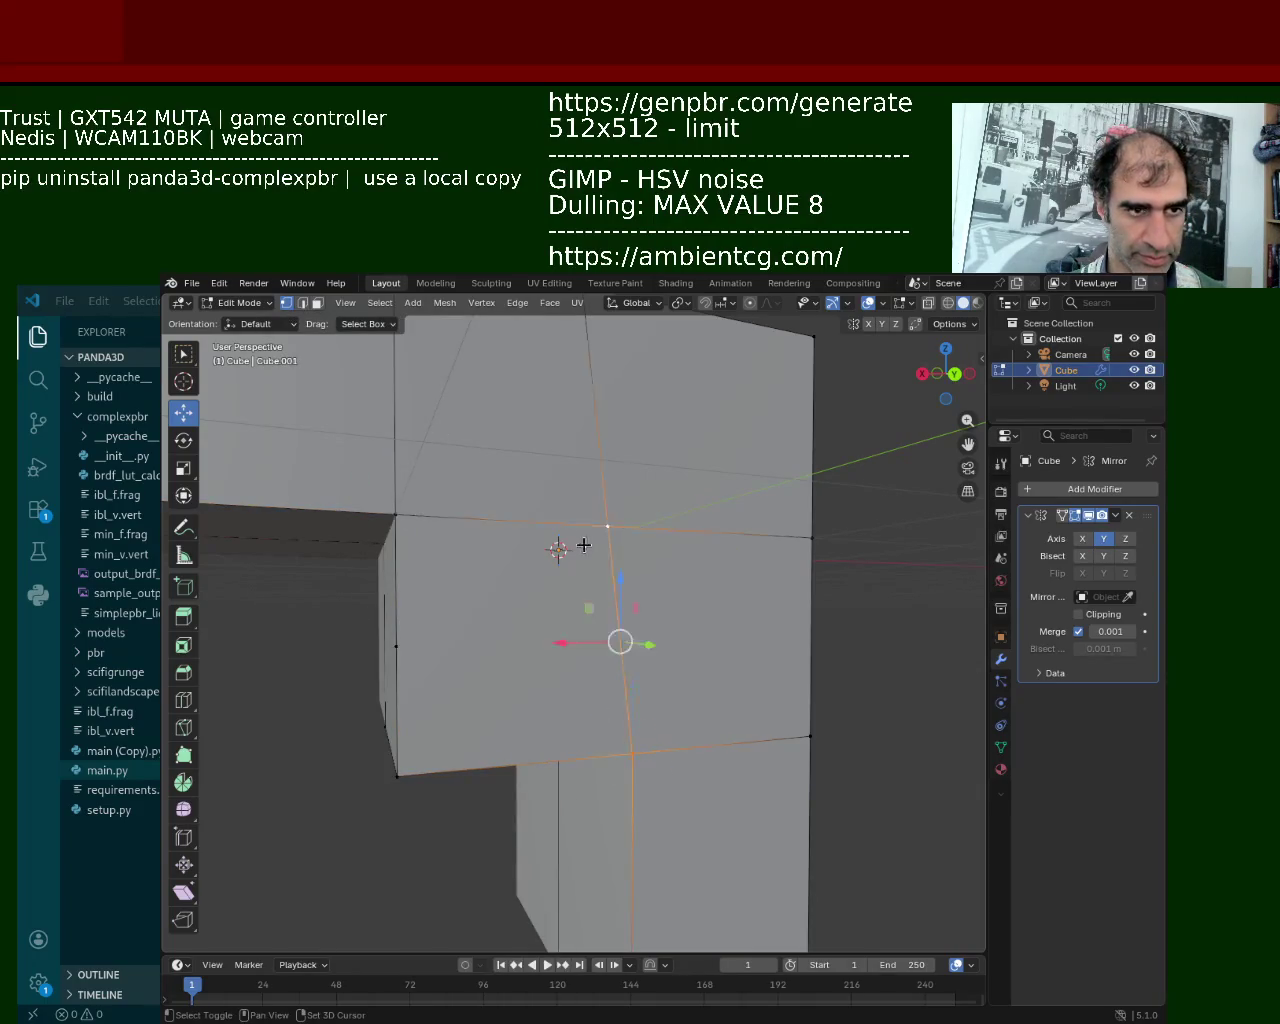
Enable snapping and slide the top-edge vertex of the new cut along X.
{"action": "left_click", "coordinate": [608, 526]}
{"action": "left_click", "coordinate": [619, 667]}
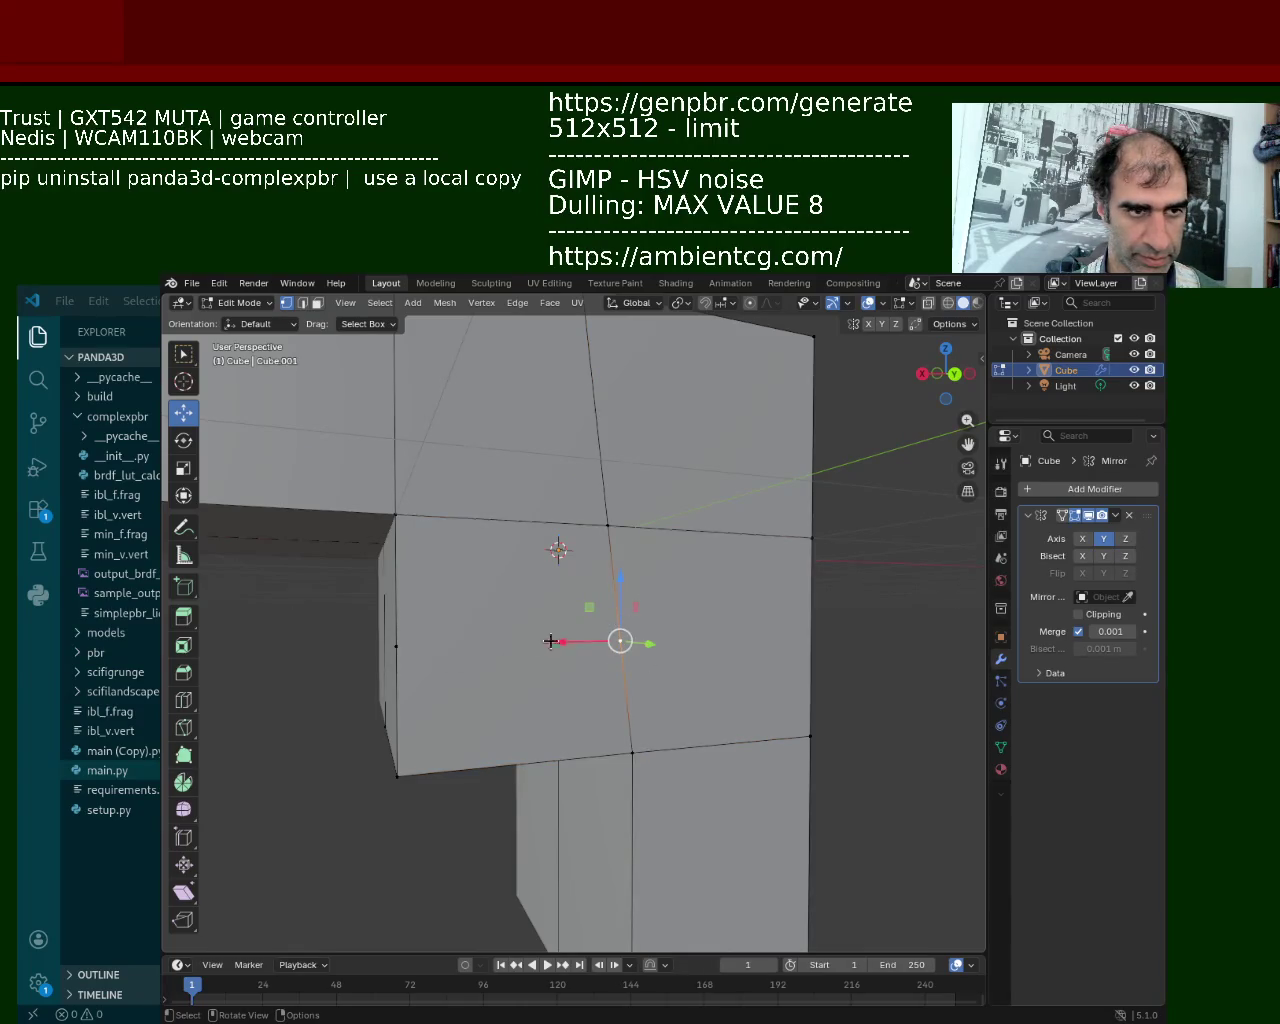
{"action": "mouse_move", "coordinate": [550, 641]}
{"action": "middle_mouse_down"}
{"action": "mouse_move", "coordinate": [577, 486]}
{"action": "mouse_move", "coordinate": [630, 640]}
{"action": "middle_mouse_up"}
{"action": "left_click", "coordinate": [704, 303]}
{"action": "left_click", "coordinate": [565, 474]}
{"action": "key", "text": "g"}
{"action": "key", "text": "x"}
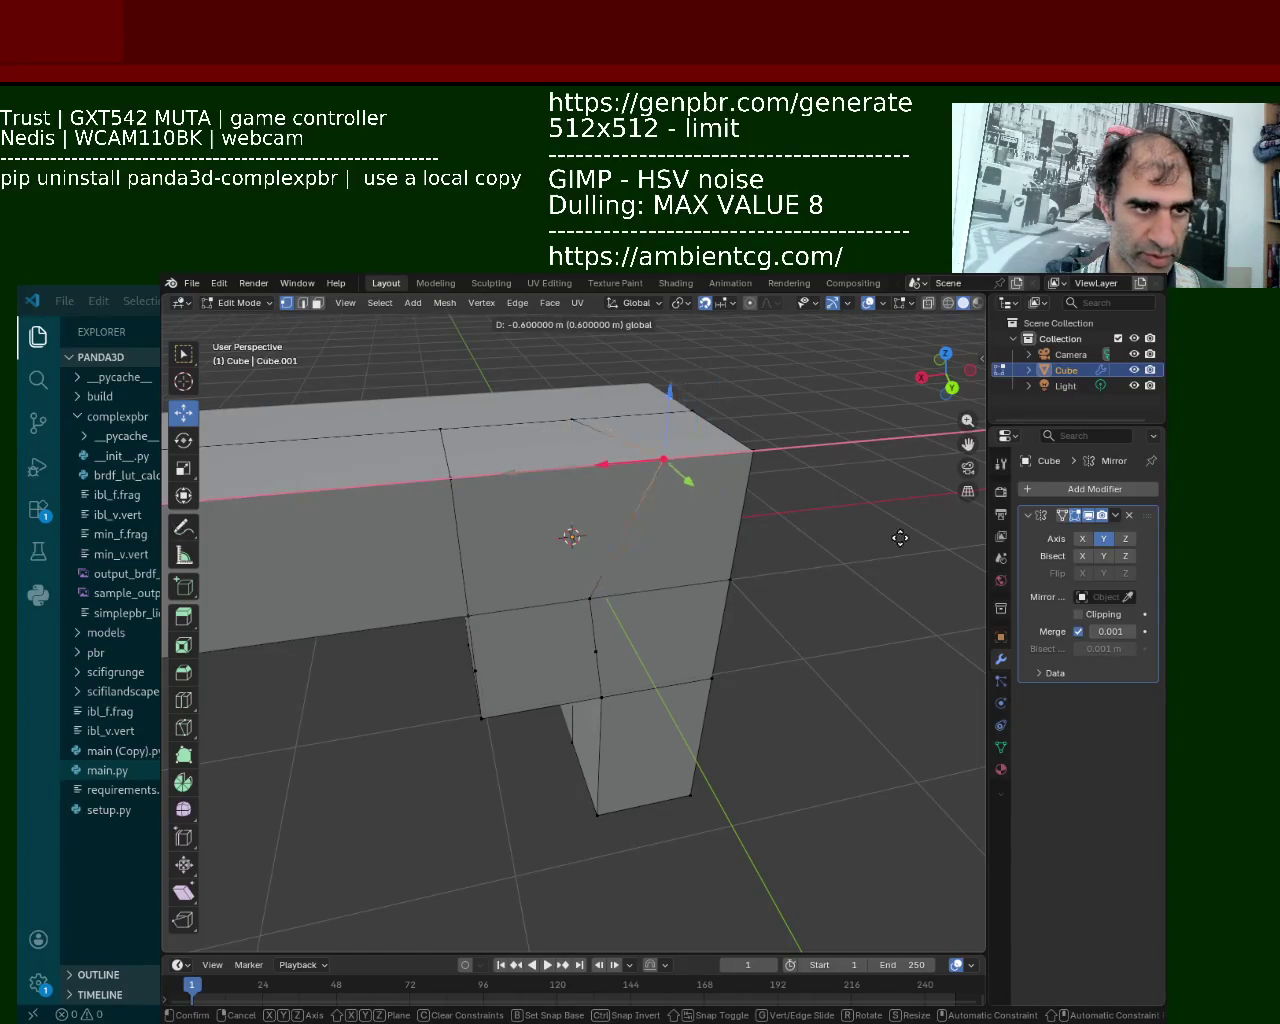
{"action": "left_click", "coordinate": [462, 603]}
Slide the middle and lower vertices of the cut along X.
{"action": "left_click", "coordinate": [589, 600]}
{"action": "left_click", "coordinate": [594, 651]}
{"action": "left_click", "coordinate": [556, 599]}
{"action": "key", "text": "g"}
{"action": "key", "text": "x"}
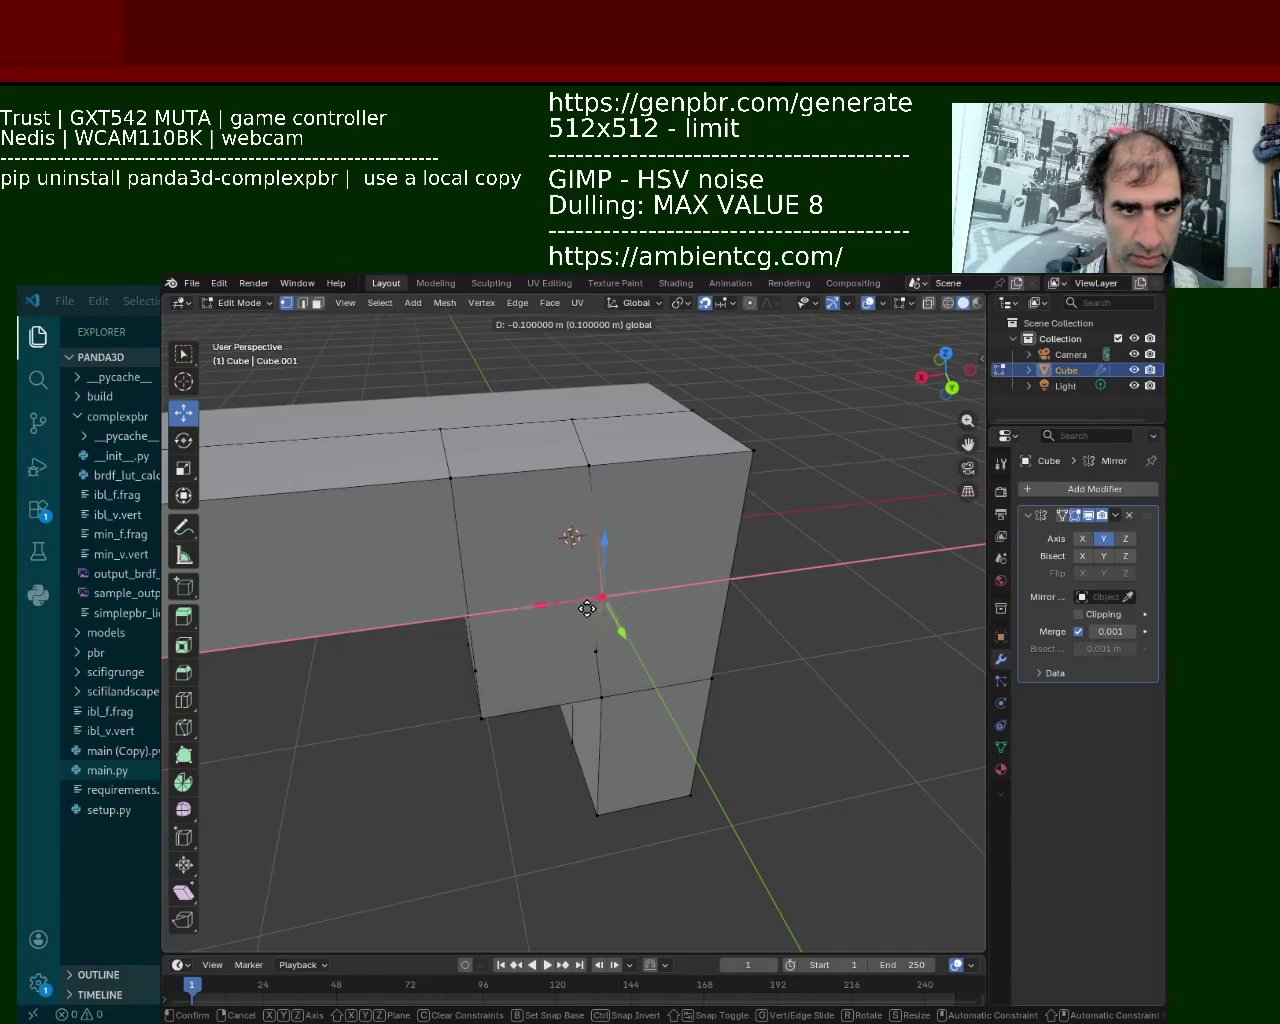
{"action": "left_click", "coordinate": [558, 602]}
{"action": "left_click", "coordinate": [565, 656]}
{"action": "key", "text": "g"}
{"action": "key", "text": "x"}
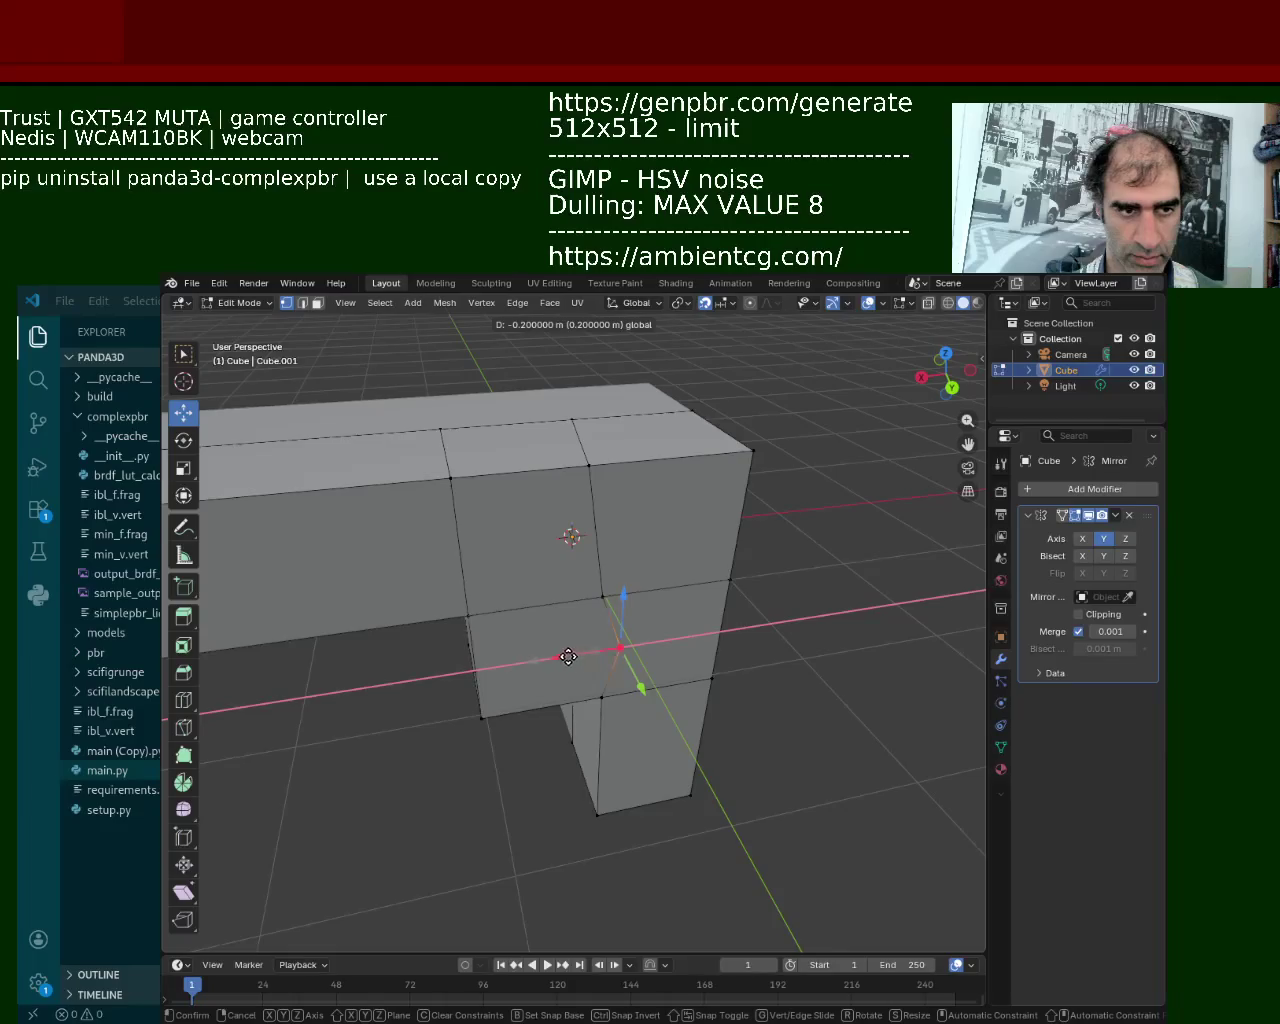
{"action": "left_click", "coordinate": [568, 656]}
Slide two more vertices, including the top one, along X from an angled view.
{"action": "mouse_move", "coordinate": [570, 650]}
{"action": "middle_mouse_down"}
{"action": "mouse_move", "coordinate": [589, 621]}
{"action": "mouse_move", "coordinate": [572, 548]}
{"action": "middle_mouse_up"}
{"action": "left_click", "coordinate": [597, 498]}
{"action": "key", "text": "g"}
{"action": "key", "text": "x"}
{"action": "left_click", "coordinate": [591, 512]}
{"action": "left_click", "coordinate": [590, 417]}
{"action": "mouse_move", "coordinate": [590, 417]}
{"action": "middle_mouse_down"}
{"action": "mouse_move", "coordinate": [510, 539]}
{"action": "mouse_move", "coordinate": [603, 417]}
{"action": "mouse_move", "coordinate": [491, 557]}
{"action": "middle_mouse_up"}
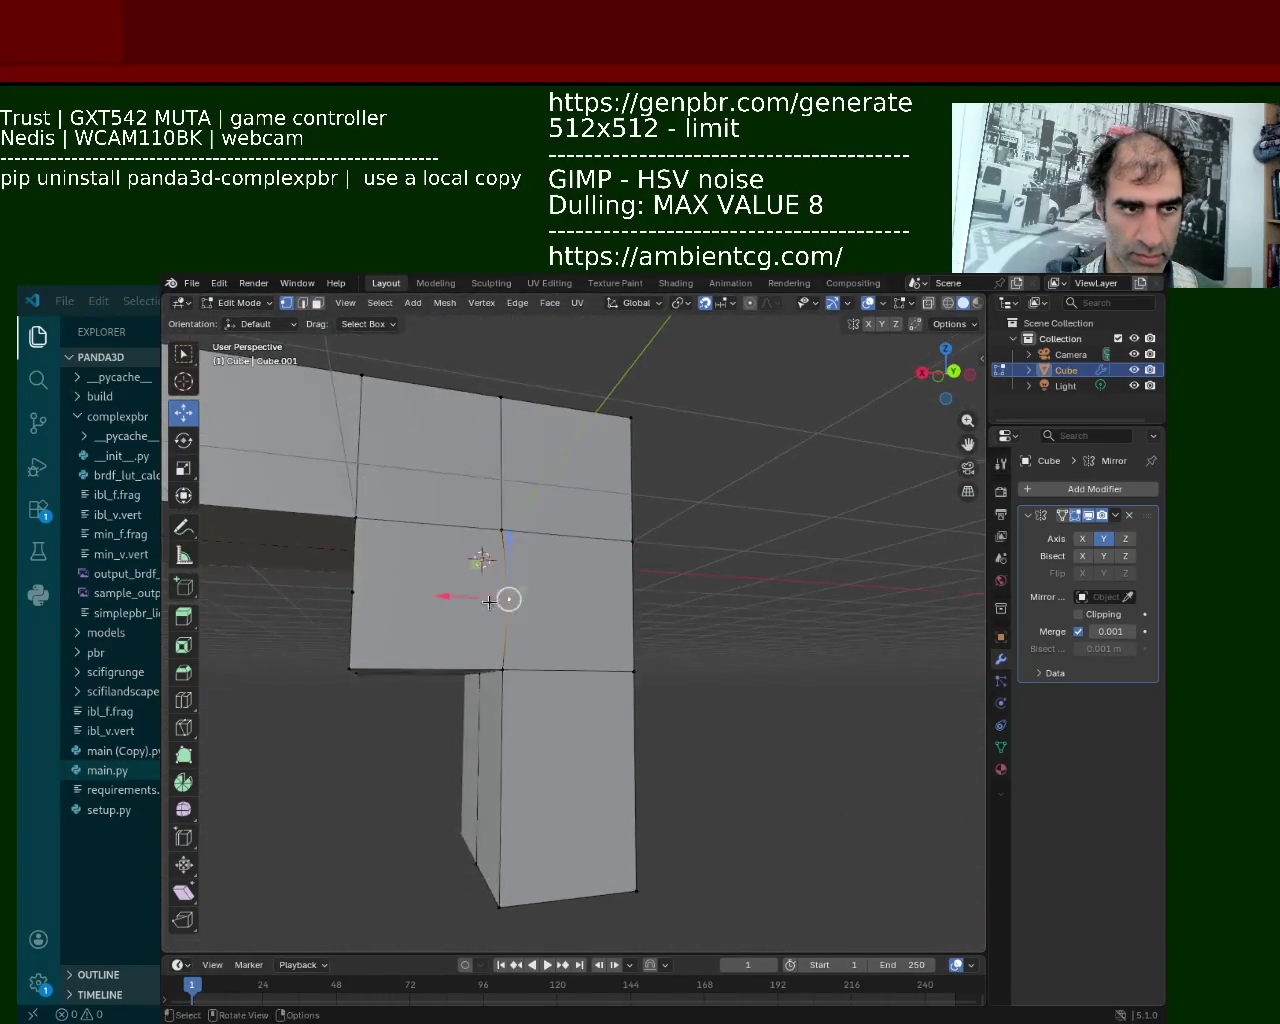
{"action": "key", "text": "g"}
{"action": "key", "text": "x"}
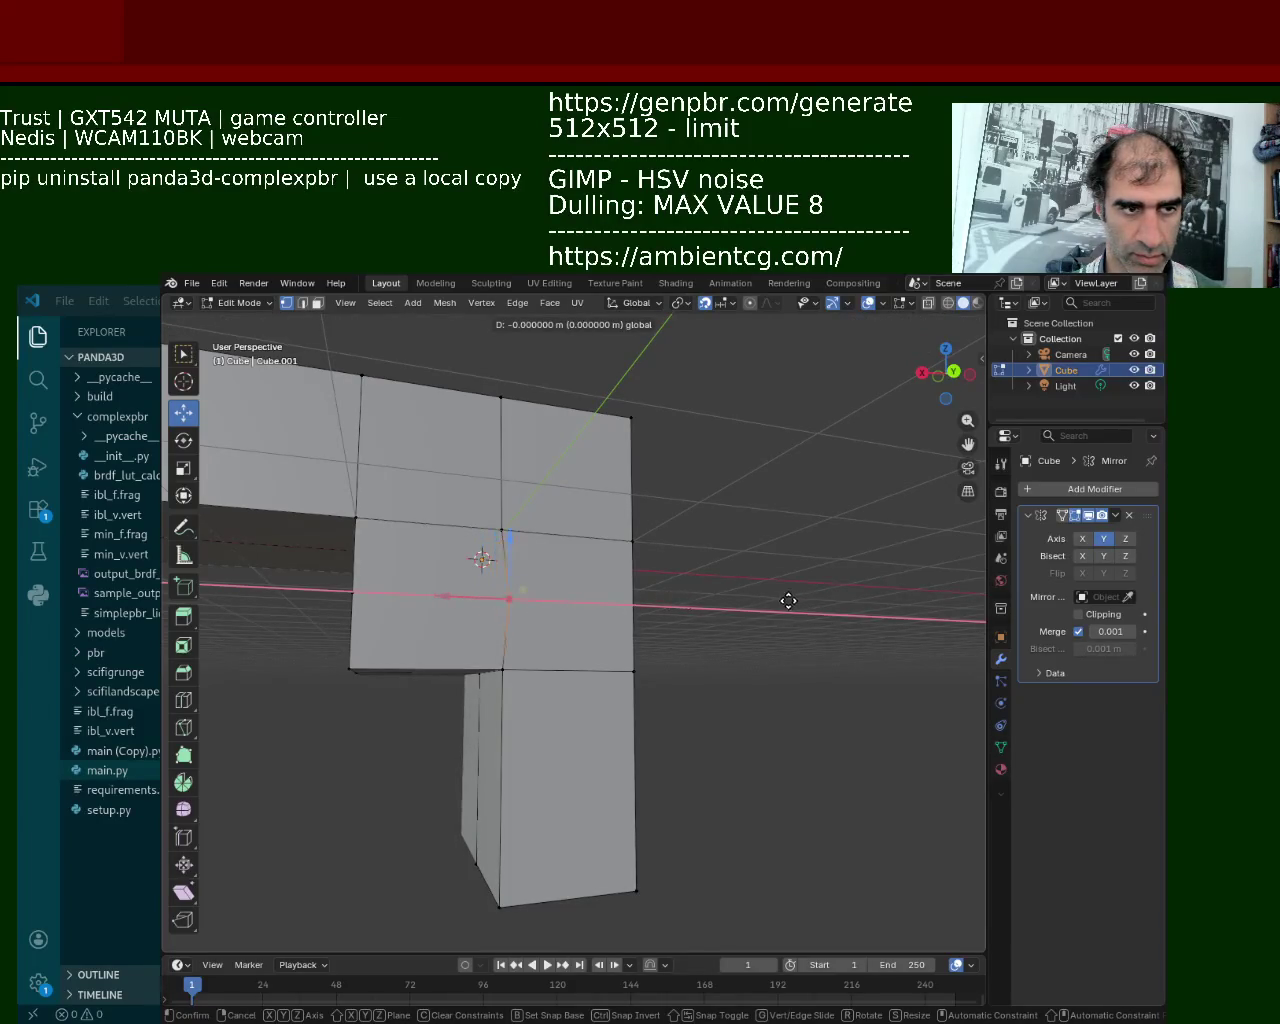
{"action": "left_click", "coordinate": [643, 611]}
{"action": "left_click", "coordinate": [516, 669]}
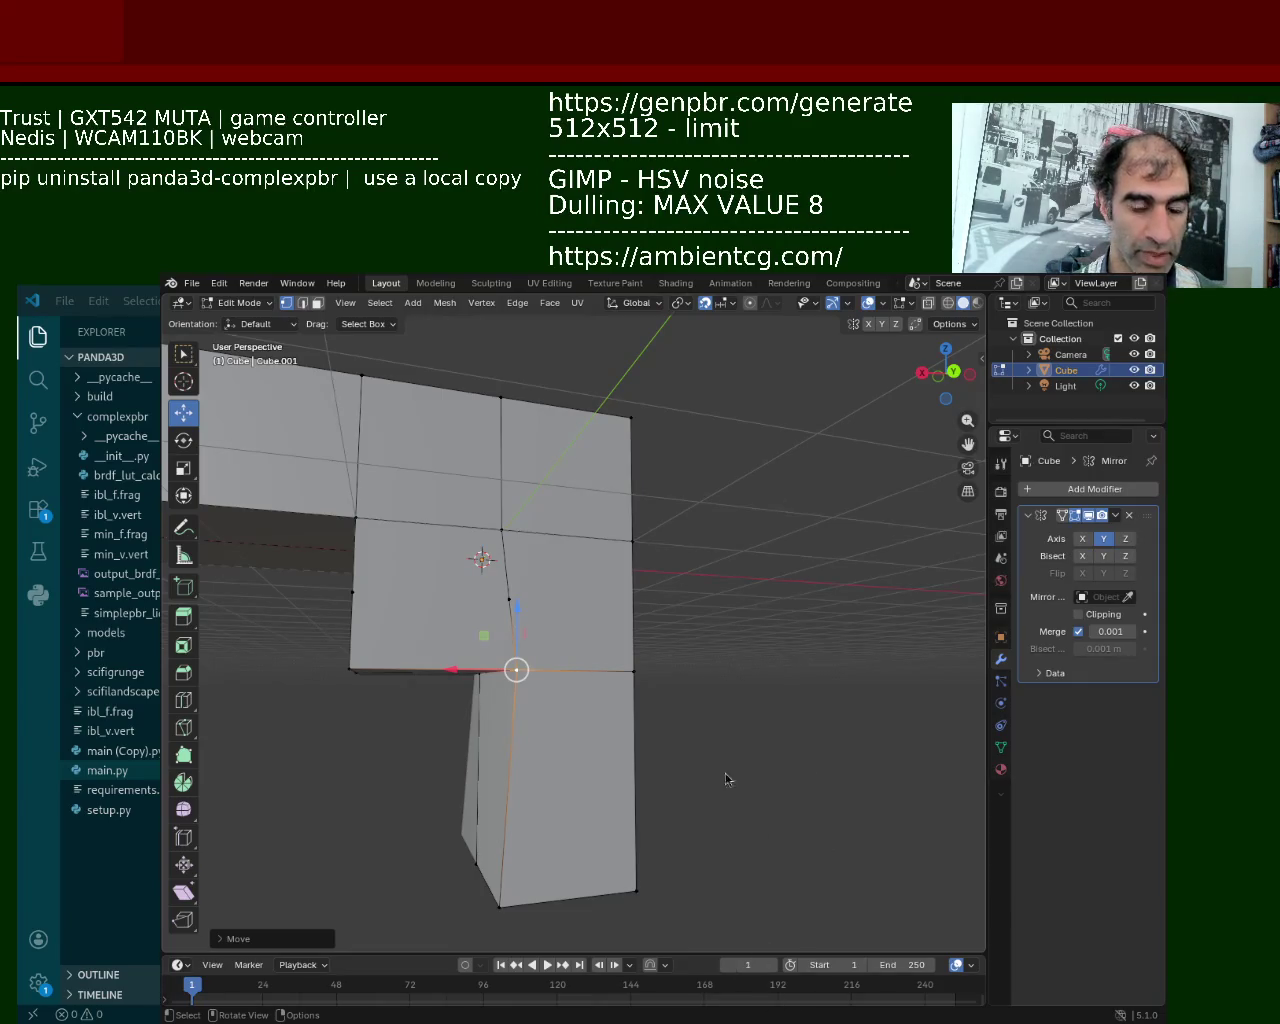
Try moving the lower vertex -0.3 along X, then cancel, leaving it in place.
{"action": "middle_click_drag", "start_coordinate": [501, 679], "coordinate": [503, 680]}
{"action": "type", "text": "g"}
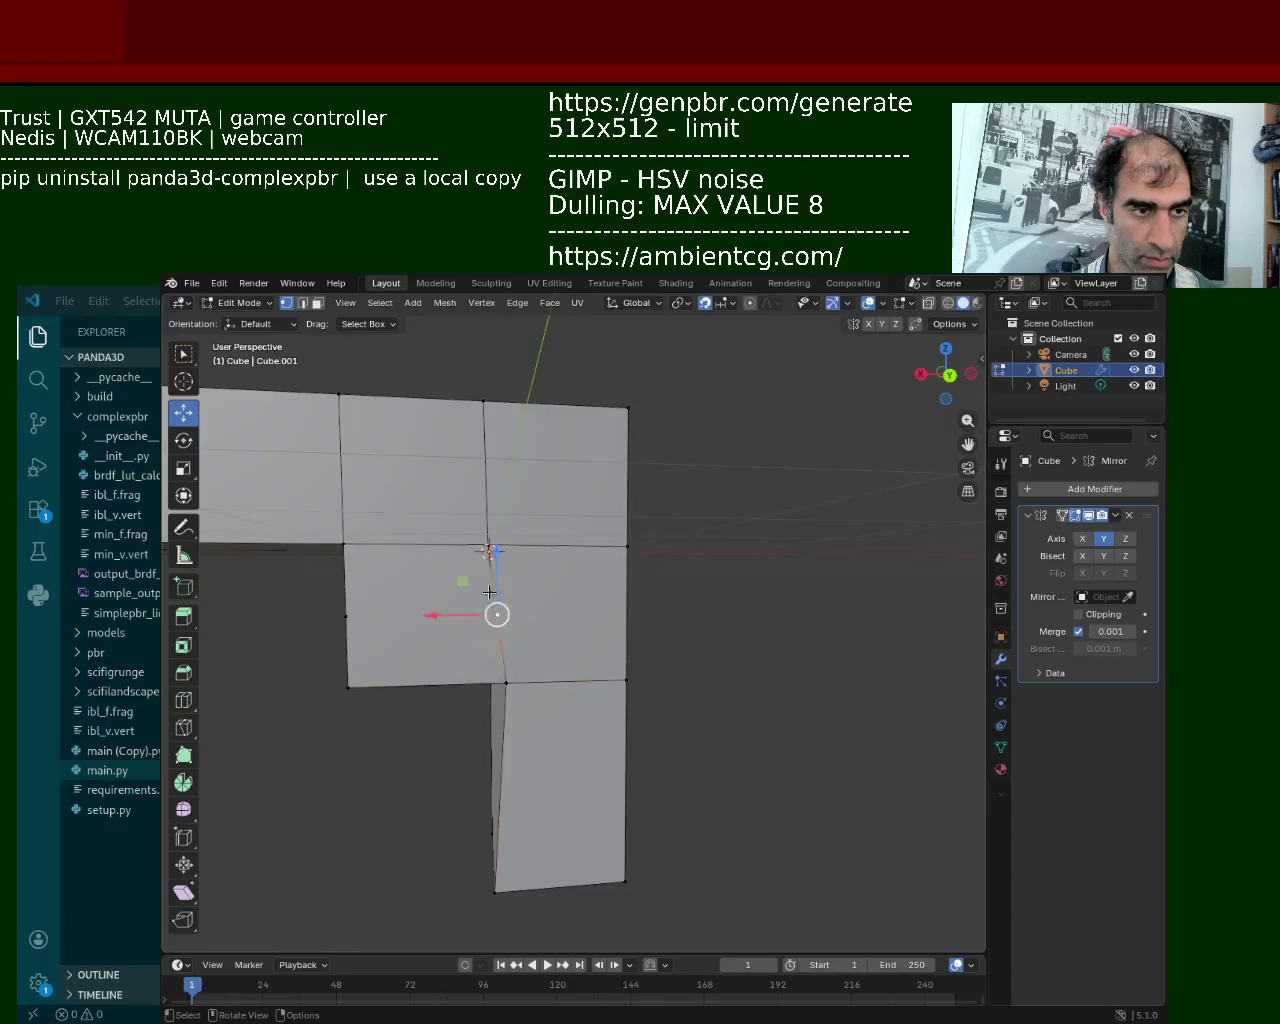
{"action": "type", "text": "x-0.3"}
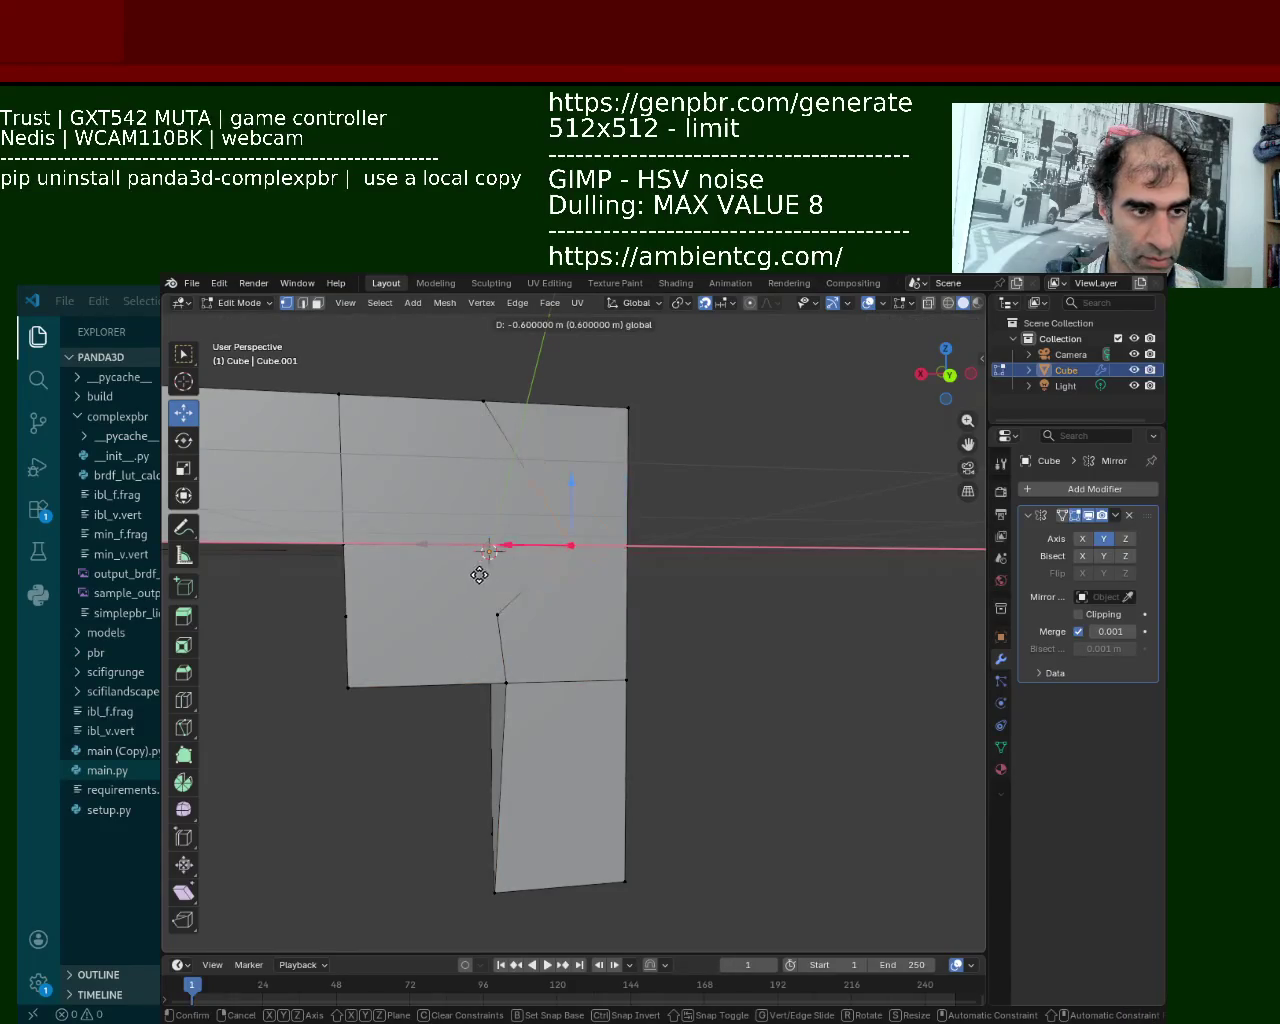
{"action": "key", "text": "Escape"}
{"action": "left_click", "coordinate": [499, 700]}
{"action": "key", "text": "g"}
{"action": "key", "text": "x"}
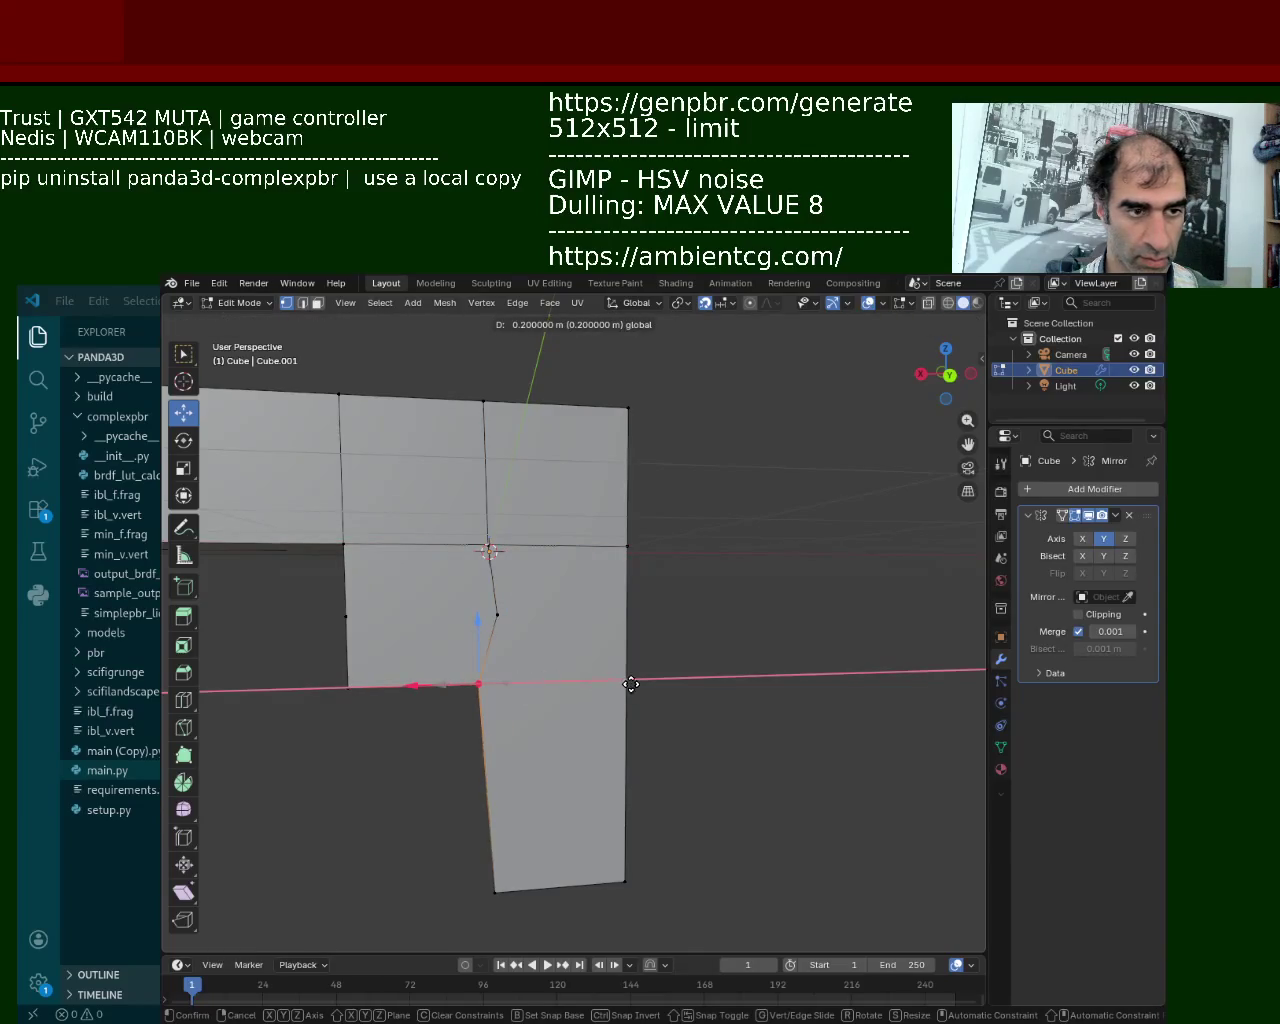
{"action": "left_click", "coordinate": [660, 684]}
Delete the middle front face and try joining the hole's top and bottom vertices.
{"action": "left_click", "coordinate": [497, 609]}
{"action": "key", "text": "x"}
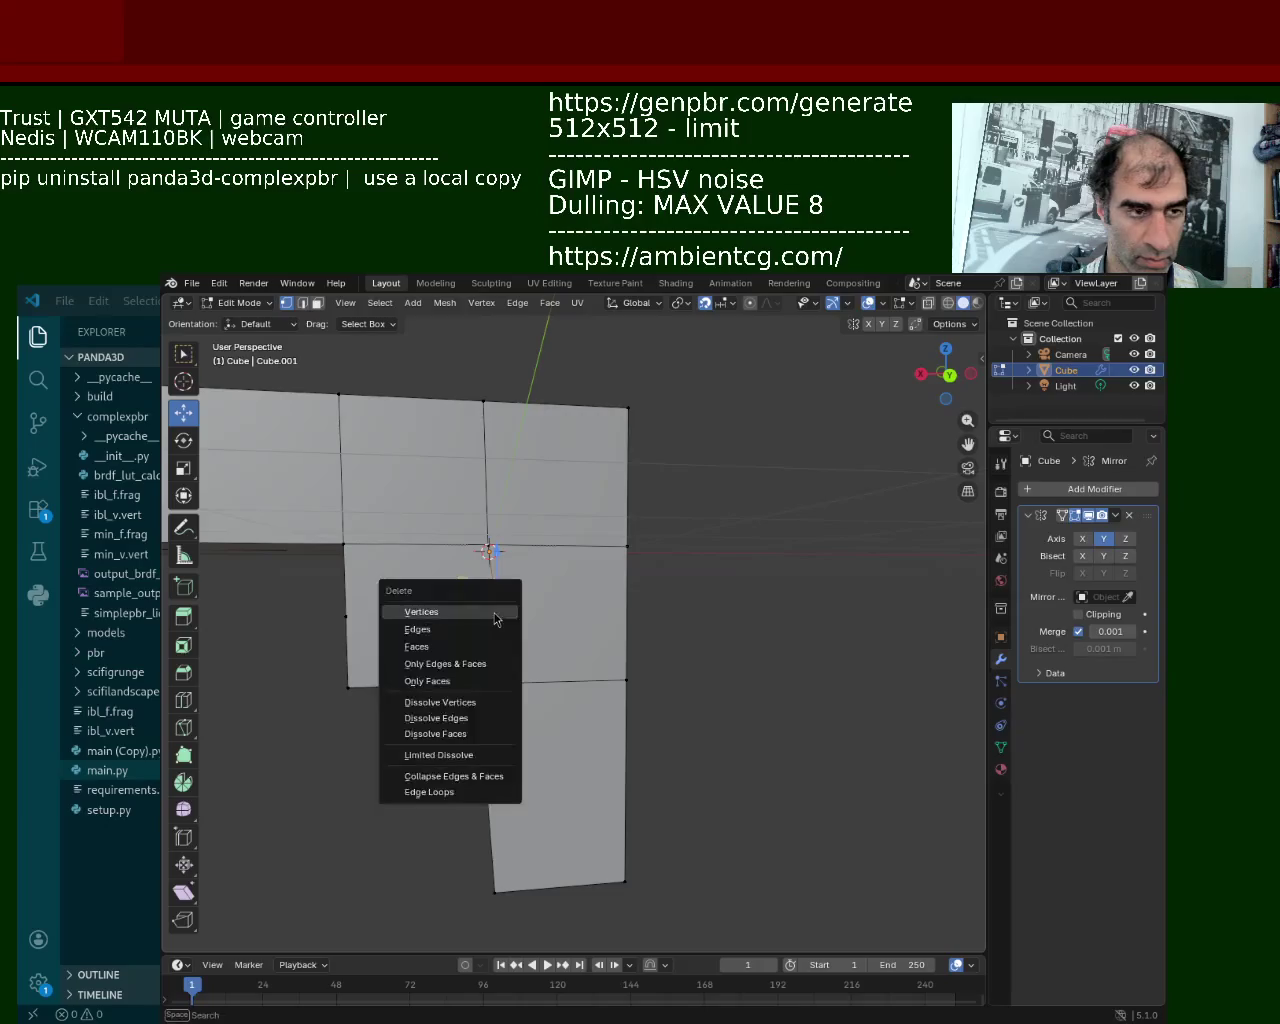
{"action": "left_click", "coordinate": [495, 619]}
{"action": "middle_click_drag", "start_coordinate": [499, 590], "coordinate": [540, 600]}
{"action": "left_click", "coordinate": [490, 690], "text": "alt"}
{"action": "left_click", "coordinate": [500, 556], "text": "alt+shift"}
{"action": "key", "text": "j"}
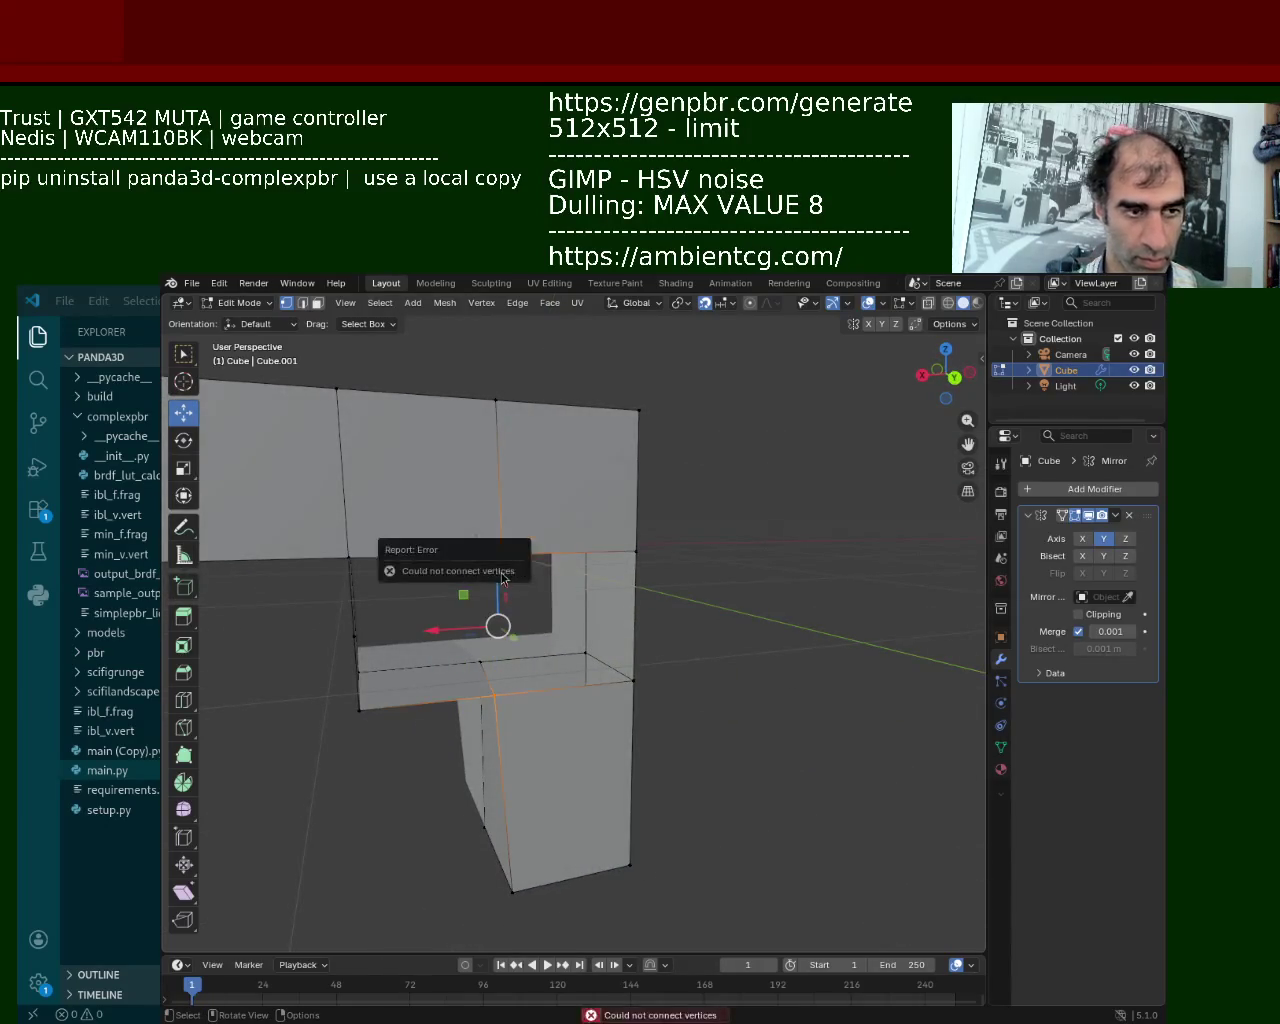
Fill the hole with two new faces from its corner vertices.
{"action": "left_click", "coordinate": [347, 556]}
{"action": "left_click", "coordinate": [359, 708], "text": "shift"}
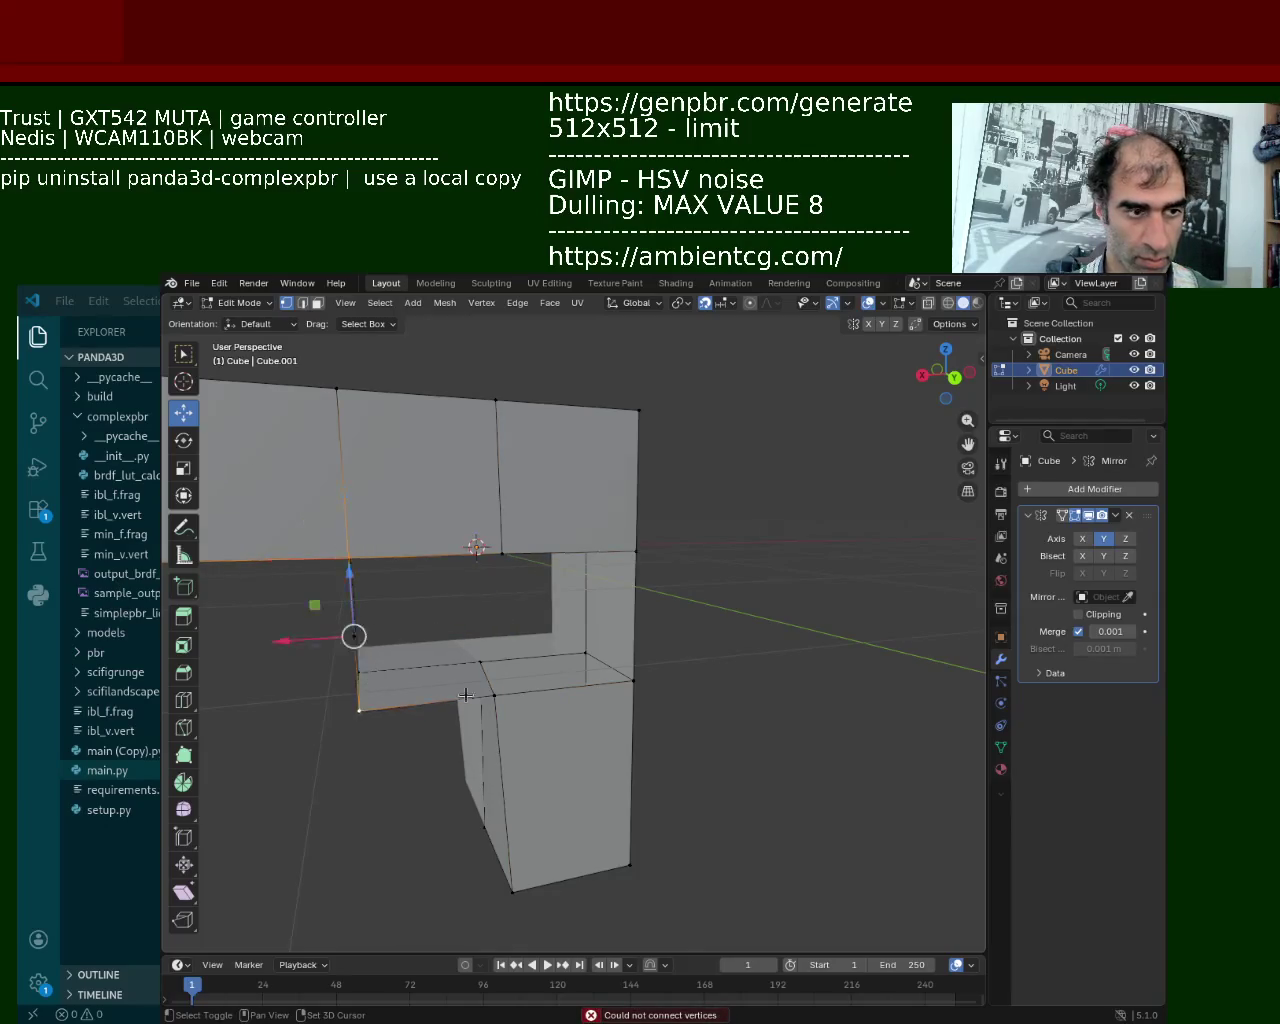
{"action": "left_click", "coordinate": [494, 695], "text": "shift"}
{"action": "left_click", "coordinate": [498, 553], "text": "shift"}
{"action": "key", "text": "f"}
{"action": "left_click", "coordinate": [498, 553]}
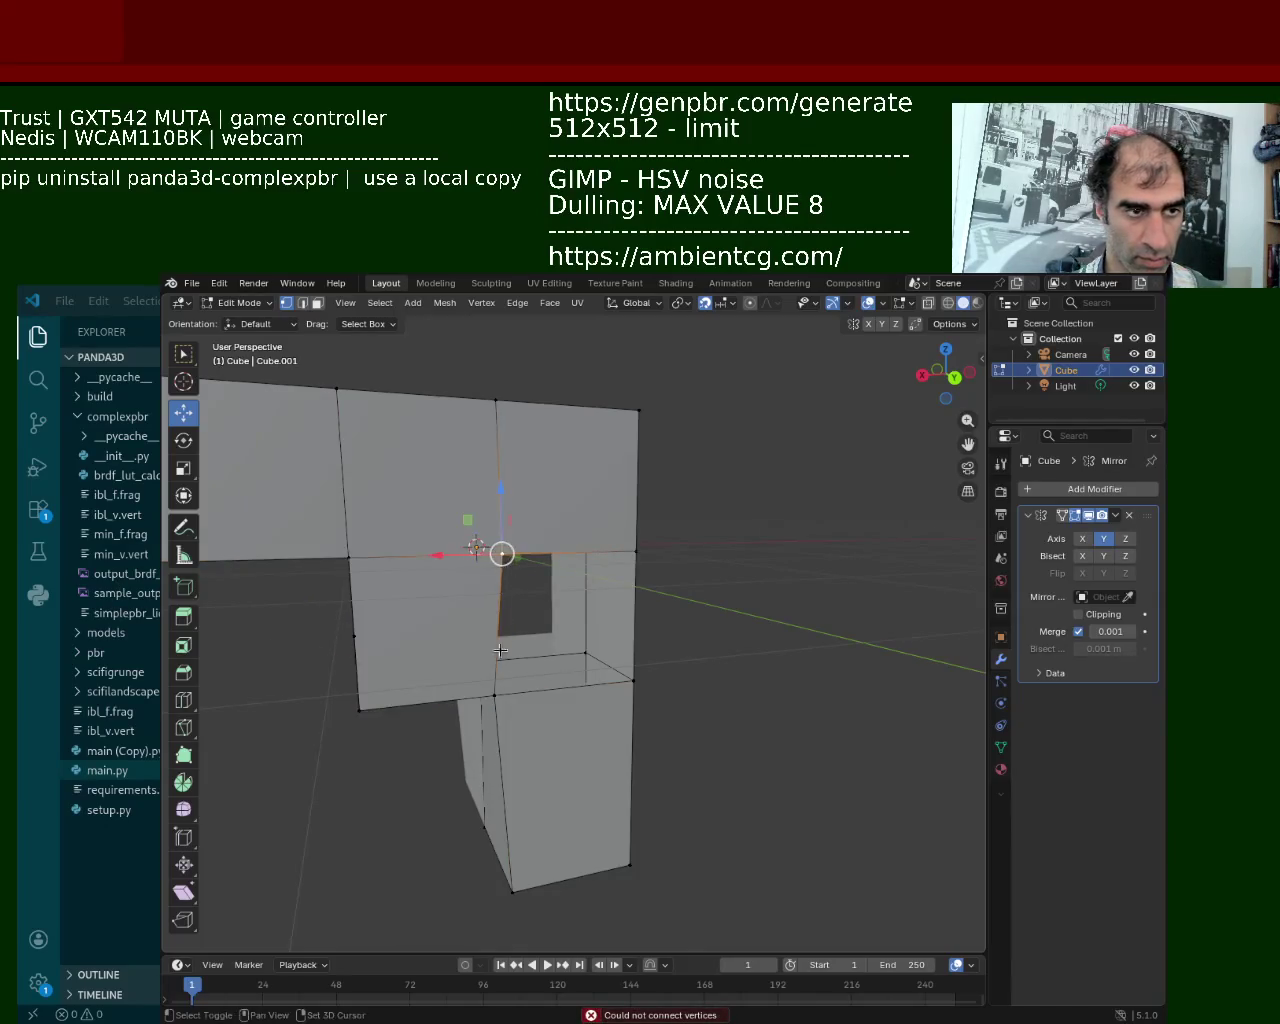
{"action": "left_click", "coordinate": [632, 681], "text": "shift"}
{"action": "key", "text": "f"}
Move the grip's bottom vertex 0.3 m along X.
{"action": "mouse_move", "coordinate": [600, 560]}
{"action": "middle_mouse_down"}
{"action": "mouse_move", "coordinate": [529, 518]}
{"action": "mouse_move", "coordinate": [531, 611]}
{"action": "middle_mouse_up"}
{"action": "left_click", "coordinate": [503, 720]}
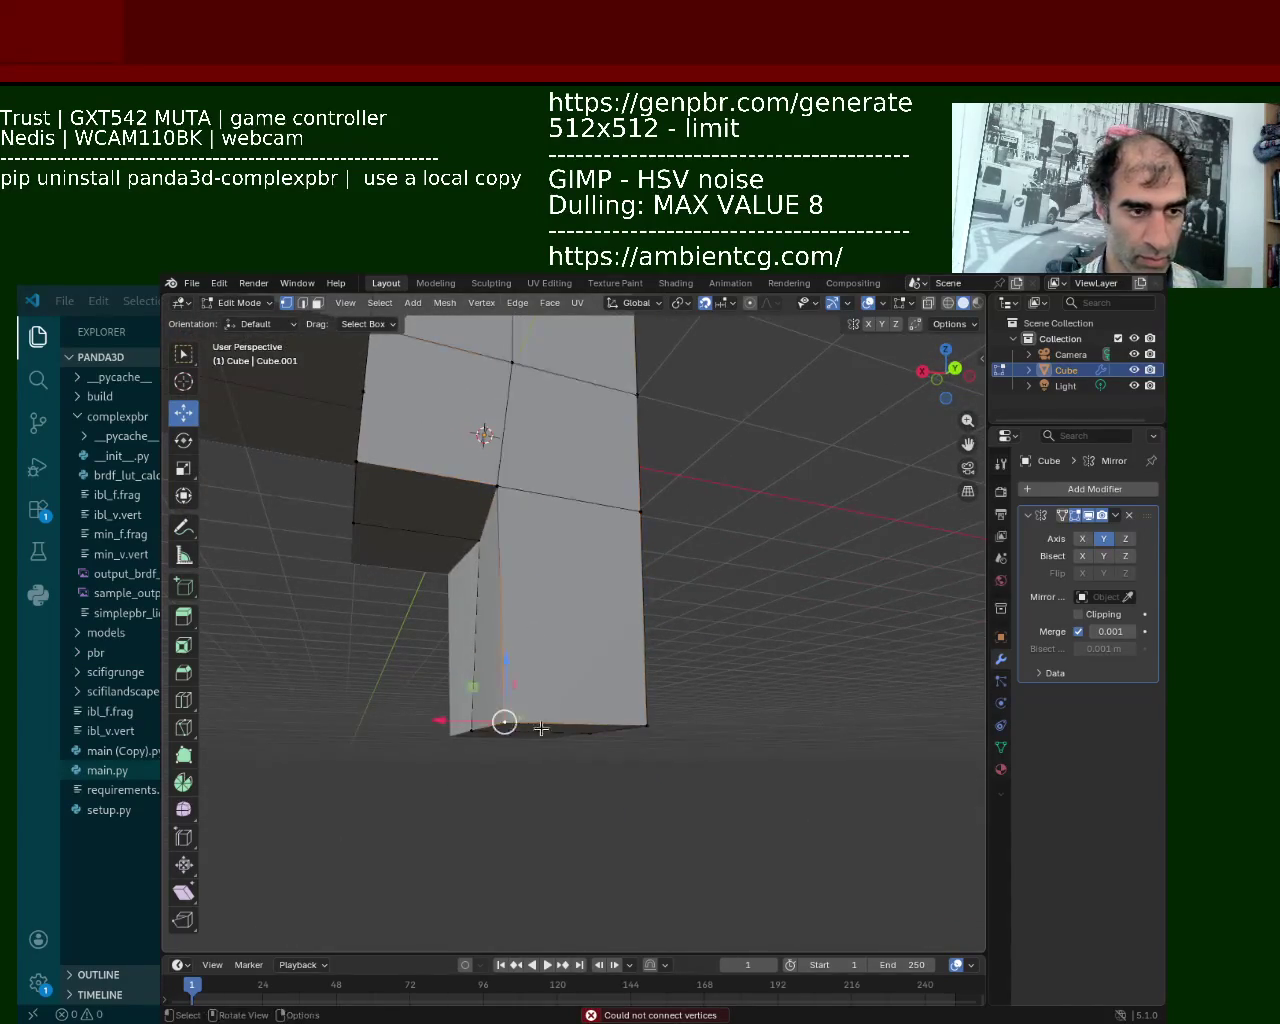
{"action": "left_click_drag", "start_coordinate": [449, 763], "coordinate": [634, 758]}
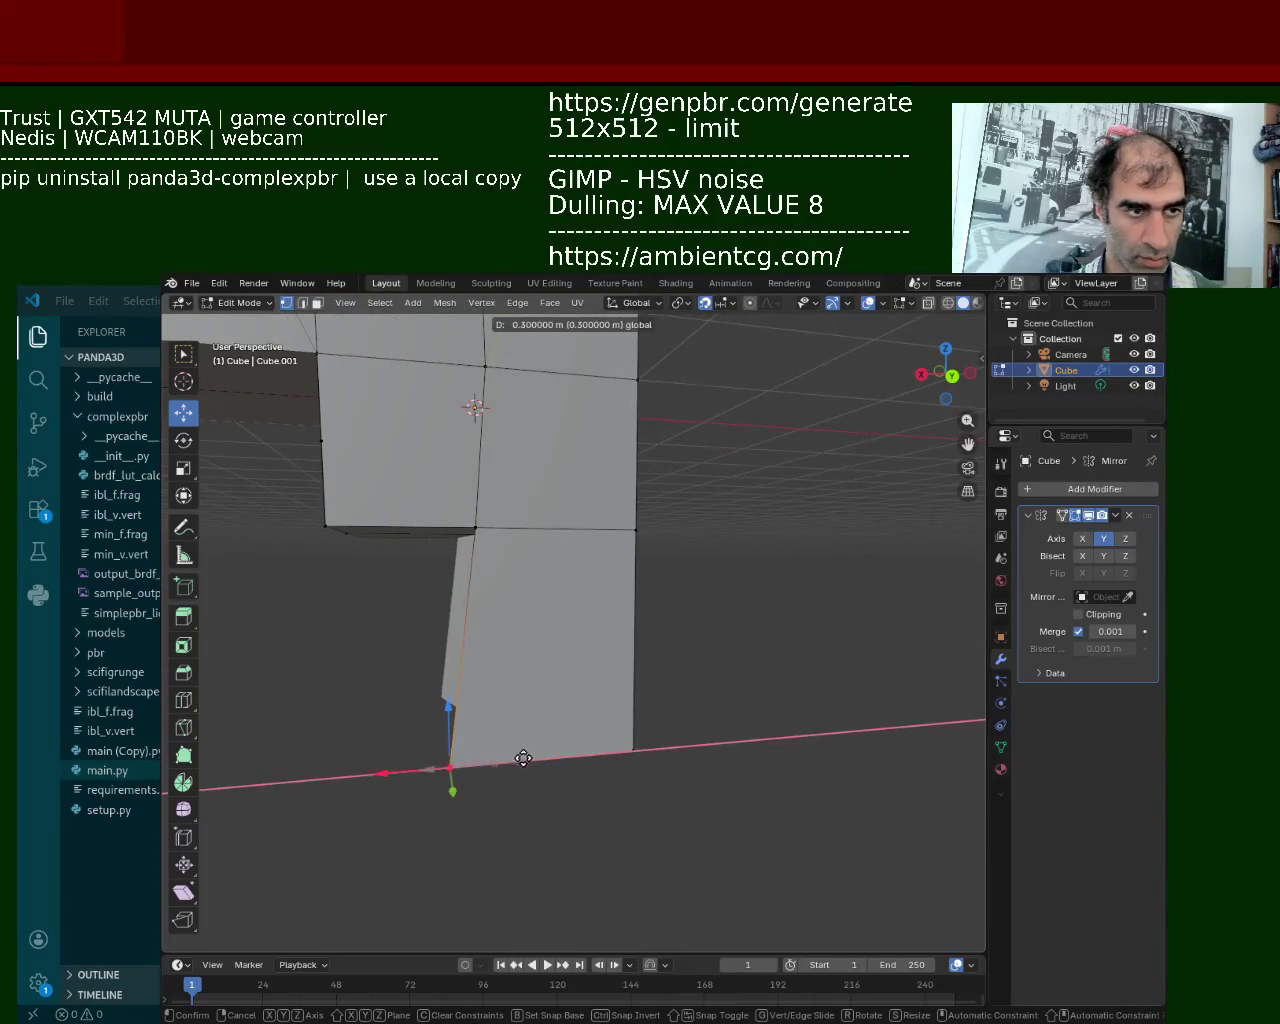
{"action": "left_click", "coordinate": [634, 758]}
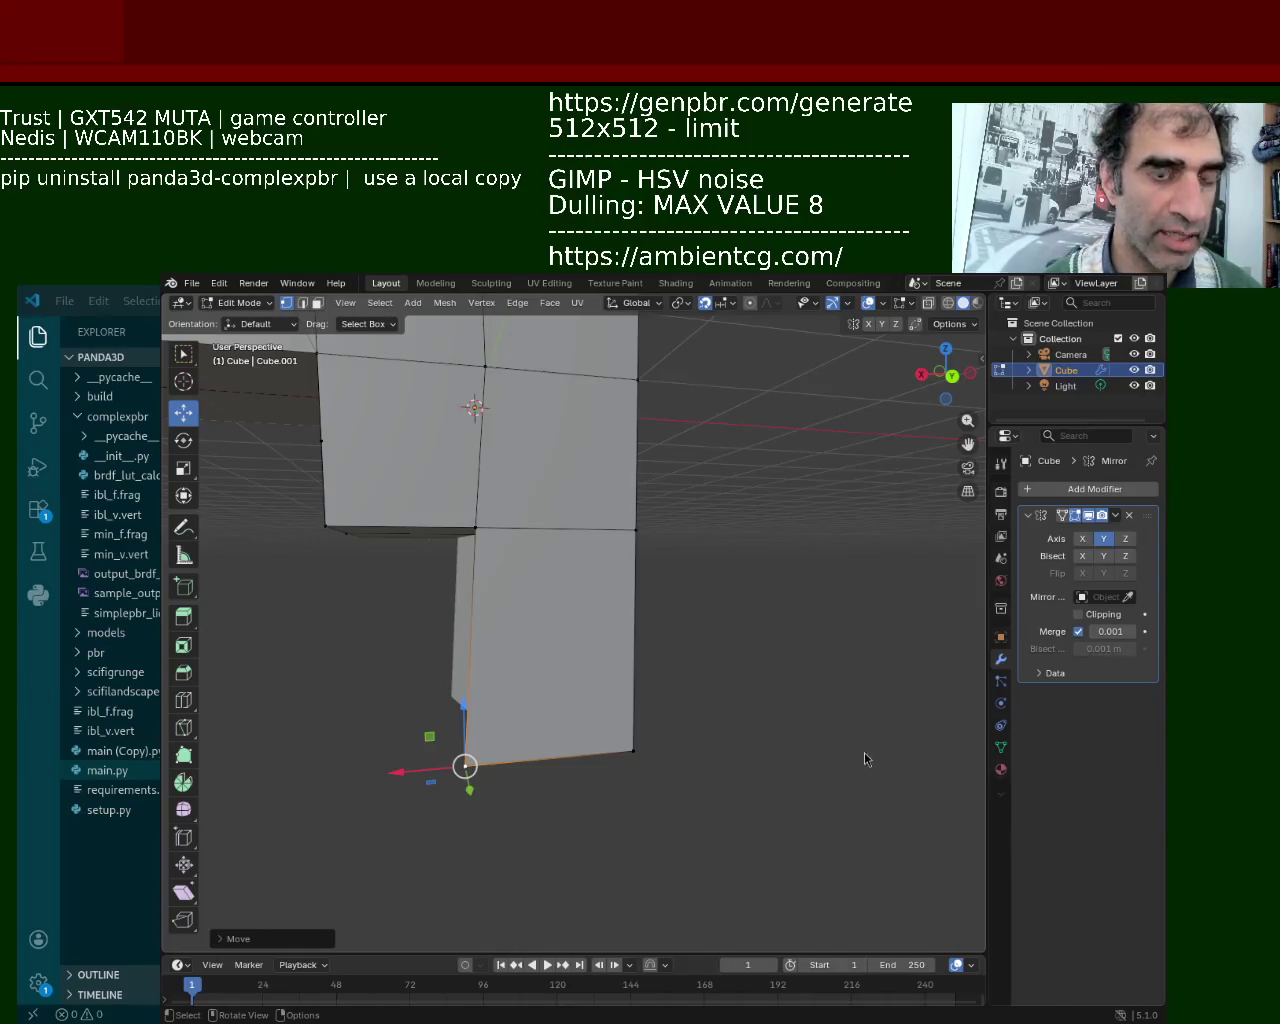
From the front view, shift the grip's bottom-middle vertex 0.4 m along X.
{"action": "key", "text": "KP_1"}
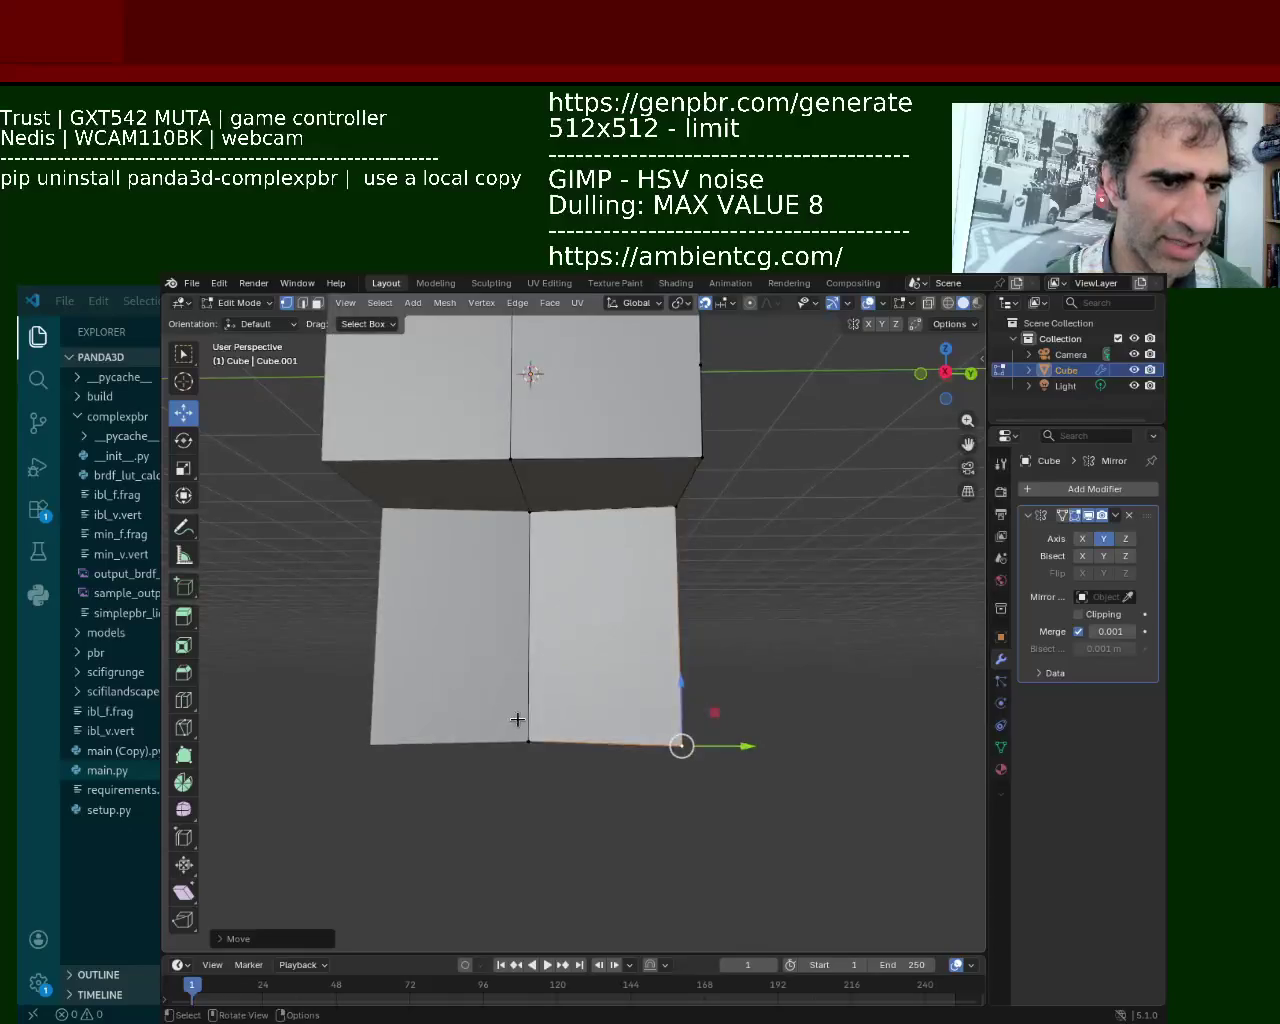
{"action": "left_click", "coordinate": [515, 722]}
{"action": "mouse_move", "coordinate": [509, 517]}
{"action": "middle_mouse_down"}
{"action": "mouse_move", "coordinate": [443, 578]}
{"action": "mouse_move", "coordinate": [530, 646]}
{"action": "middle_mouse_up"}
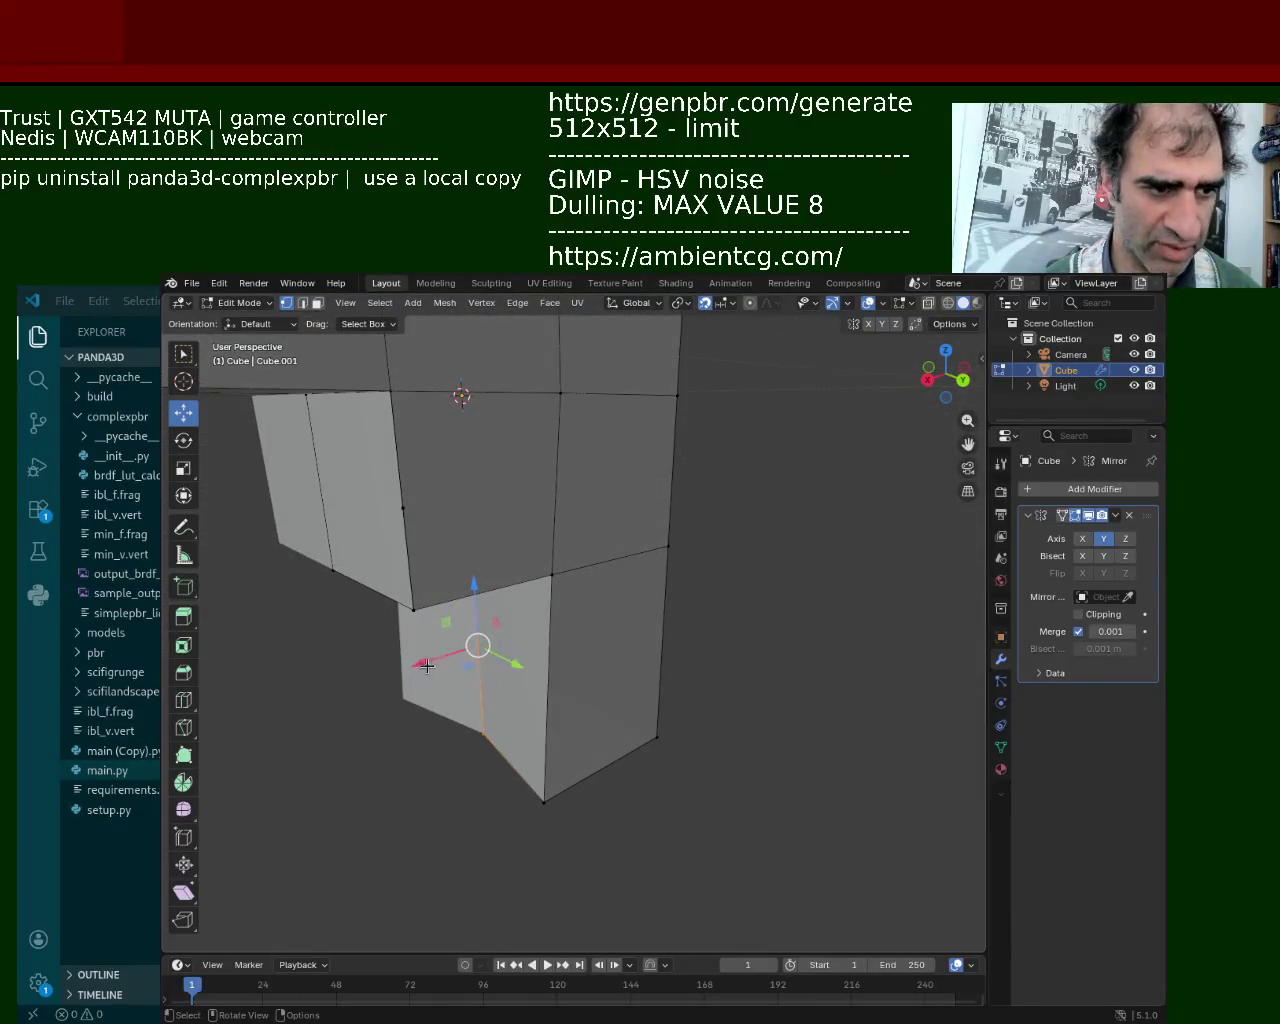
{"action": "left_click_drag", "start_coordinate": [427, 665], "coordinate": [608, 604]}
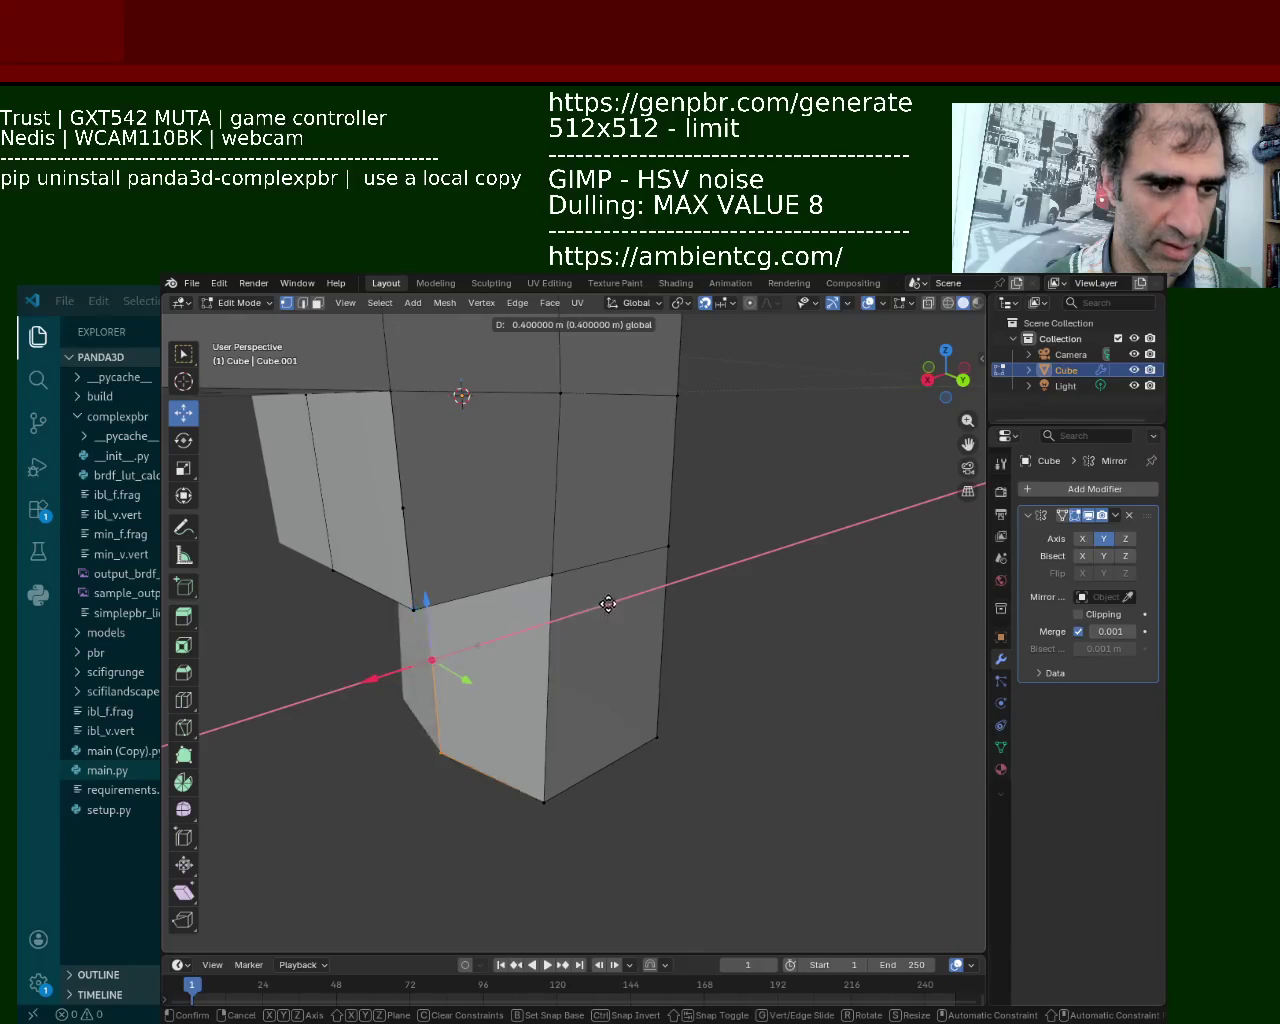
{"action": "left_click_drag", "start_coordinate": [608, 604], "coordinate": [845, 505]}
{"action": "middle_click_drag", "start_coordinate": [845, 505], "coordinate": [613, 547]}
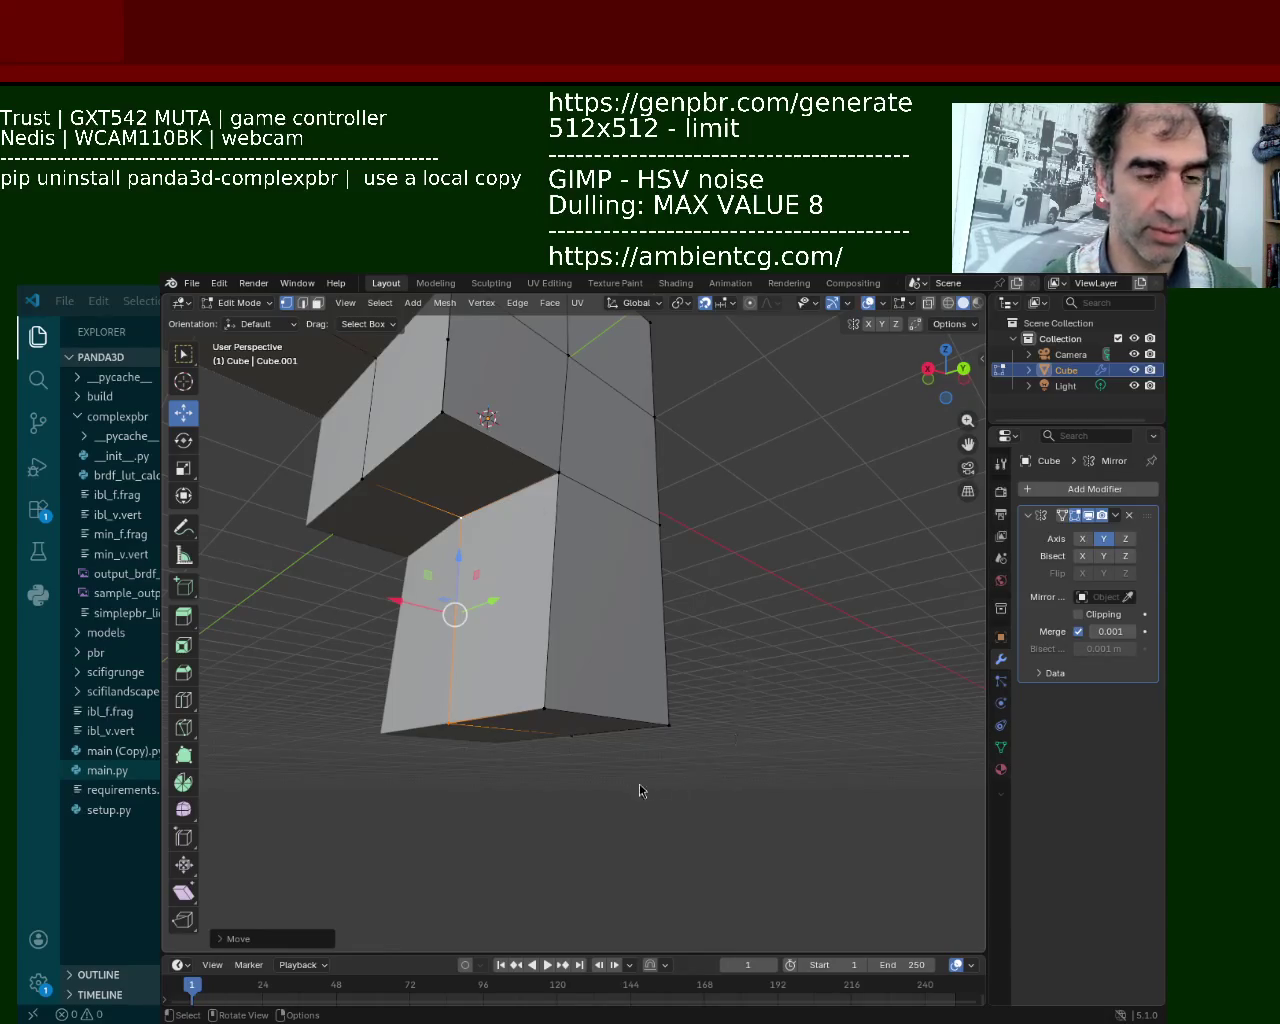
{"action": "mouse_move", "coordinate": [463, 814]}
{"action": "middle_mouse_down"}
{"action": "mouse_move", "coordinate": [568, 564]}
{"action": "mouse_move", "coordinate": [486, 776]}
{"action": "middle_mouse_up"}
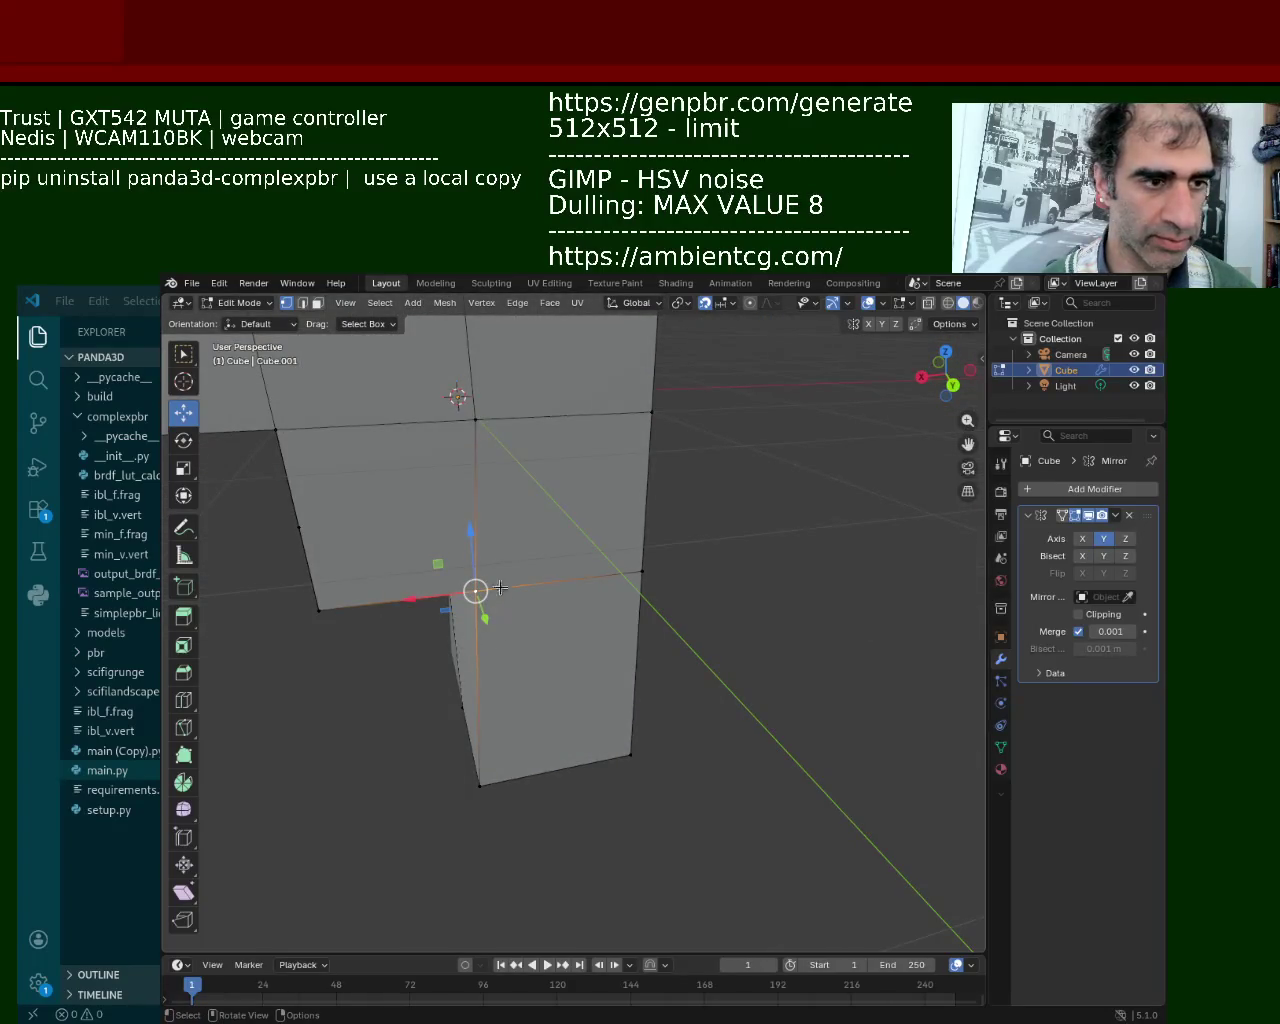
{"action": "left_click_drag", "start_coordinate": [412, 598], "coordinate": [362, 610]}
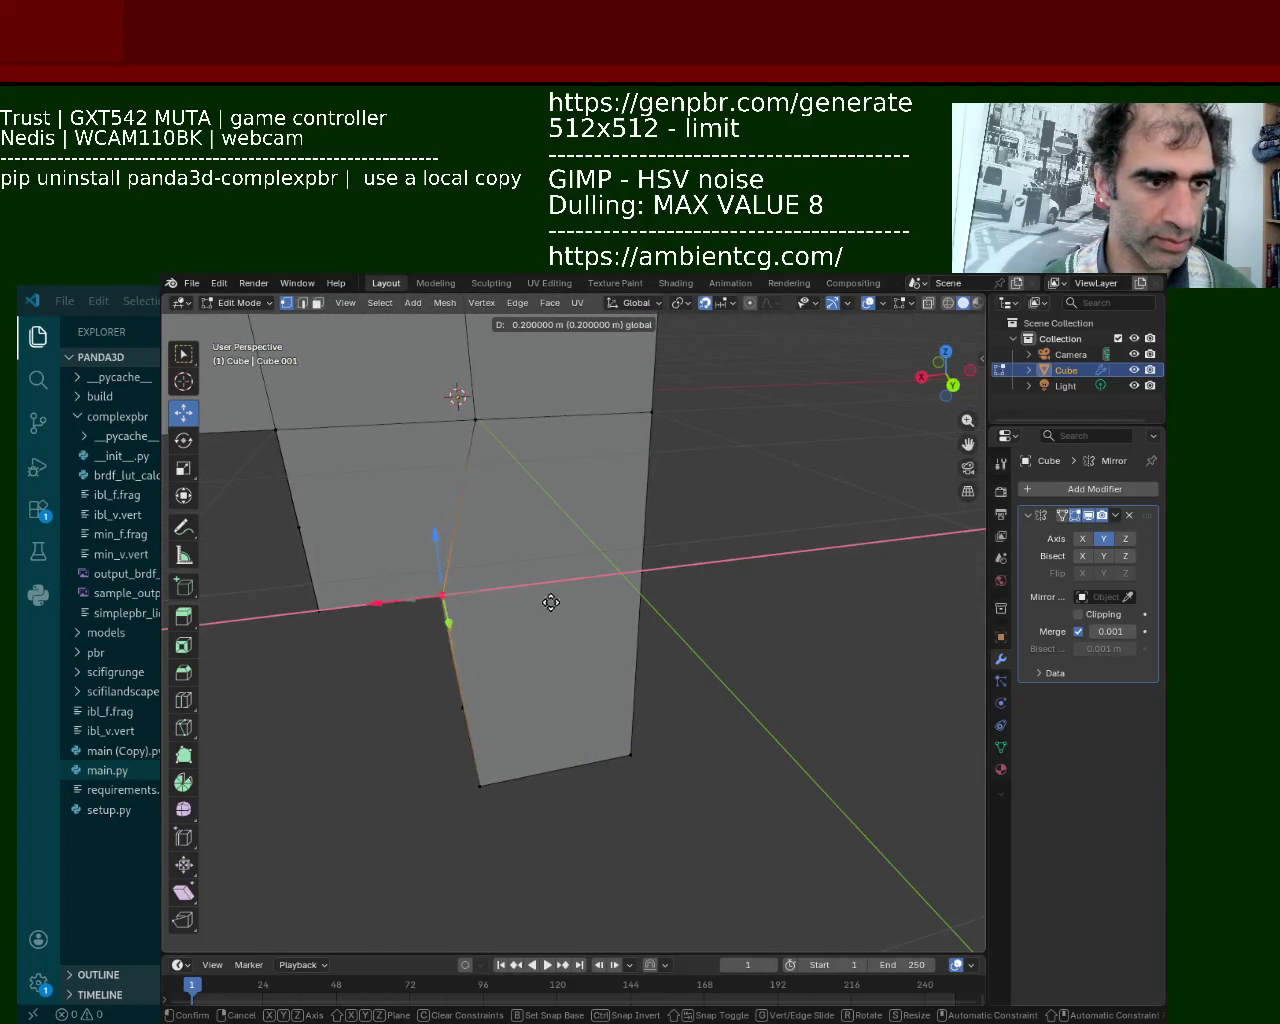
{"action": "left_click_drag", "start_coordinate": [473, 610], "coordinate": [754, 583]}
{"action": "mouse_move", "coordinate": [600, 545]}
{"action": "middle_mouse_down"}
{"action": "mouse_move", "coordinate": [650, 489]}
{"action": "mouse_move", "coordinate": [590, 484]}
{"action": "mouse_move", "coordinate": [530, 590]}
{"action": "mouse_move", "coordinate": [560, 585]}
{"action": "mouse_move", "coordinate": [469, 625]}
{"action": "mouse_move", "coordinate": [440, 610]}
{"action": "middle_mouse_up"}
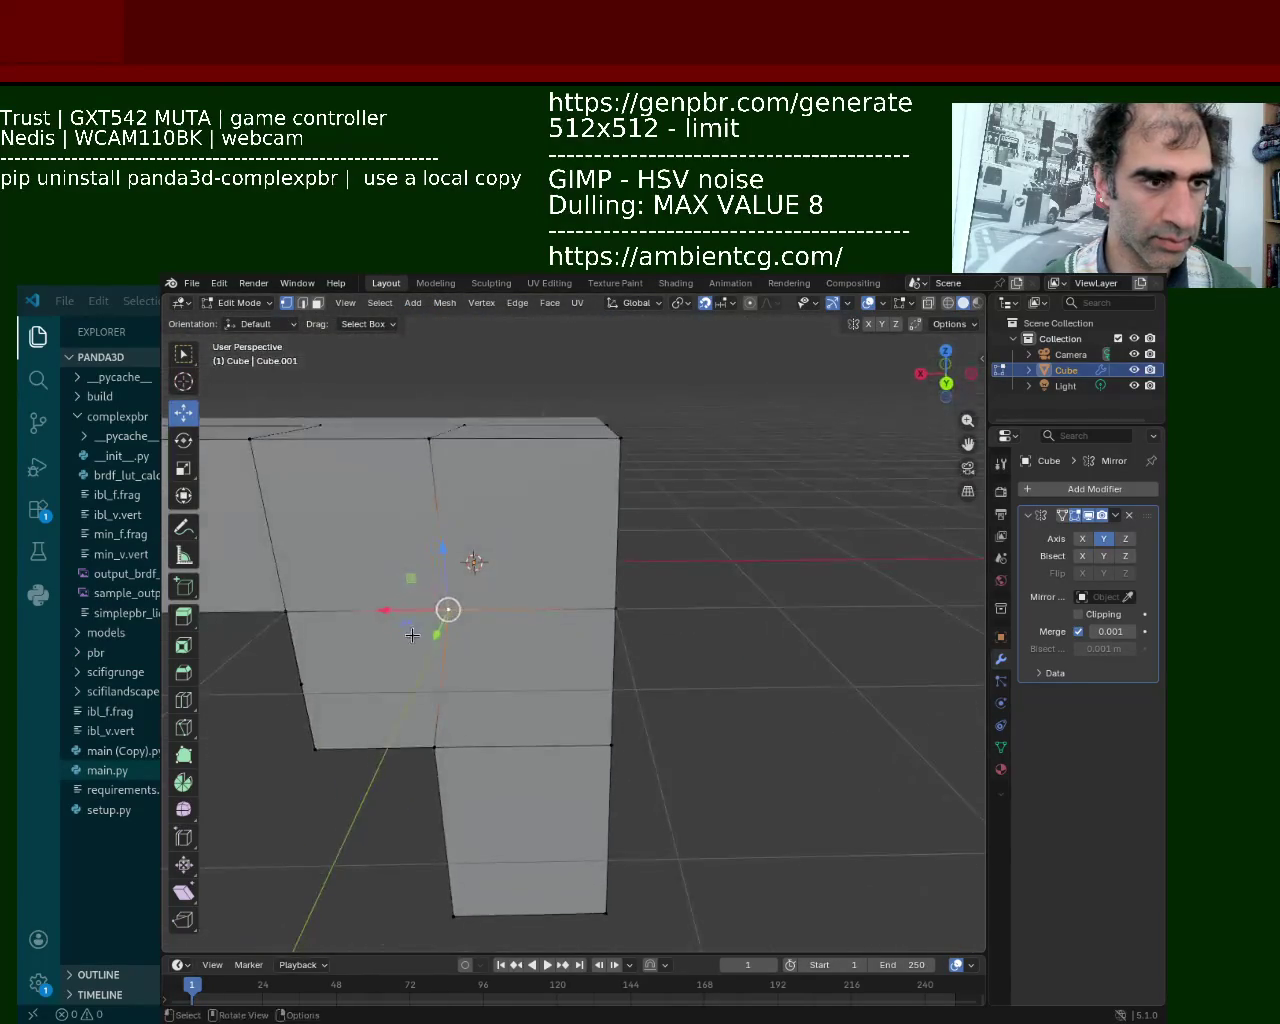
Move the selected grip vertex a further 0.2 m along the X axis.
{"action": "key", "text": "g"}
{"action": "key", "text": "shift+z"}
{"action": "key", "text": "Escape"}
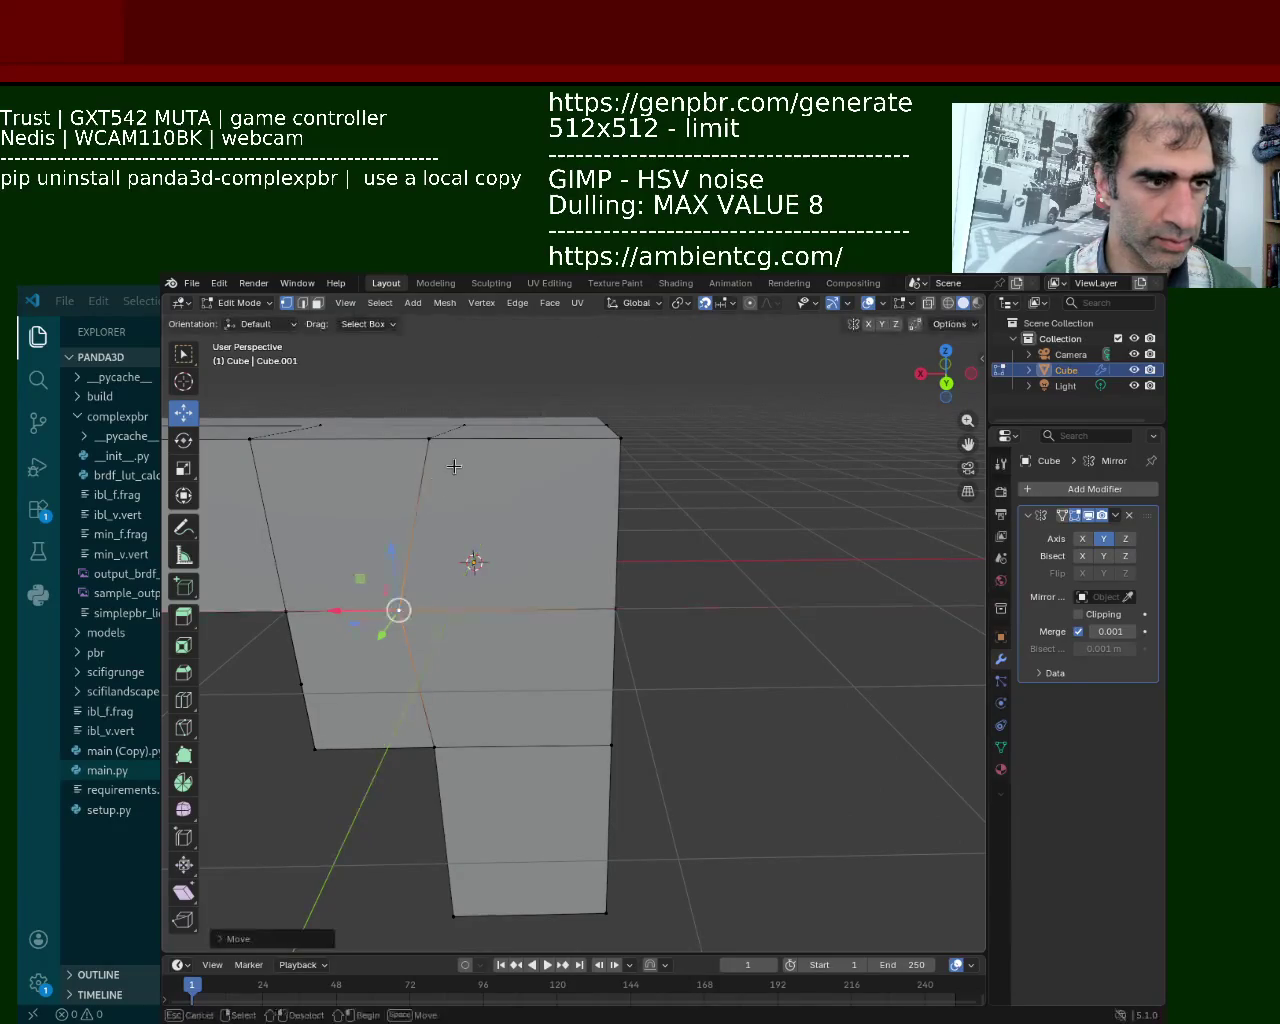
{"action": "middle_click_drag", "start_coordinate": [400, 608], "coordinate": [457, 529]}
{"action": "key", "text": "g"}
{"action": "key", "text": "y"}
{"action": "key", "text": "Escape"}
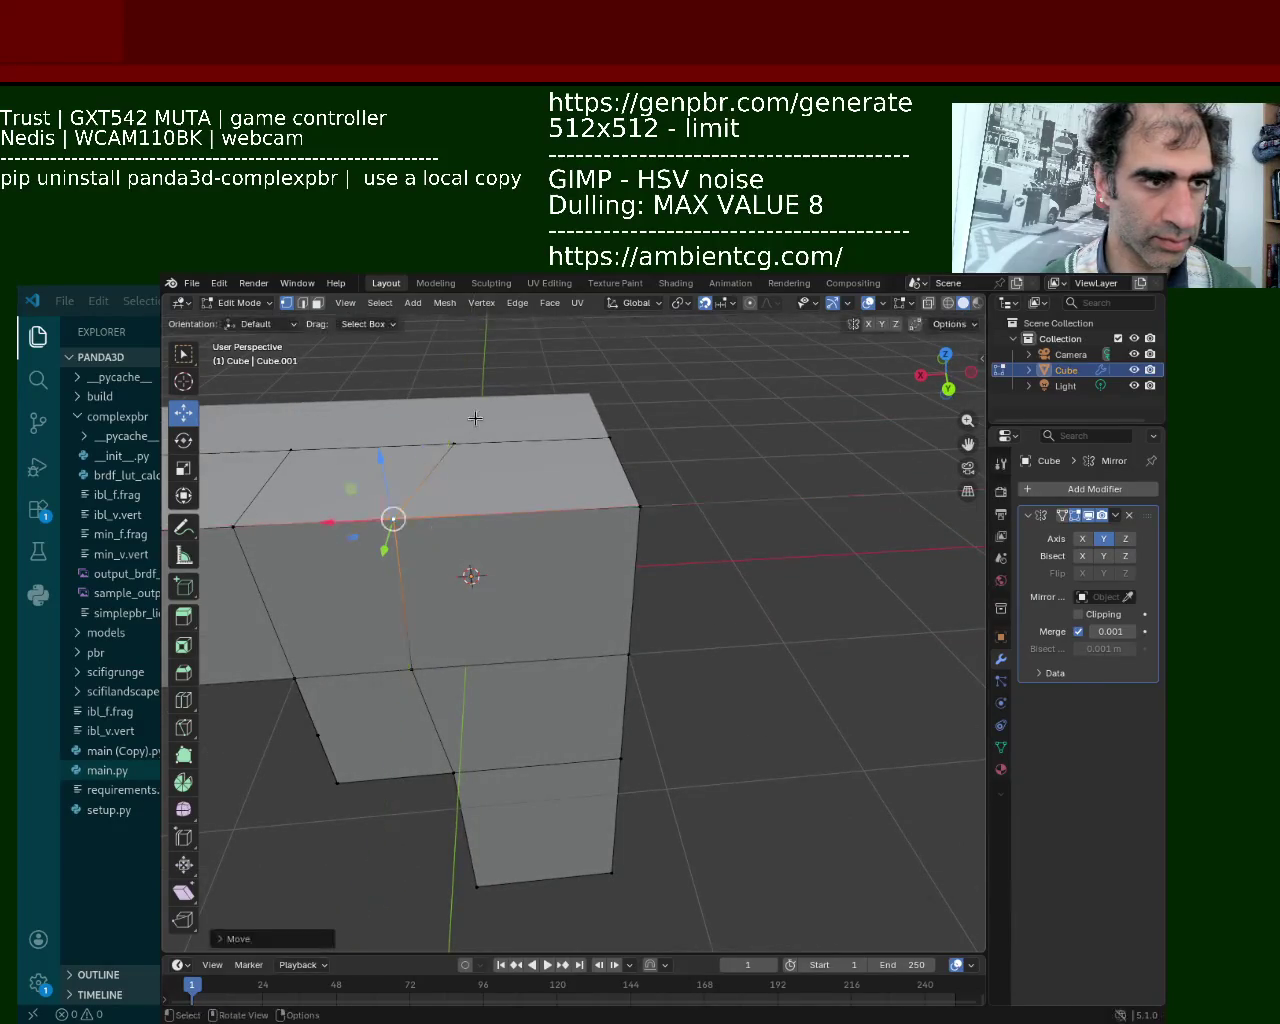
{"action": "key", "text": "g"}
{"action": "key", "text": "x"}
{"action": "left_click", "coordinate": [328, 460]}
{"action": "mouse_move", "coordinate": [328, 460]}
{"action": "middle_mouse_down"}
{"action": "mouse_move", "coordinate": [515, 515]}
{"action": "mouse_move", "coordinate": [504, 556]}
{"action": "mouse_move", "coordinate": [665, 554]}
{"action": "mouse_move", "coordinate": [603, 467]}
{"action": "middle_mouse_up"}
Move a vertex at the top of the grip -0.3 m along X.
{"action": "left_click", "coordinate": [504, 556]}
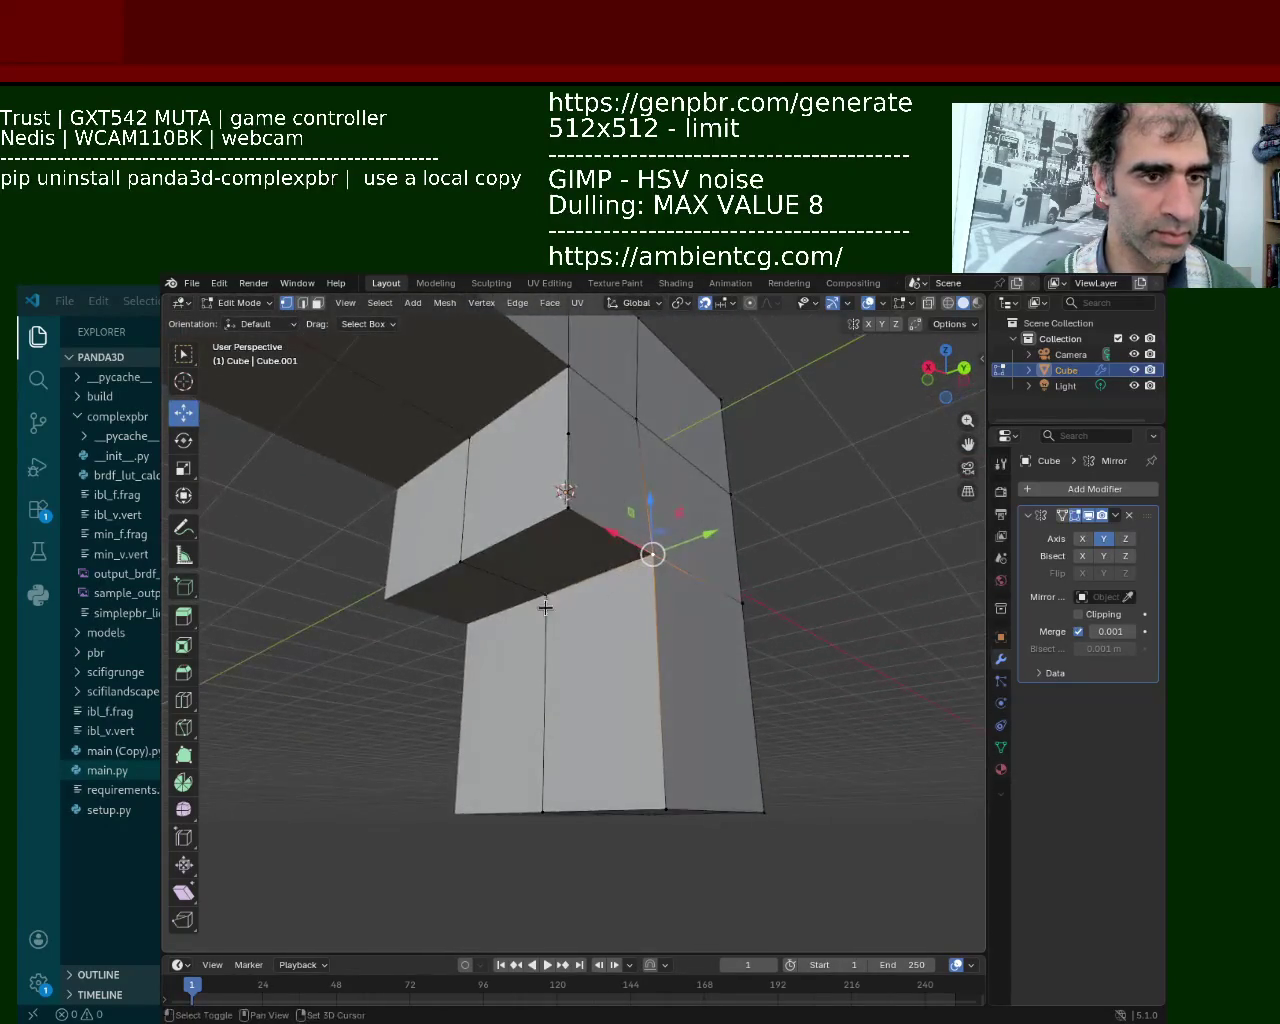
{"action": "middle_click_drag", "start_coordinate": [603, 467], "coordinate": [554, 595]}
{"action": "key", "text": "g"}
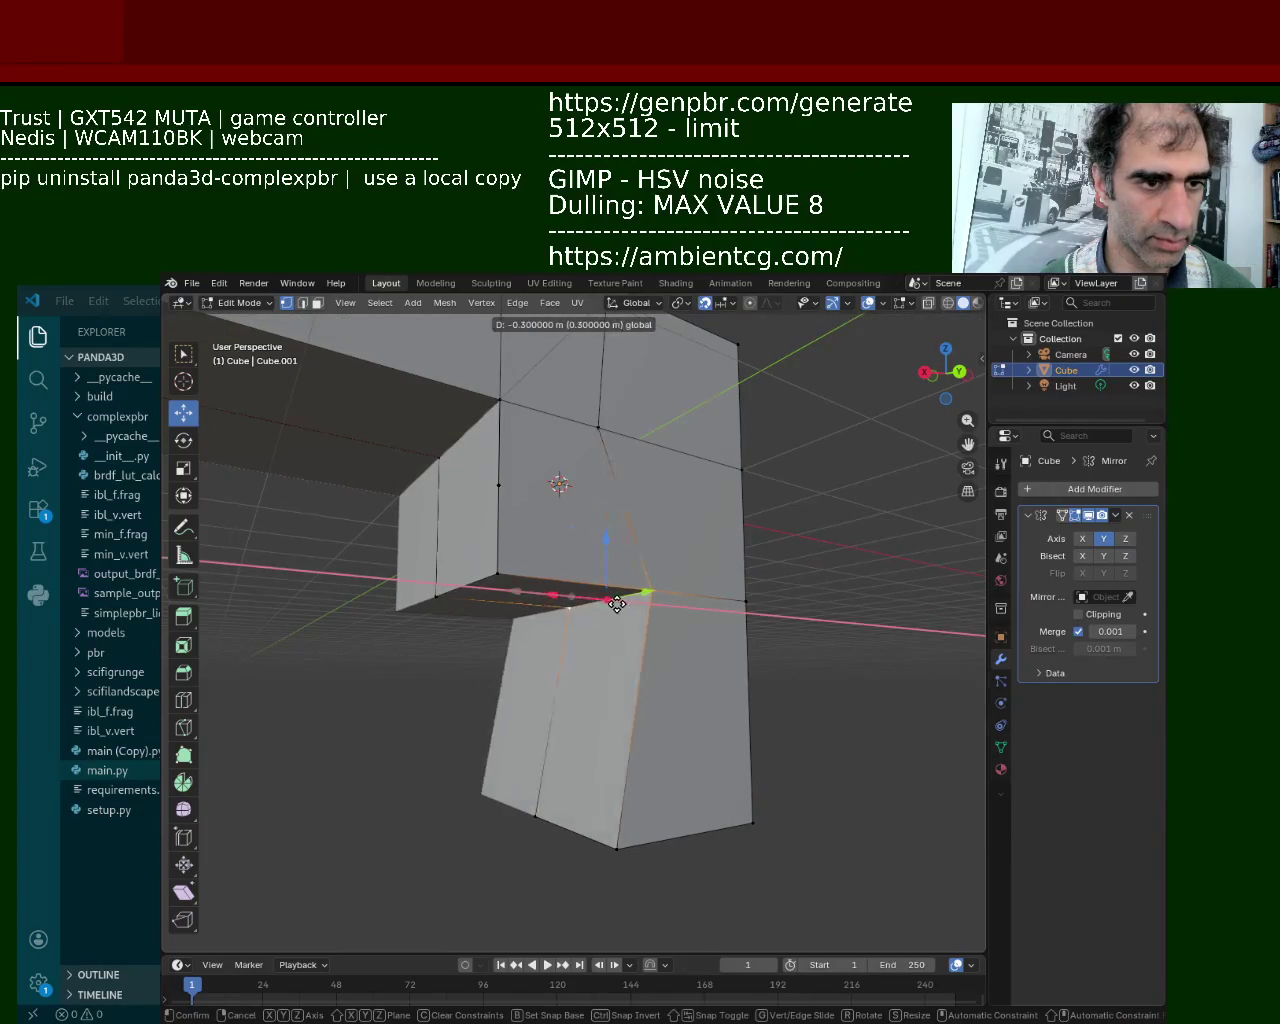
{"action": "left_click", "coordinate": [570, 593]}
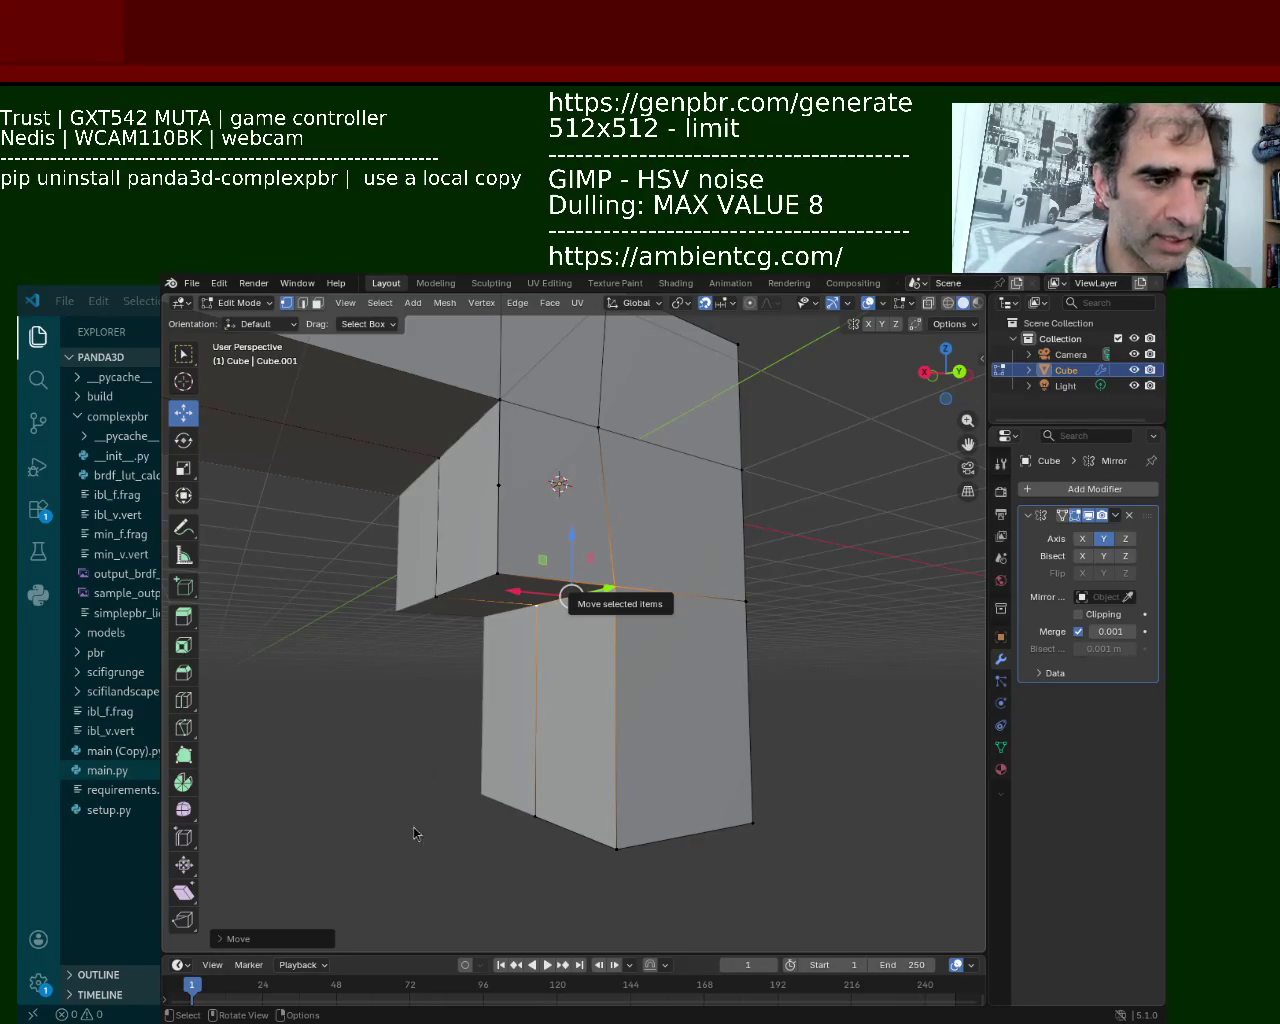
Deselect everything and select the grip's bottom edge.
{"action": "left_click_drag", "start_coordinate": [478, 818], "coordinate": [538, 823]}
{"action": "left_click", "coordinate": [538, 823]}
{"action": "left_click", "coordinate": [614, 846], "text": "shift"}
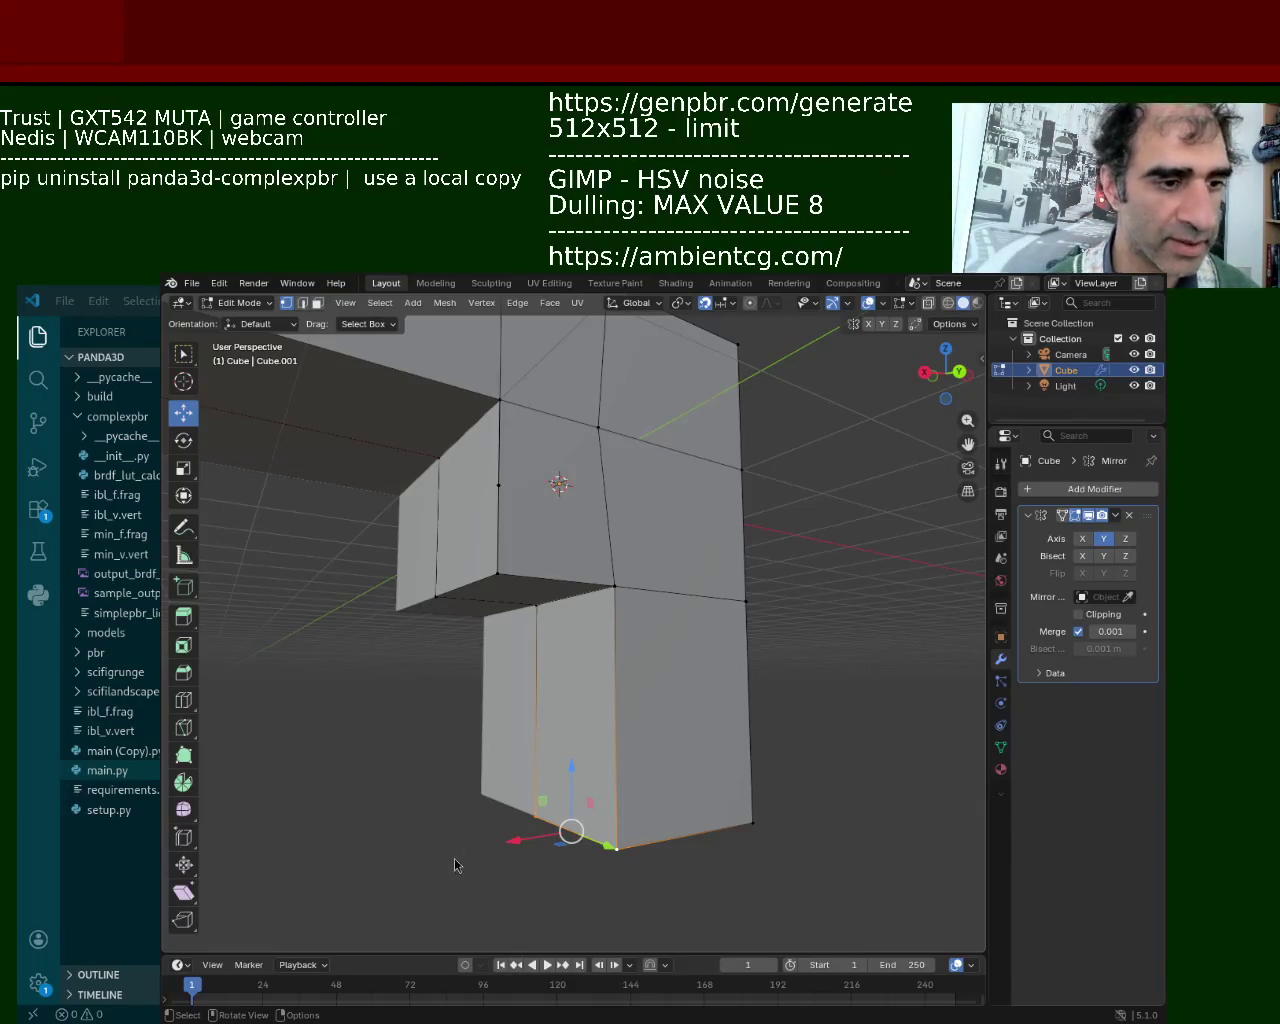
Dissolve the extra vertex at the grip-body joint using Dissolve Vertices.
{"action": "scroll", "coordinate": [490, 562], "scroll_direction": "up", "scroll_amount": 3}
{"action": "left_click", "coordinate": [506, 575]}
{"action": "key", "text": "x"}
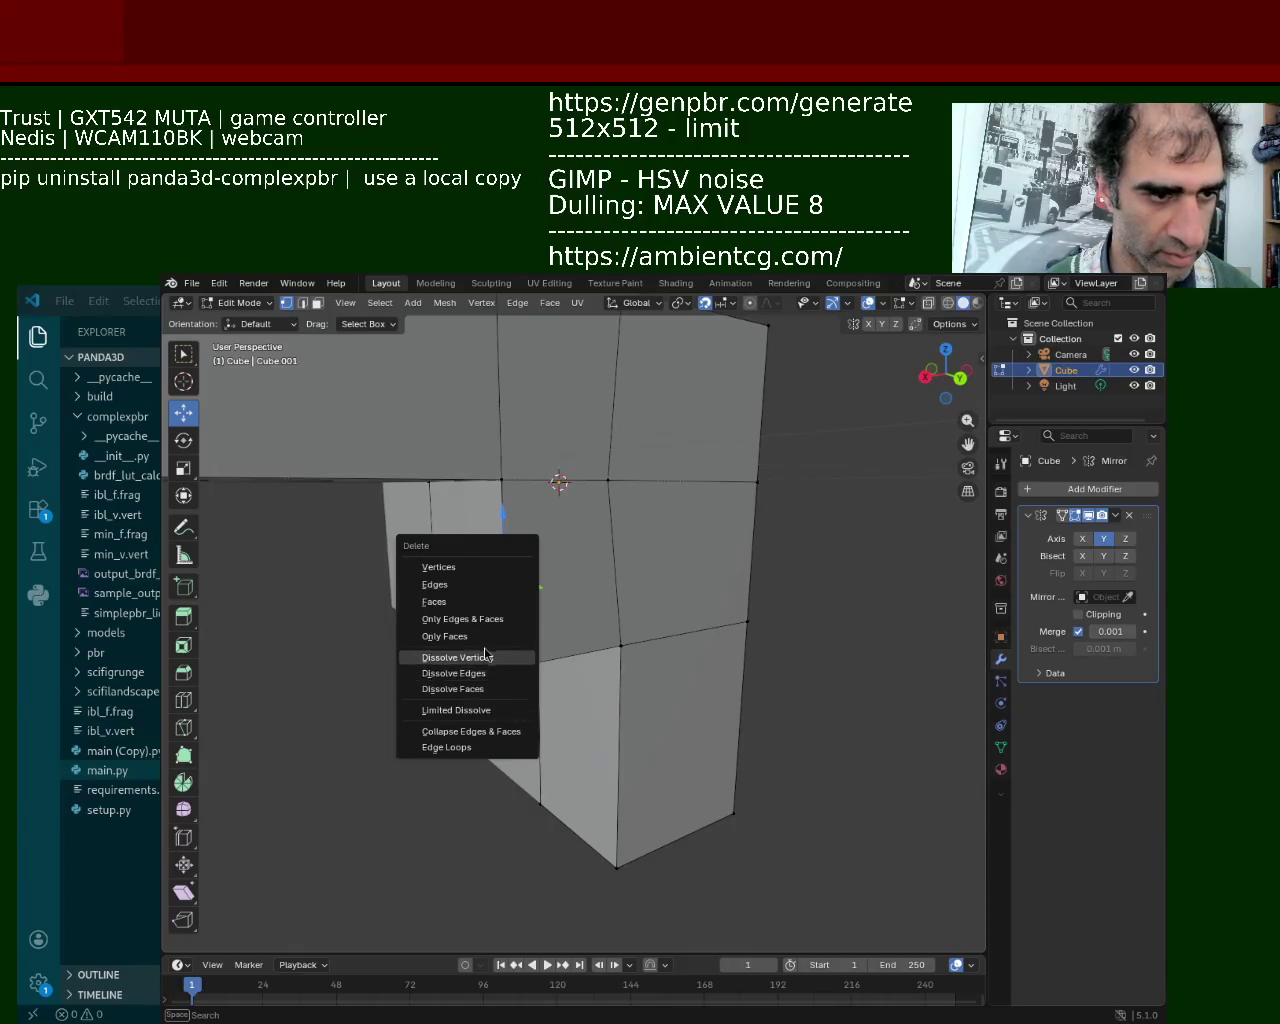
{"action": "left_click", "coordinate": [487, 657]}
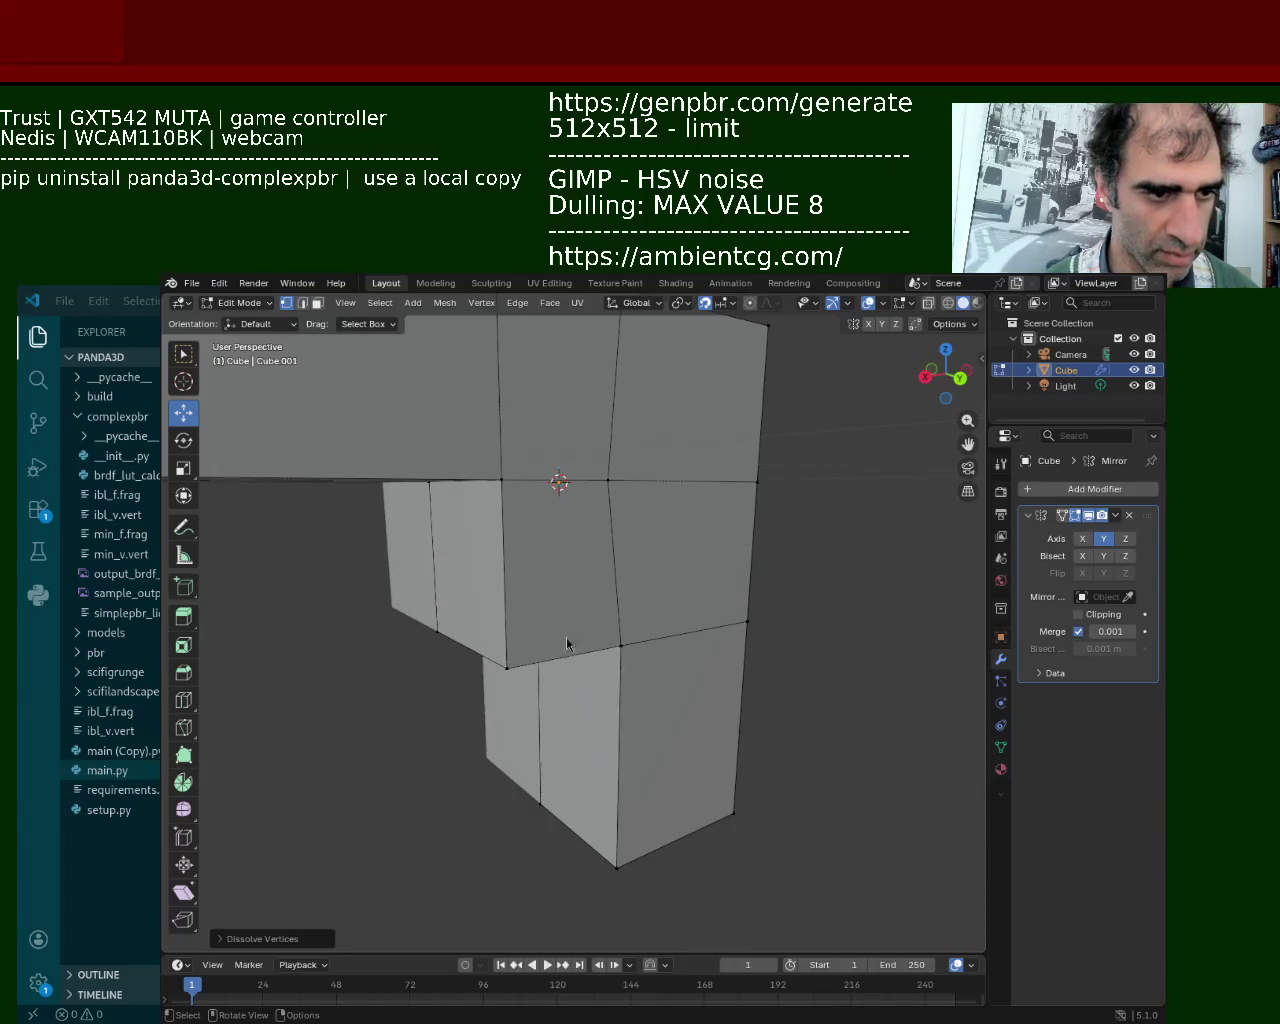
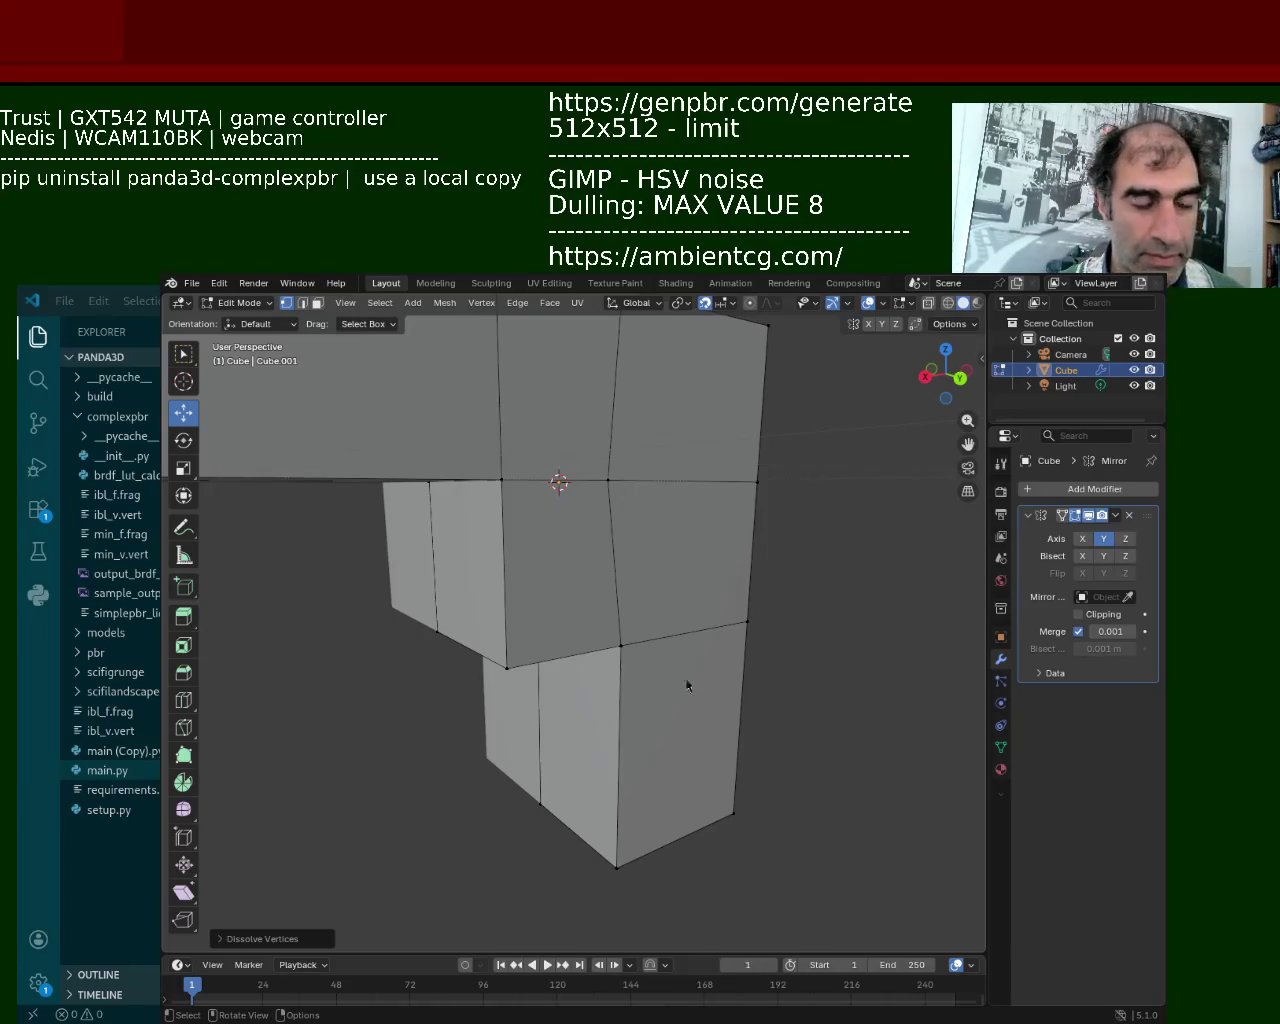
Snap the Blender window to the right to reveal the VS Code editor and terminal.
{"action": "key", "text": "super+Right"}
{"action": "key", "text": "super+Right"}
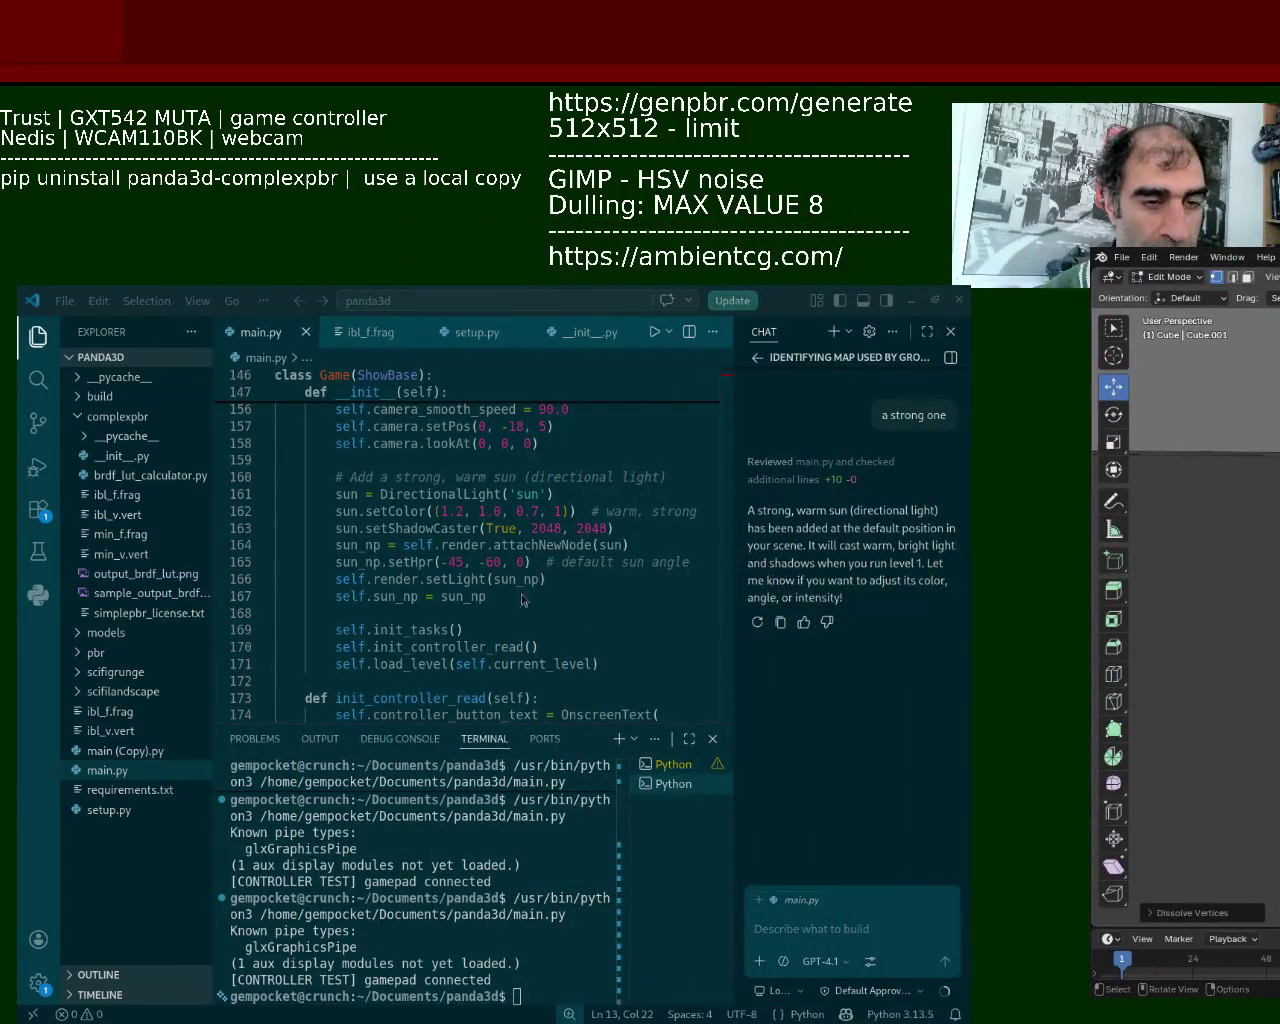
Run main.py to launch the game with the warm directional sun.
{"action": "left_click", "coordinate": [654, 331]}
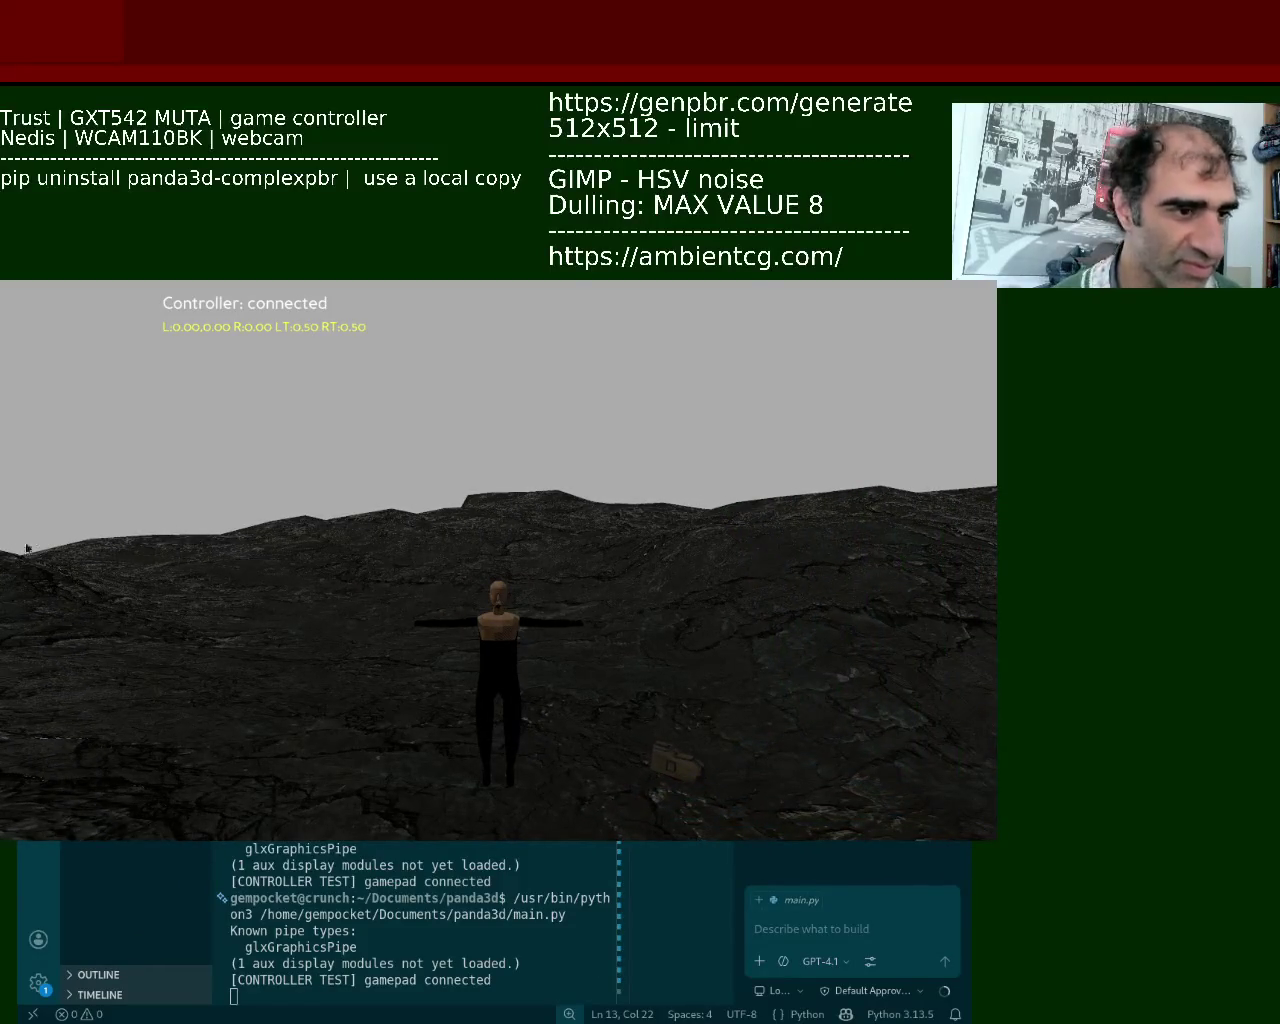
Move and enlarge the game window to inspect the sunlit rocky level, then close the game.
{"action": "left_click_drag", "start_coordinate": [368, 484], "coordinate": [439, 762], "text": "alt"}
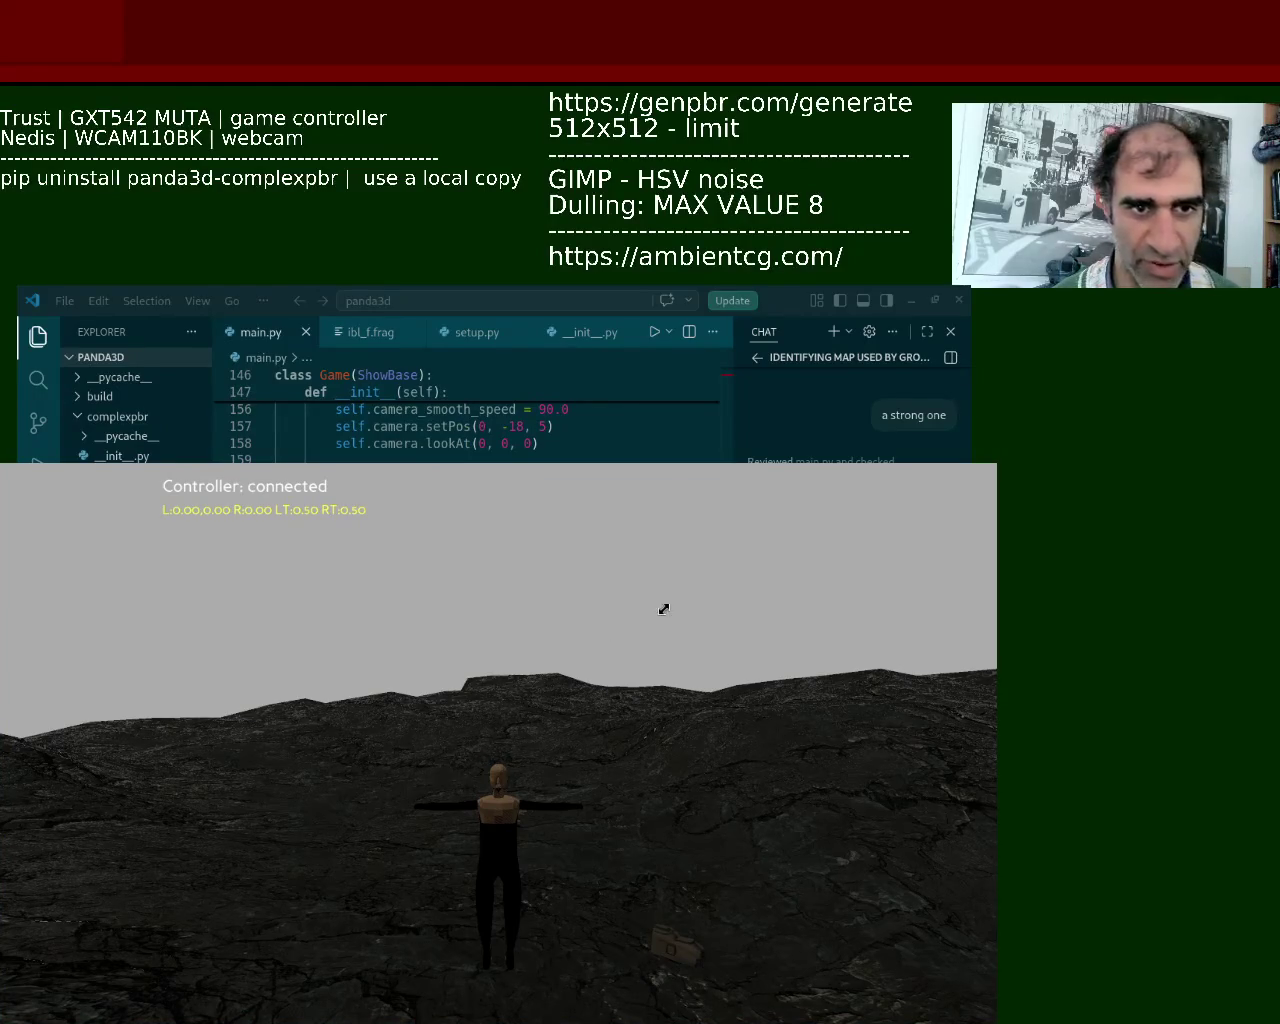
{"action": "right_click_drag", "start_coordinate": [663, 608], "coordinate": [1200, 418], "text": "alt"}
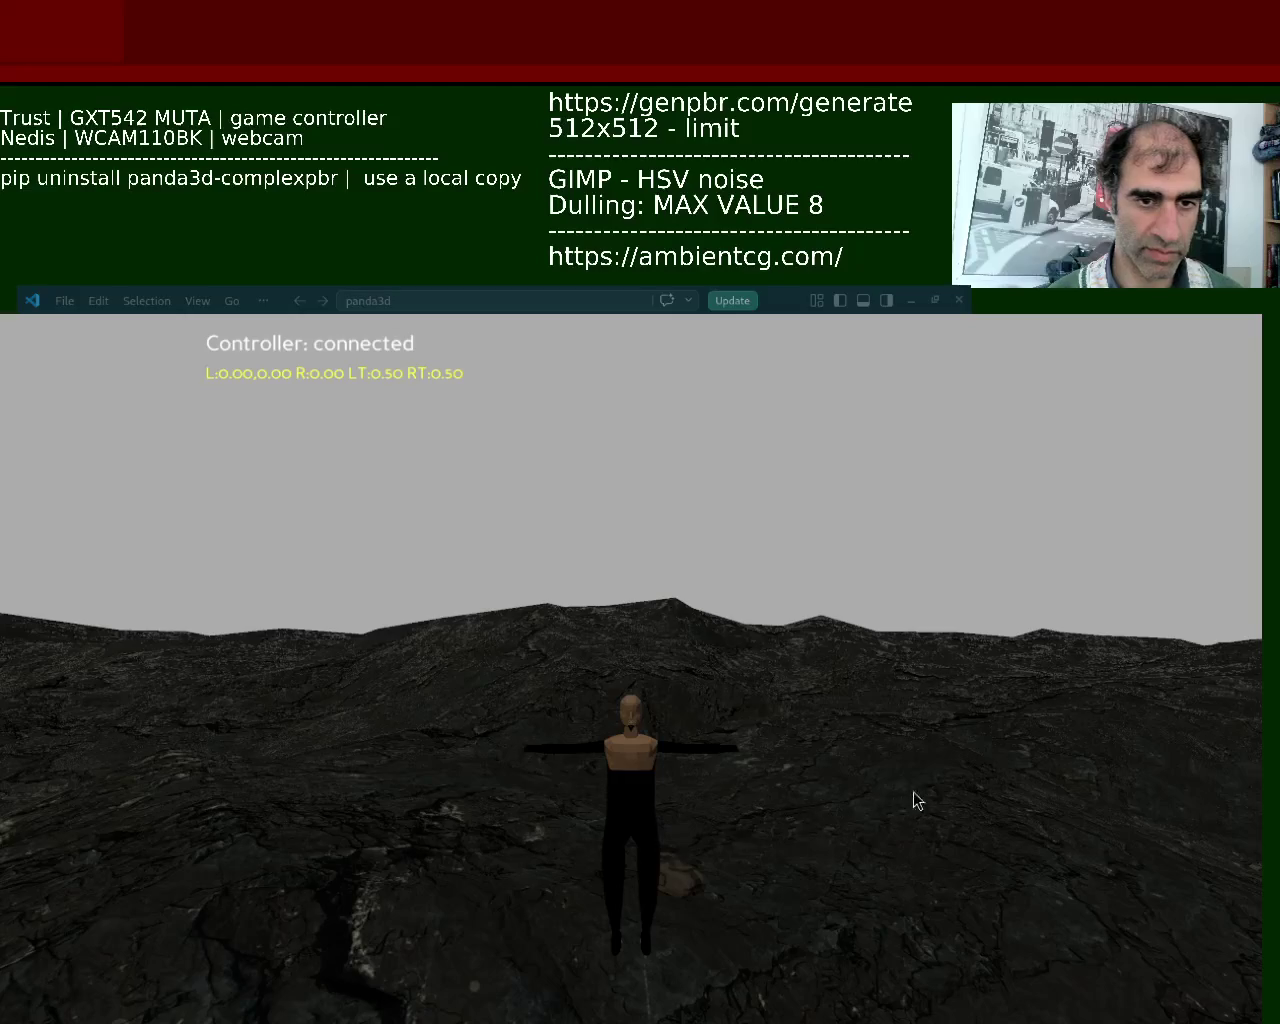
{"action": "key", "text": "Escape"}
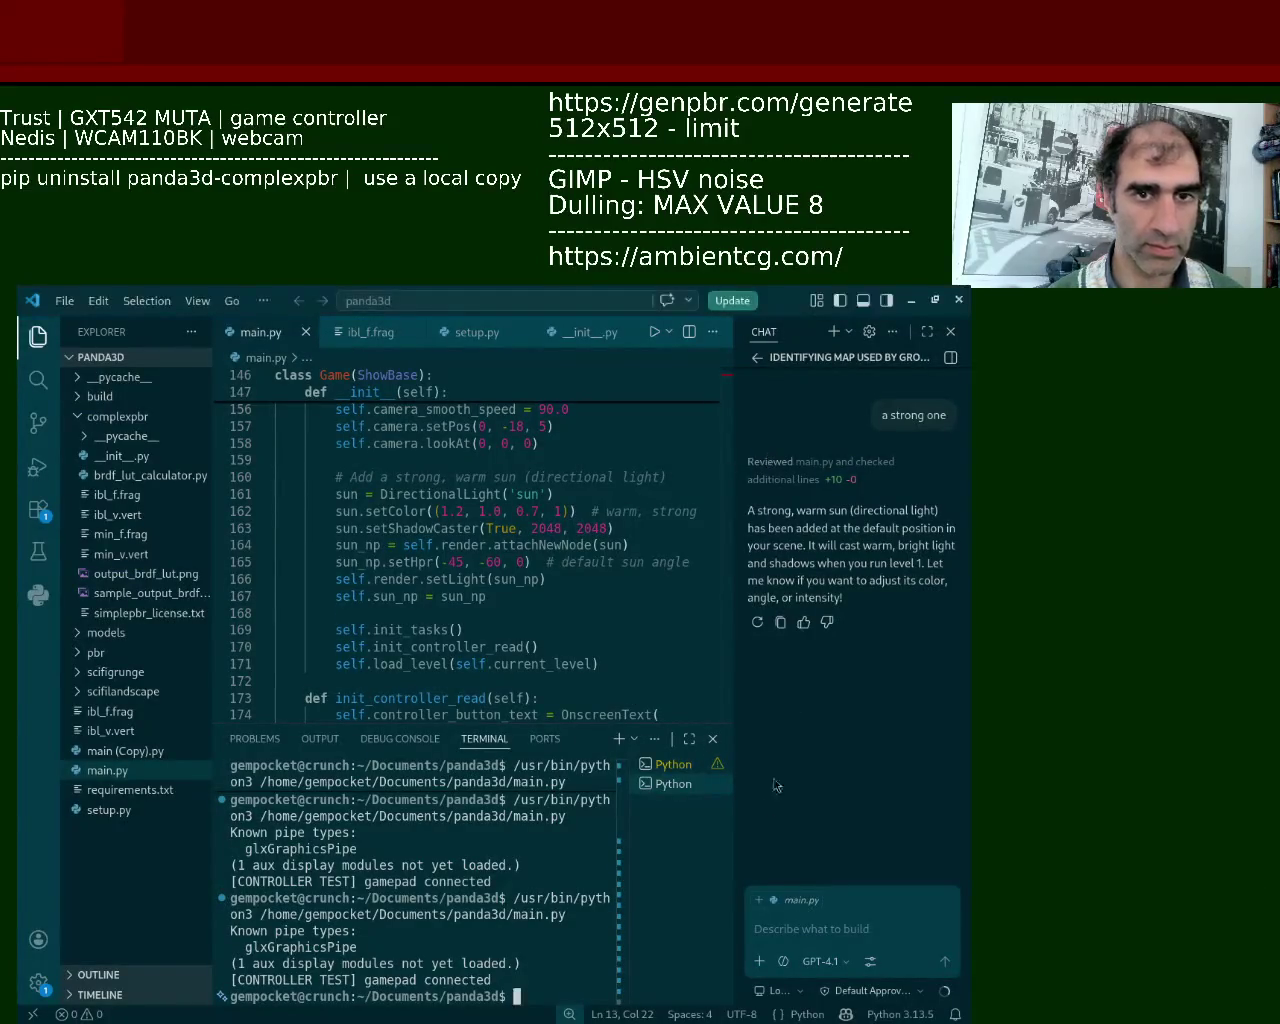
Ask Copilot to reduce the added sun's intensity around 55%, keep the edit, and rerun the game.
{"action": "left_click", "coordinate": [788, 937]}
{"action": "type", "text": "can you reduce the intens"}
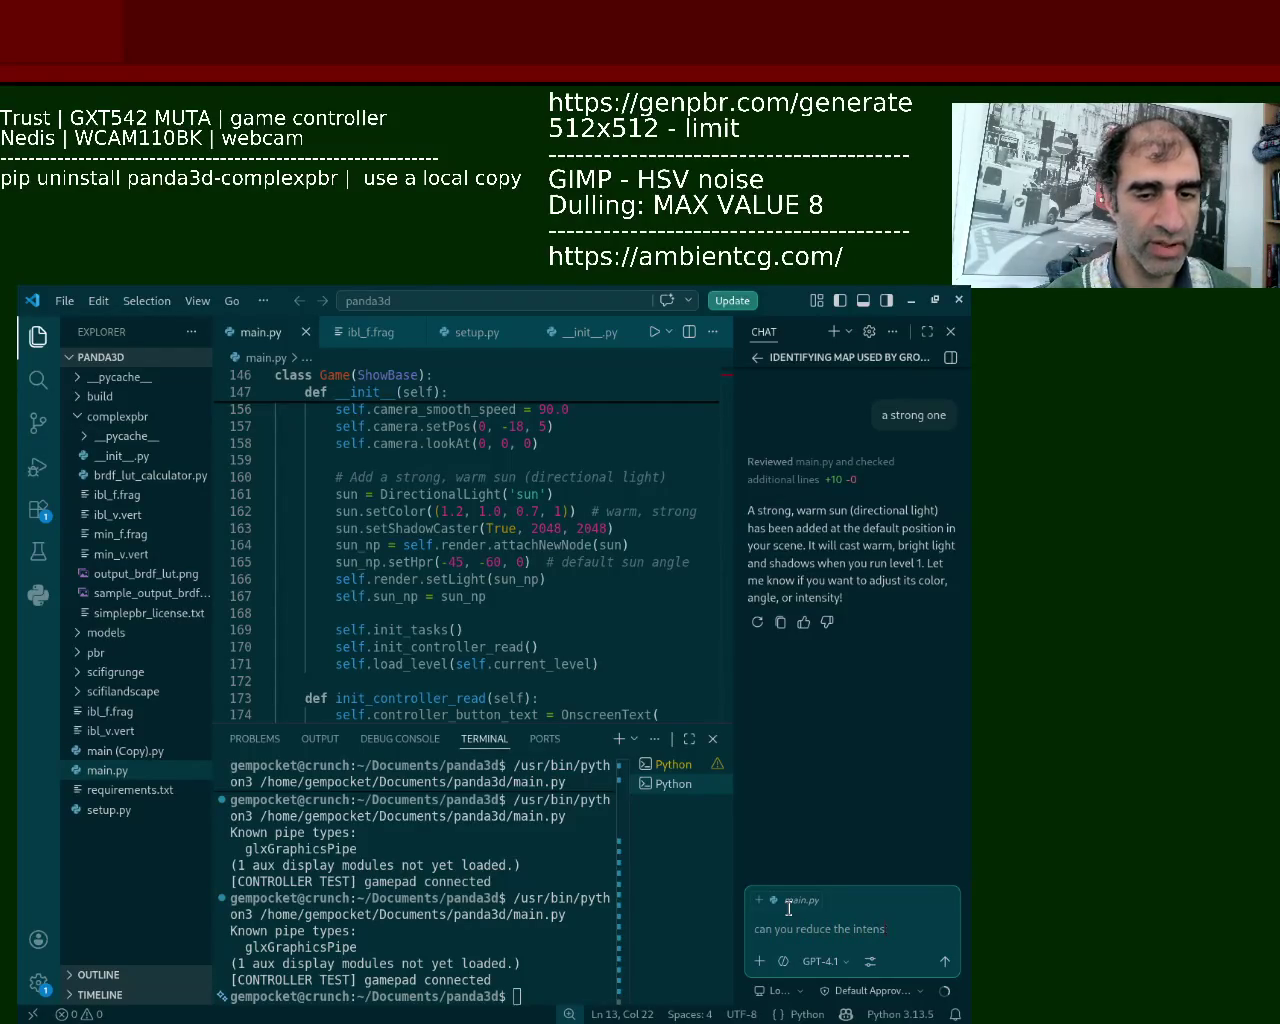
{"action": "type", "text": "ity of the s"}
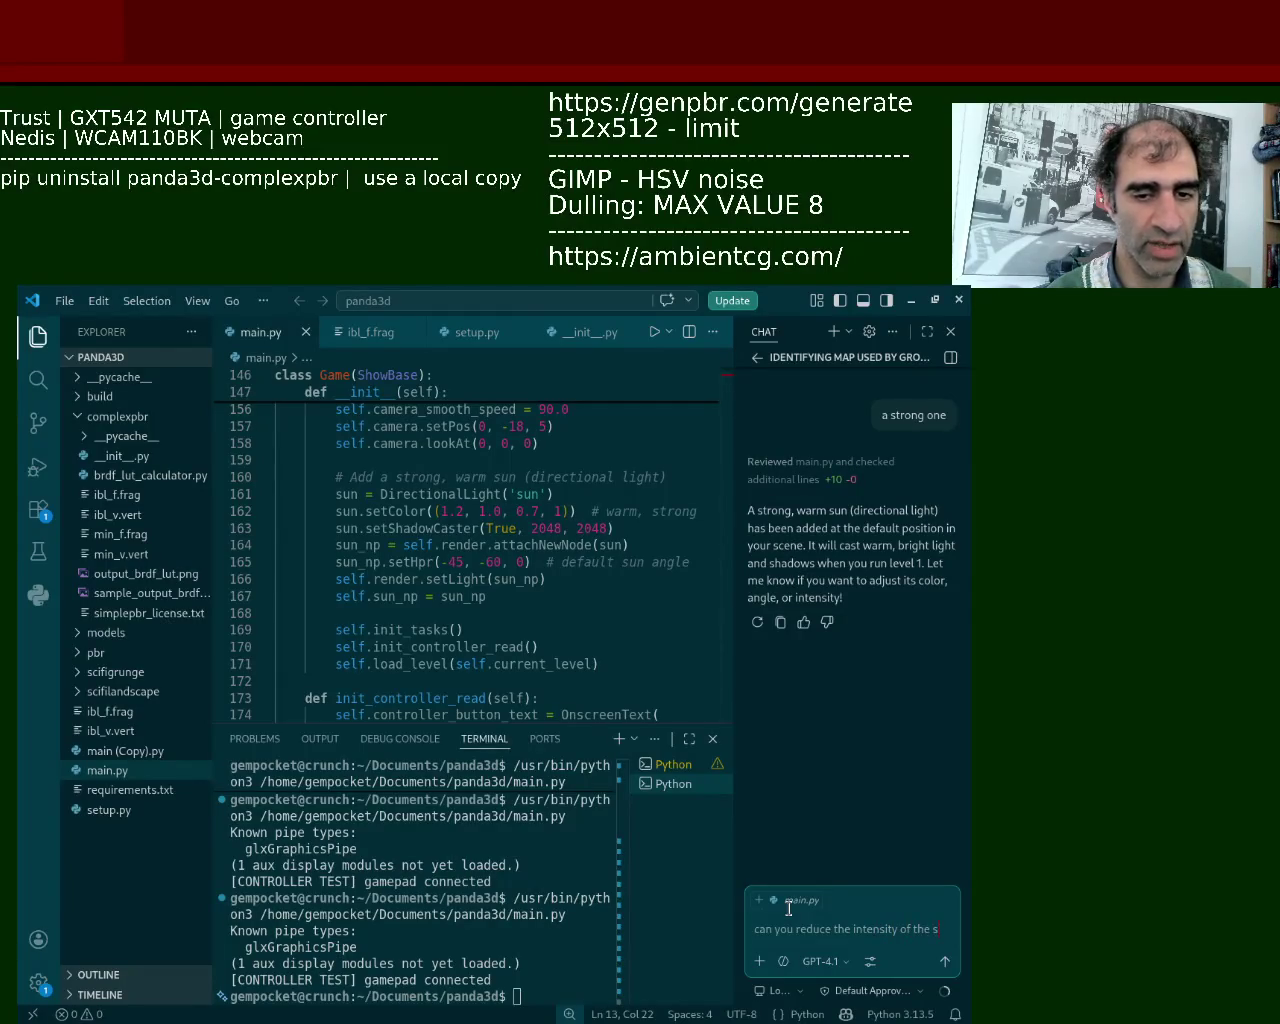
{"action": "key", "text": "BackSpace"}
{"action": "type", "text": "added sun with"}
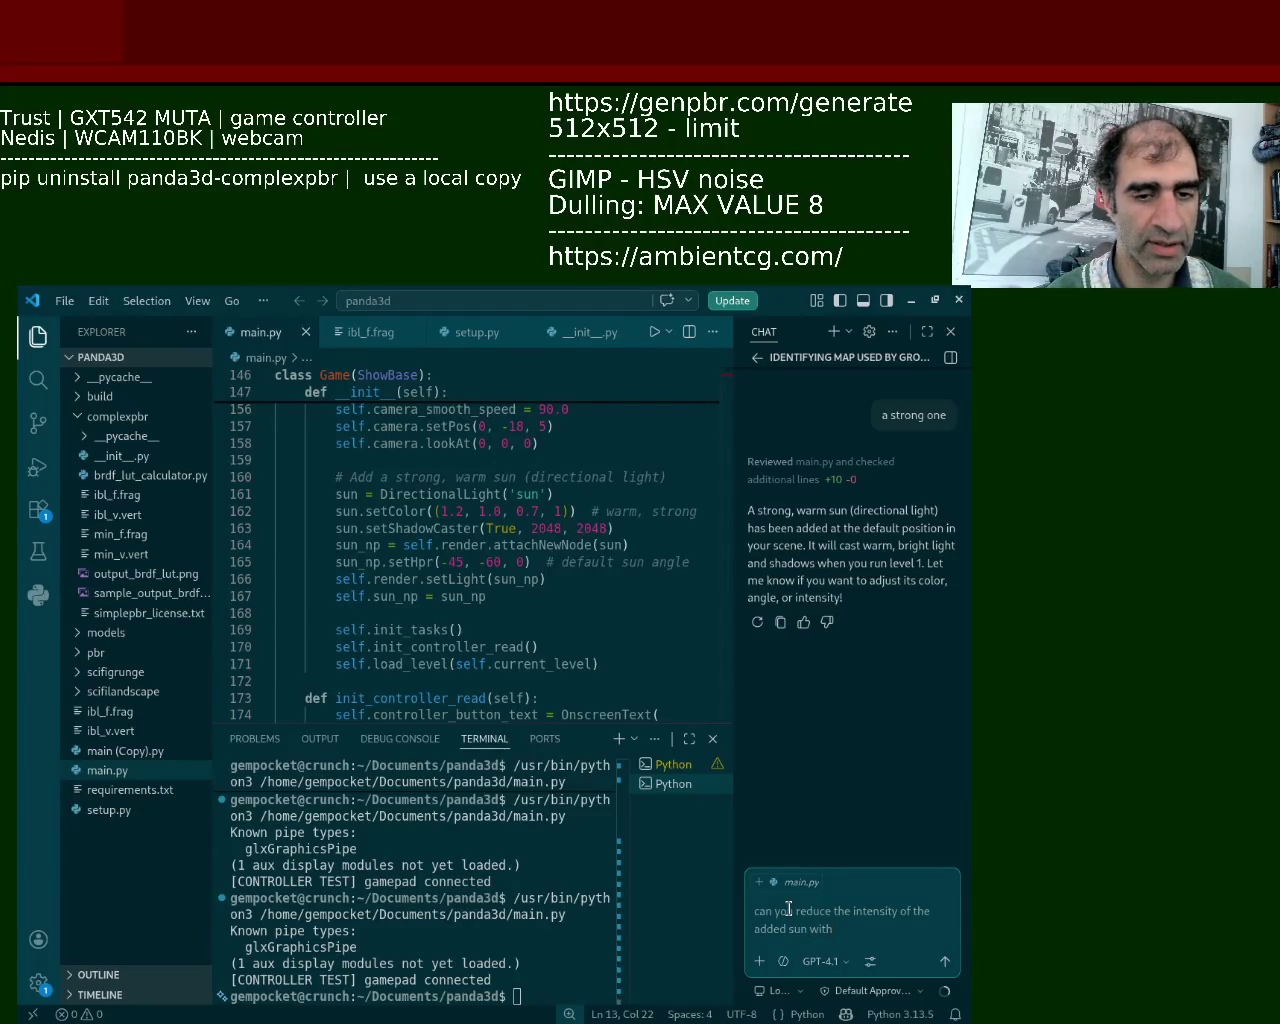
{"action": "key", "text": "BackSpace"}
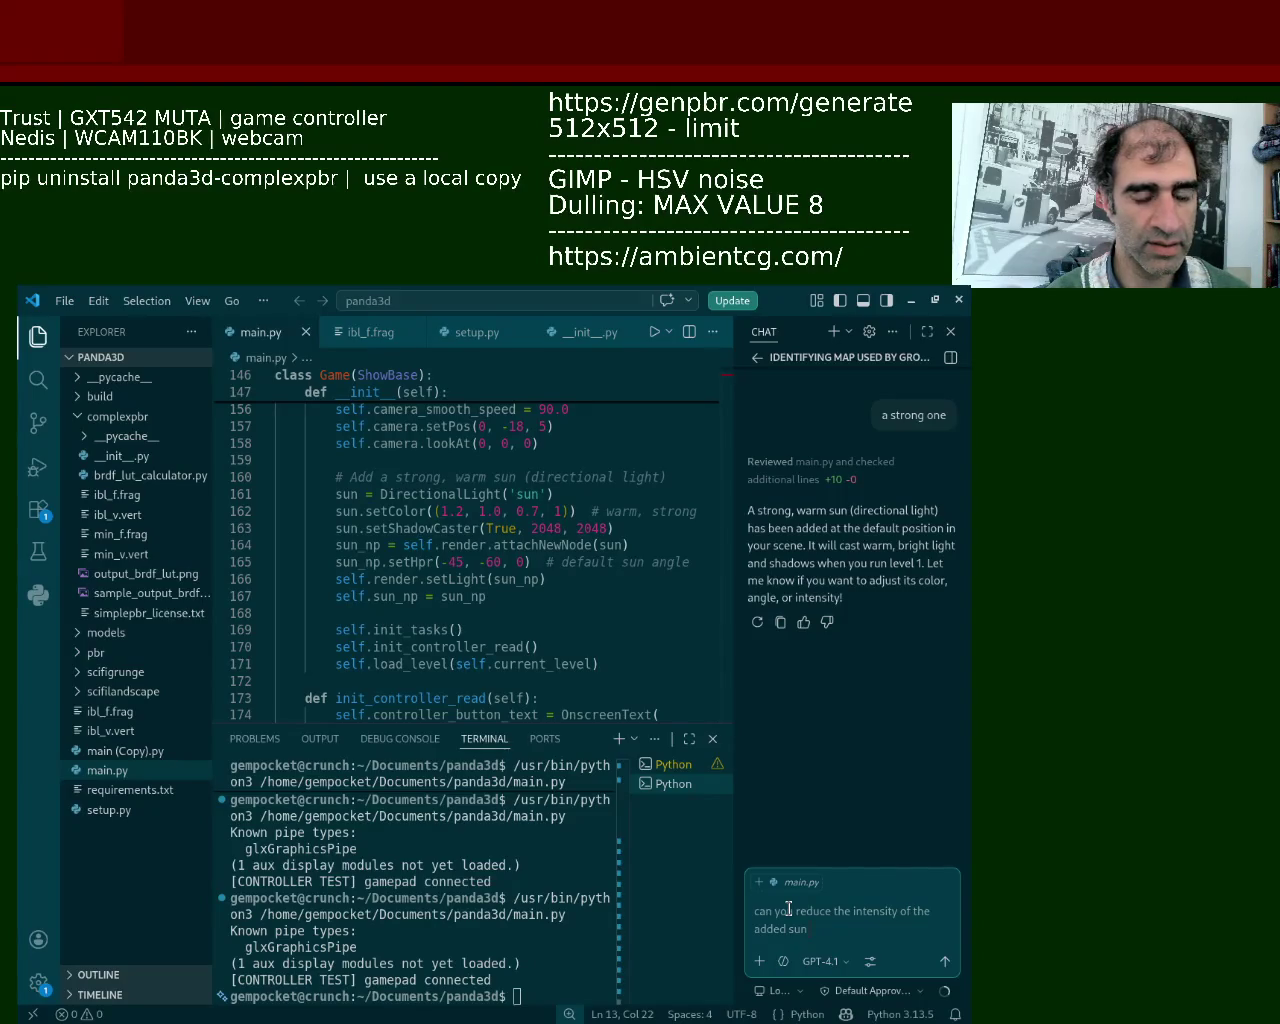
{"action": "type", "text": " around 55%"}
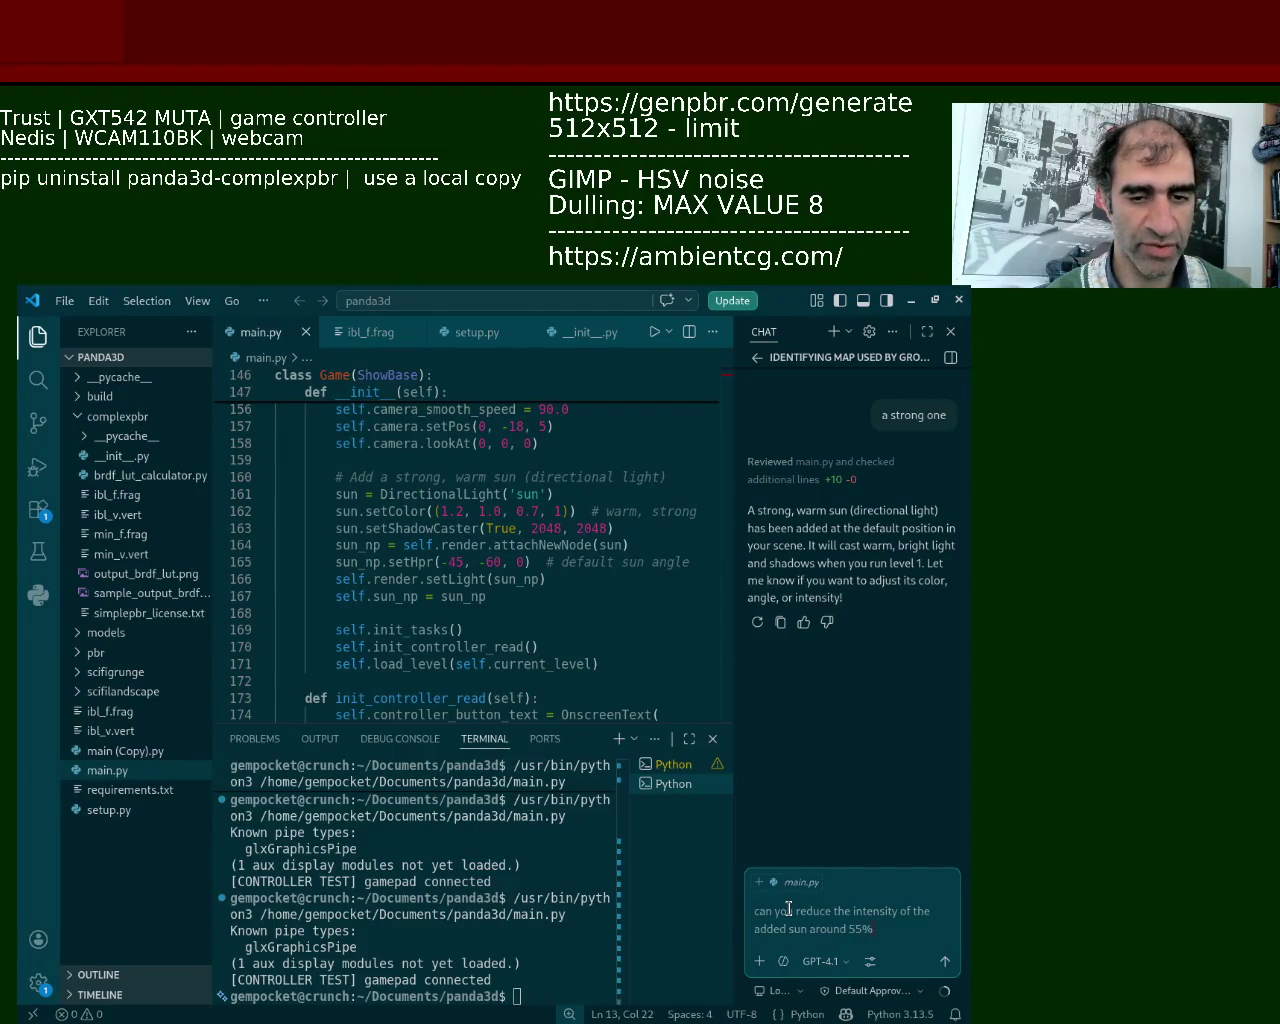
{"action": "key", "text": "Return"}
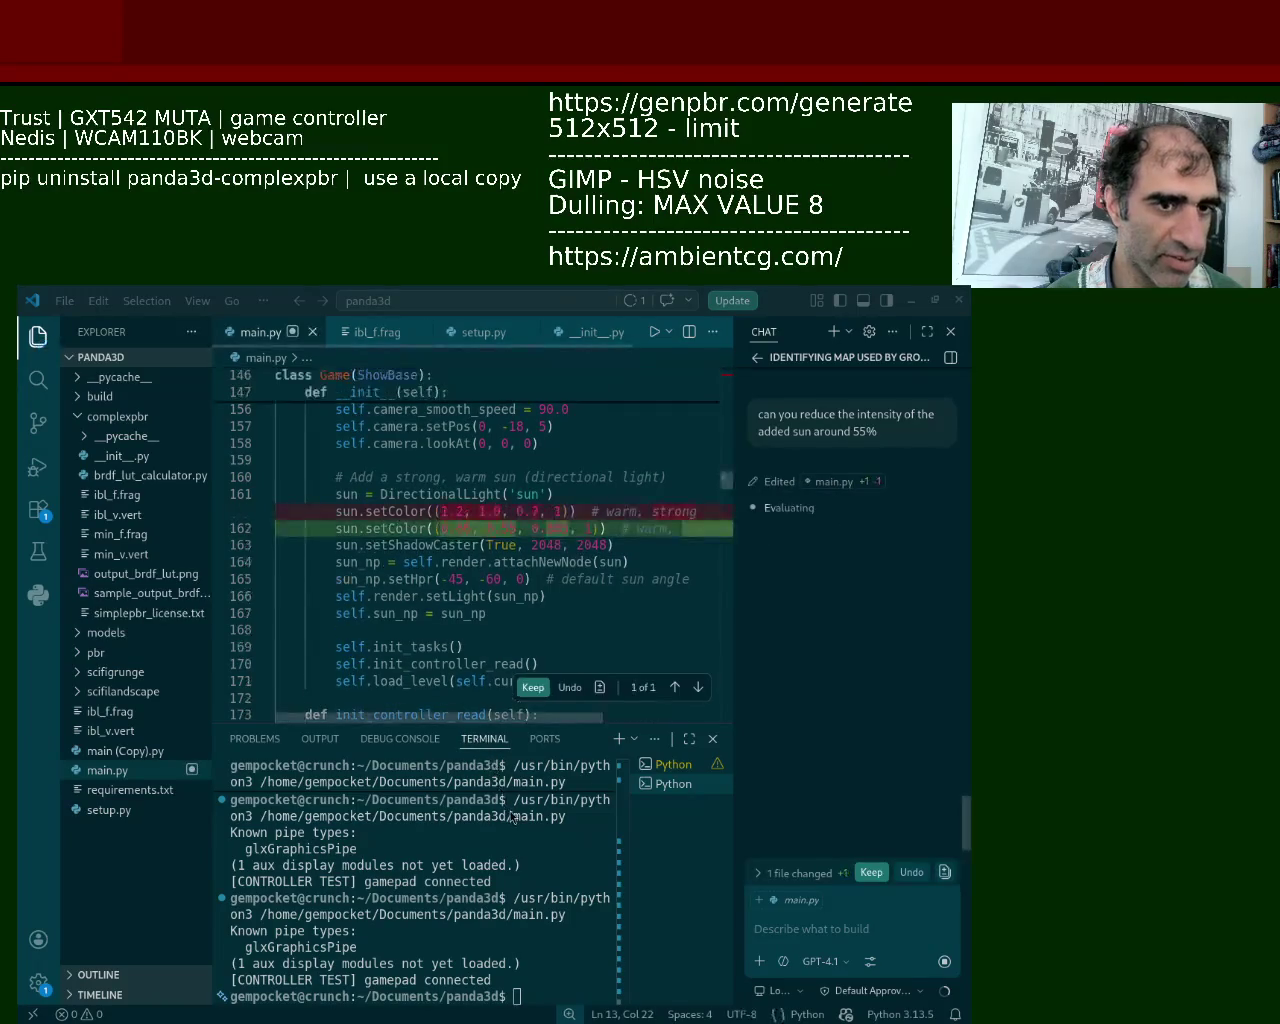
{"action": "left_click", "coordinate": [531, 688]}
{"action": "left_click", "coordinate": [657, 332]}
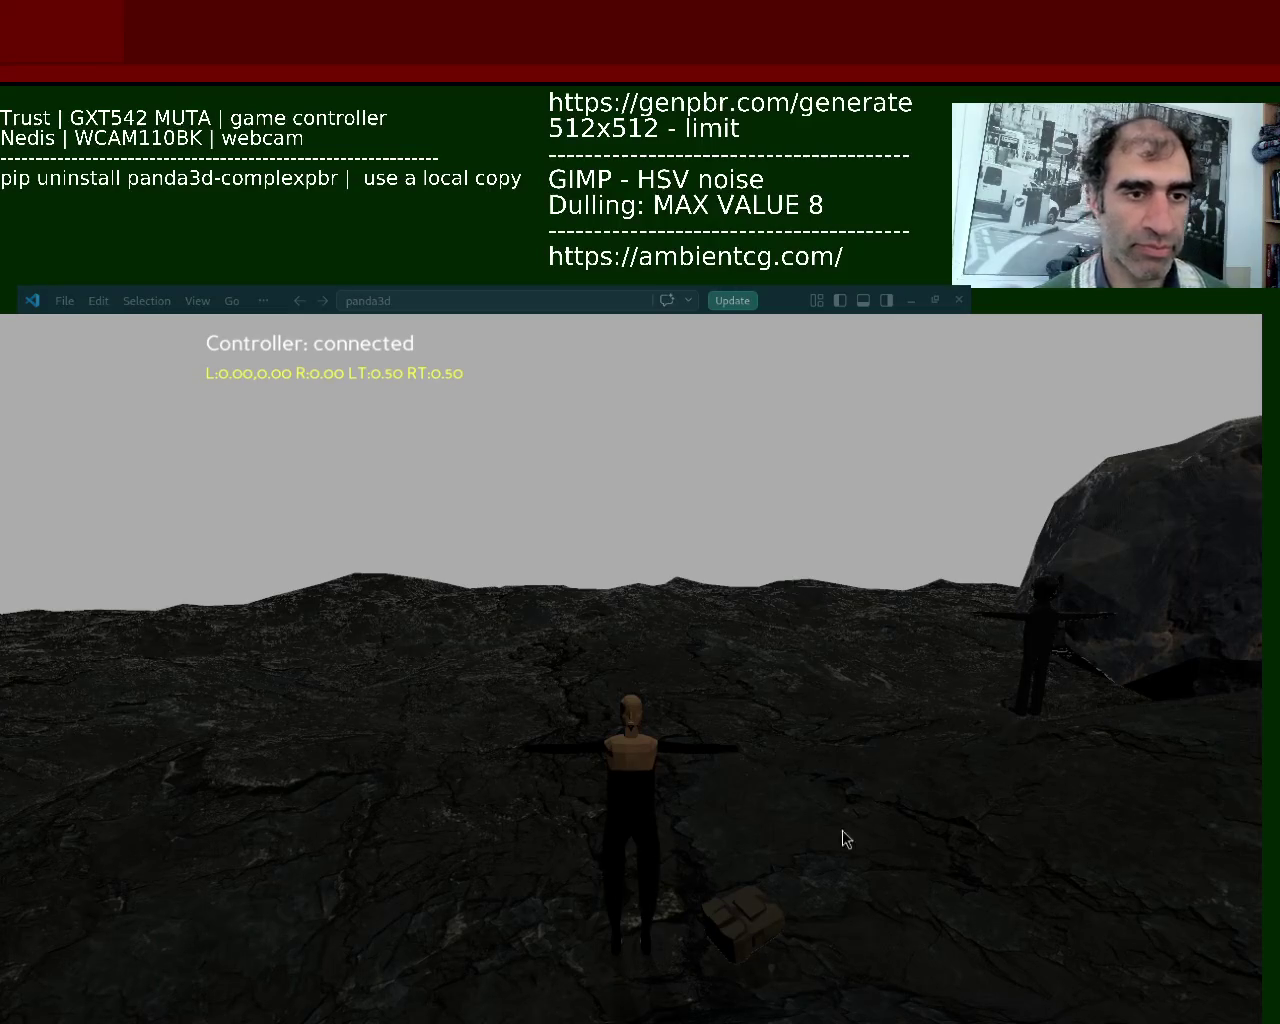
Quit the game, have Copilot make the sun an intense purple (1.2, 0.2, 1.5, 1), and keep it.
{"action": "key", "text": "Escape"}
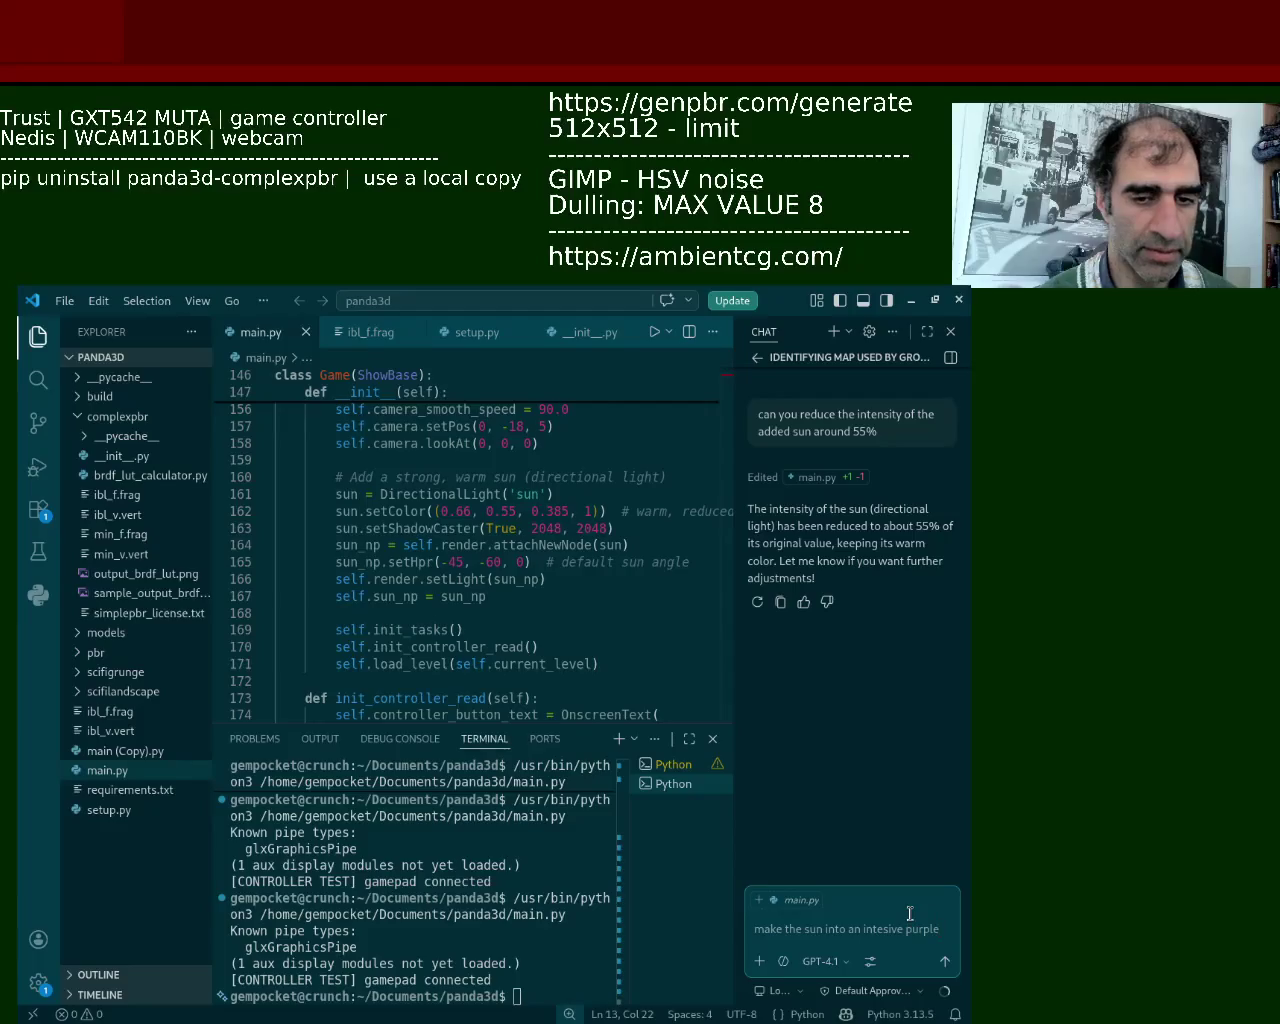
{"action": "type", "text": " tone, as a test"}
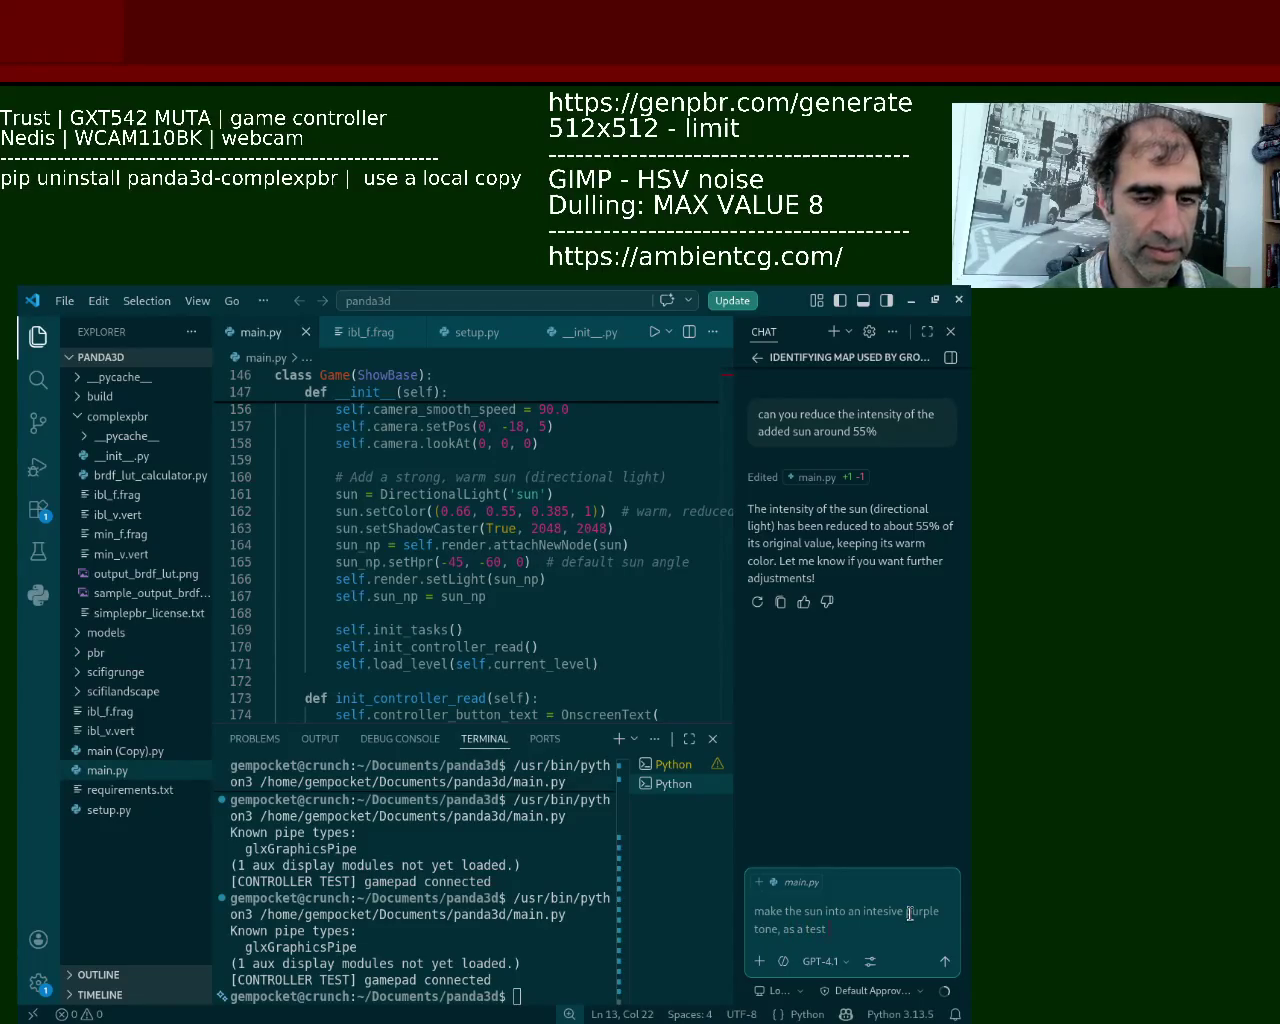
{"action": "key", "text": "Return"}
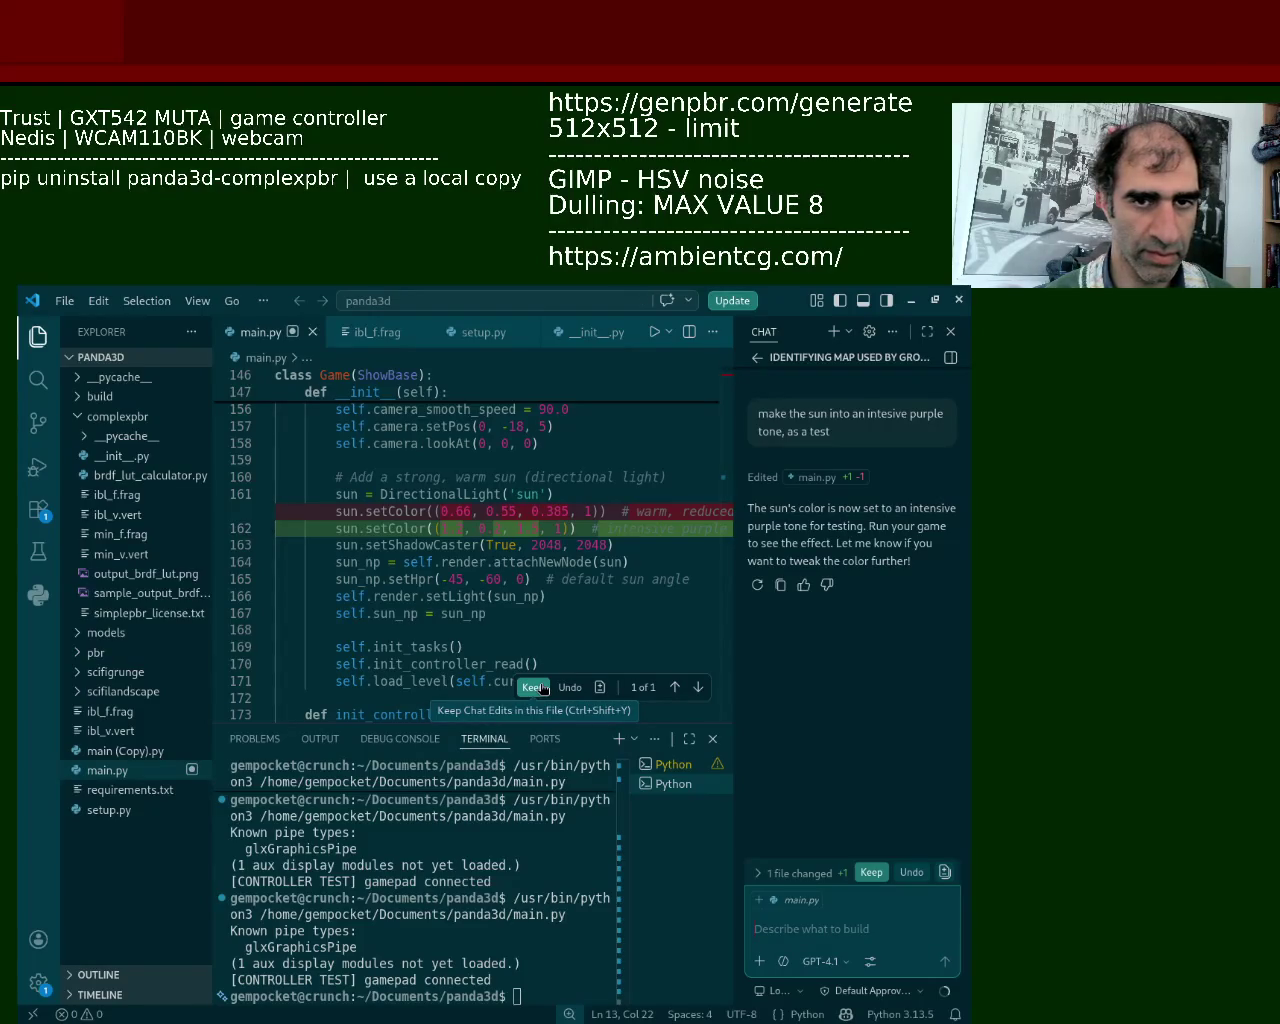
{"action": "left_click", "coordinate": [535, 687]}
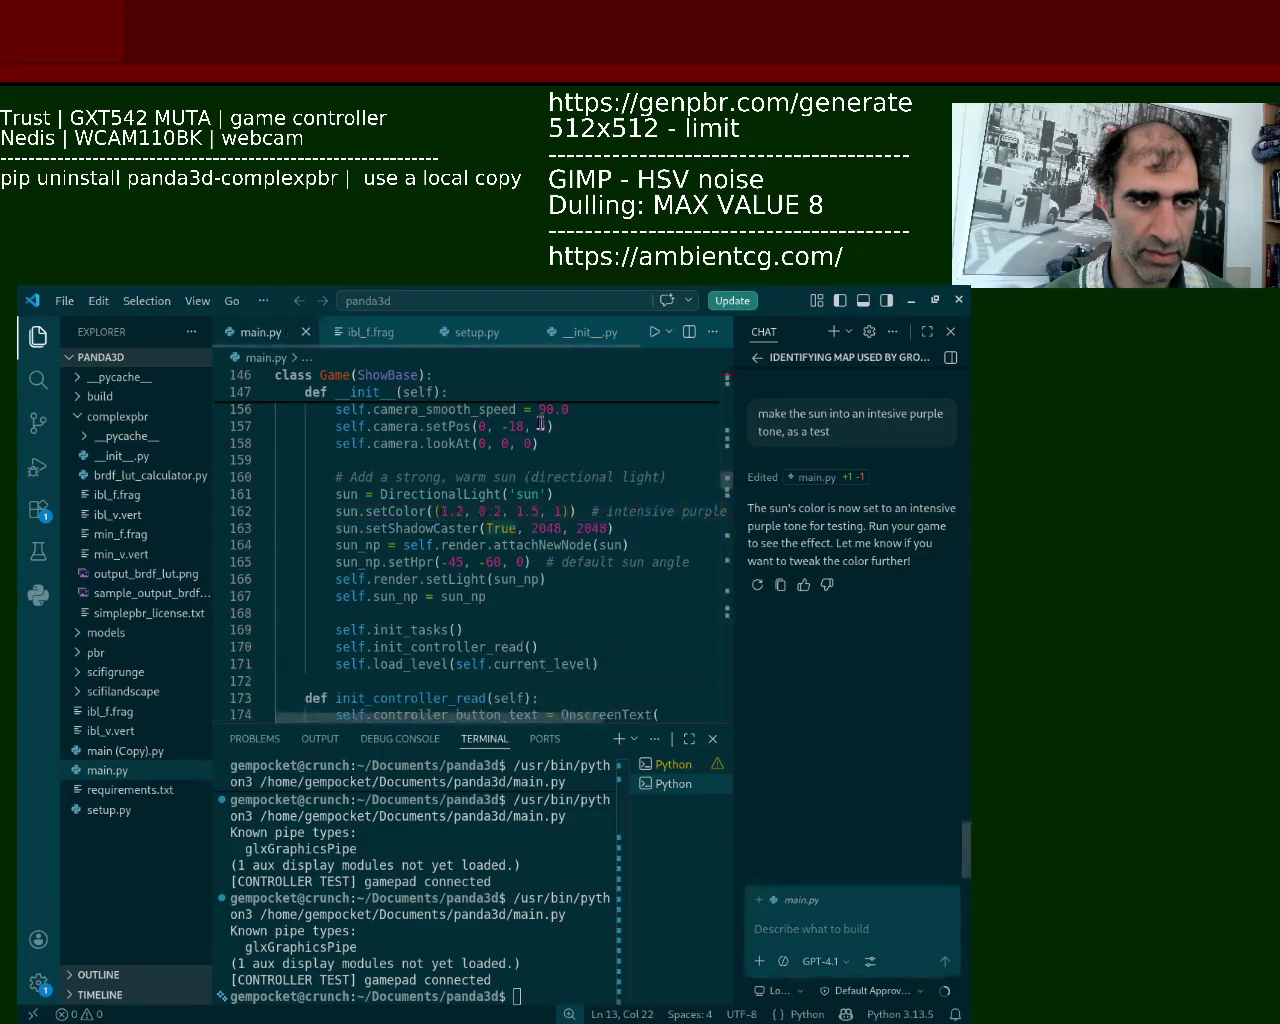
Relaunch main.py and reposition the game window to view the purple-tinted terrain and figures.
{"action": "left_click", "coordinate": [653, 333]}
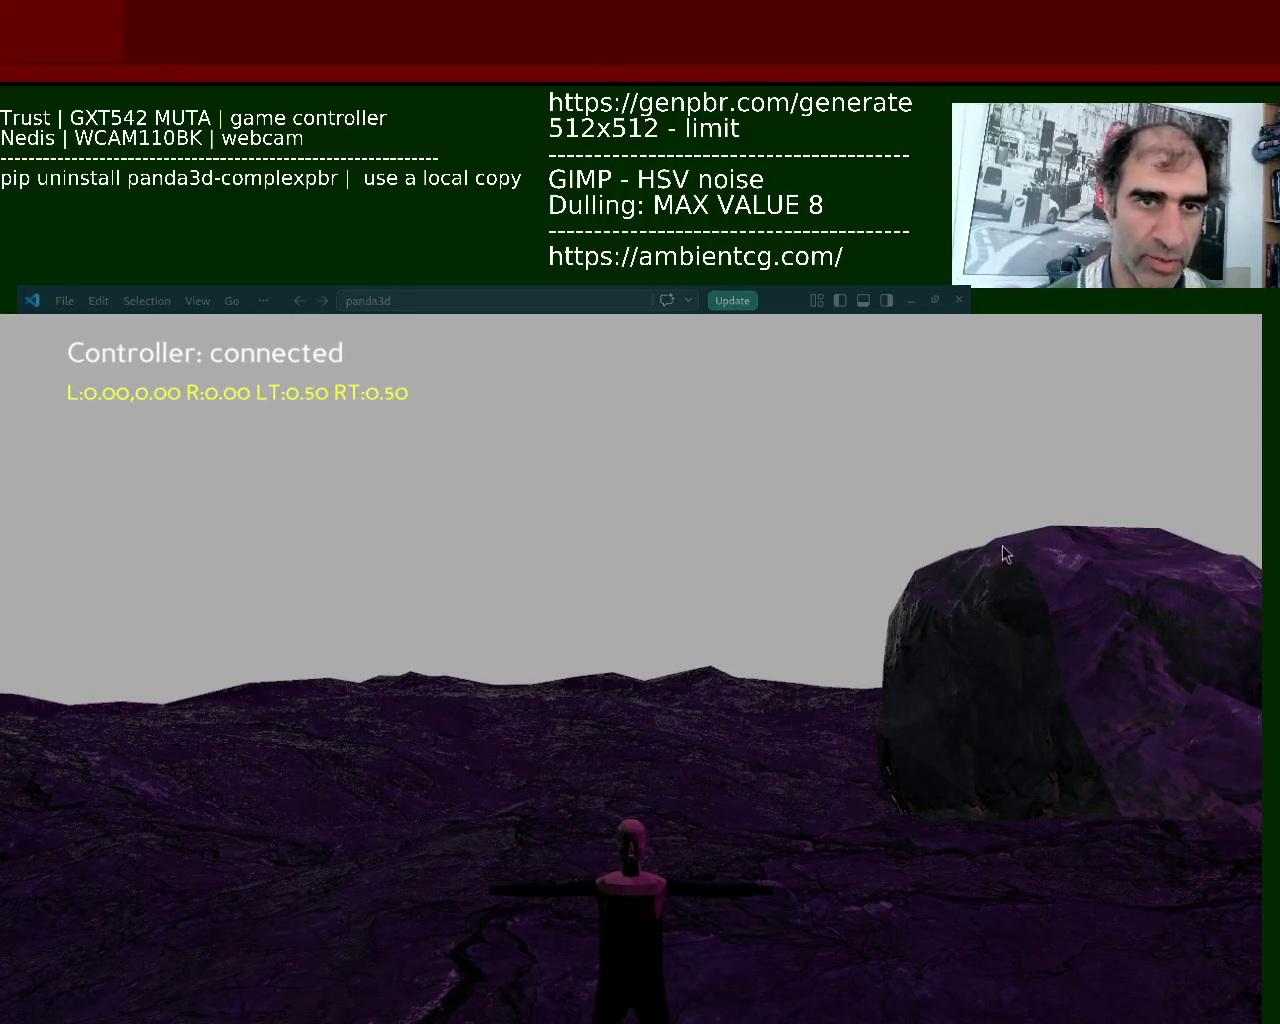
{"action": "right_click_drag", "start_coordinate": [997, 529], "coordinate": [651, 831], "text": "alt"}
{"action": "left_click_drag", "start_coordinate": [651, 831], "coordinate": [674, 459], "text": "alt"}
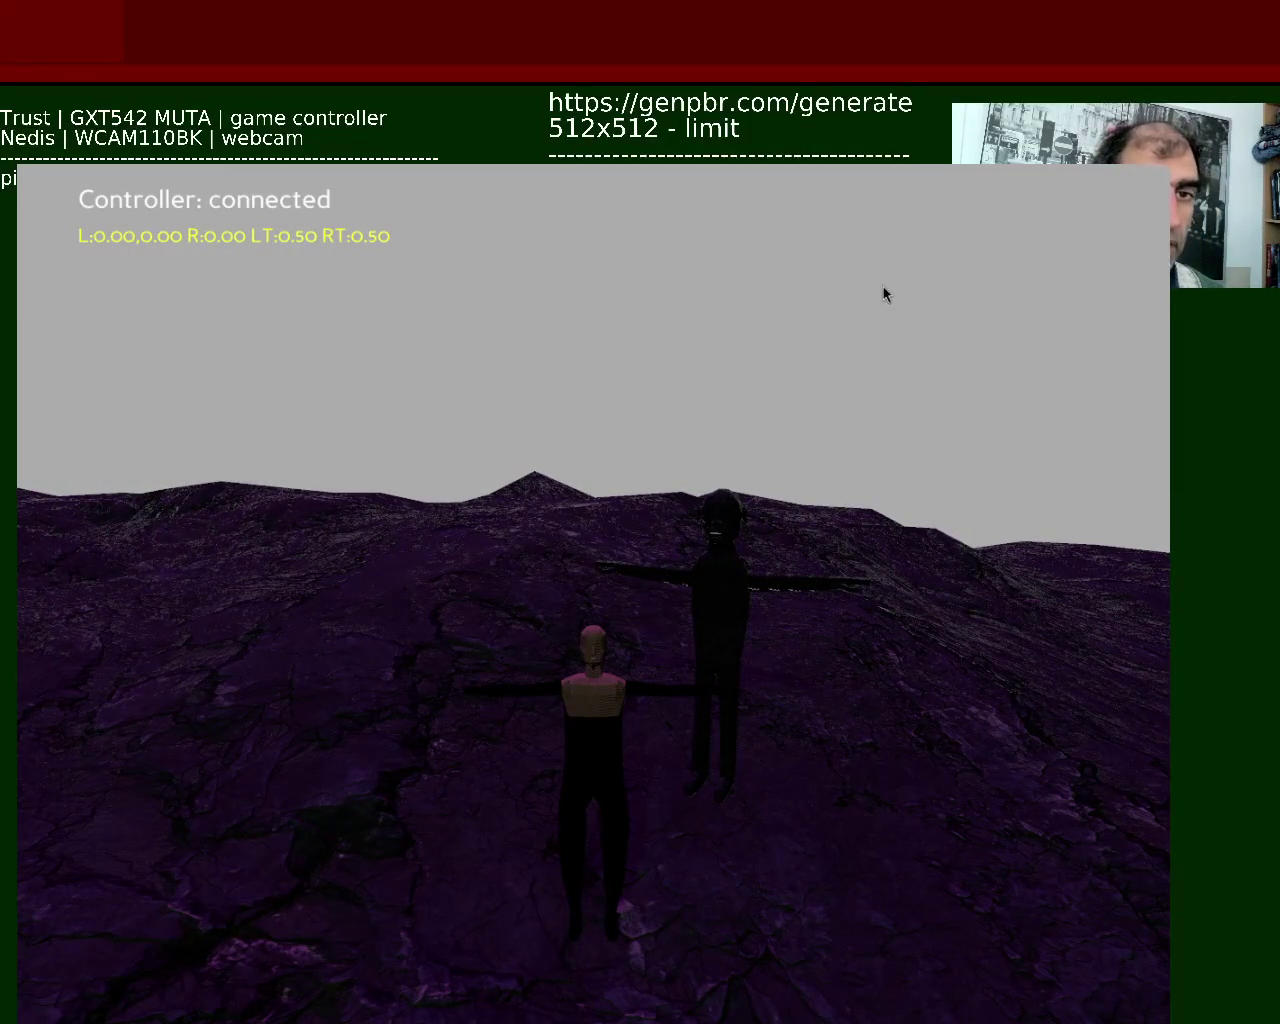
{"action": "left_click_drag", "start_coordinate": [882, 284], "coordinate": [713, 488], "text": "alt"}
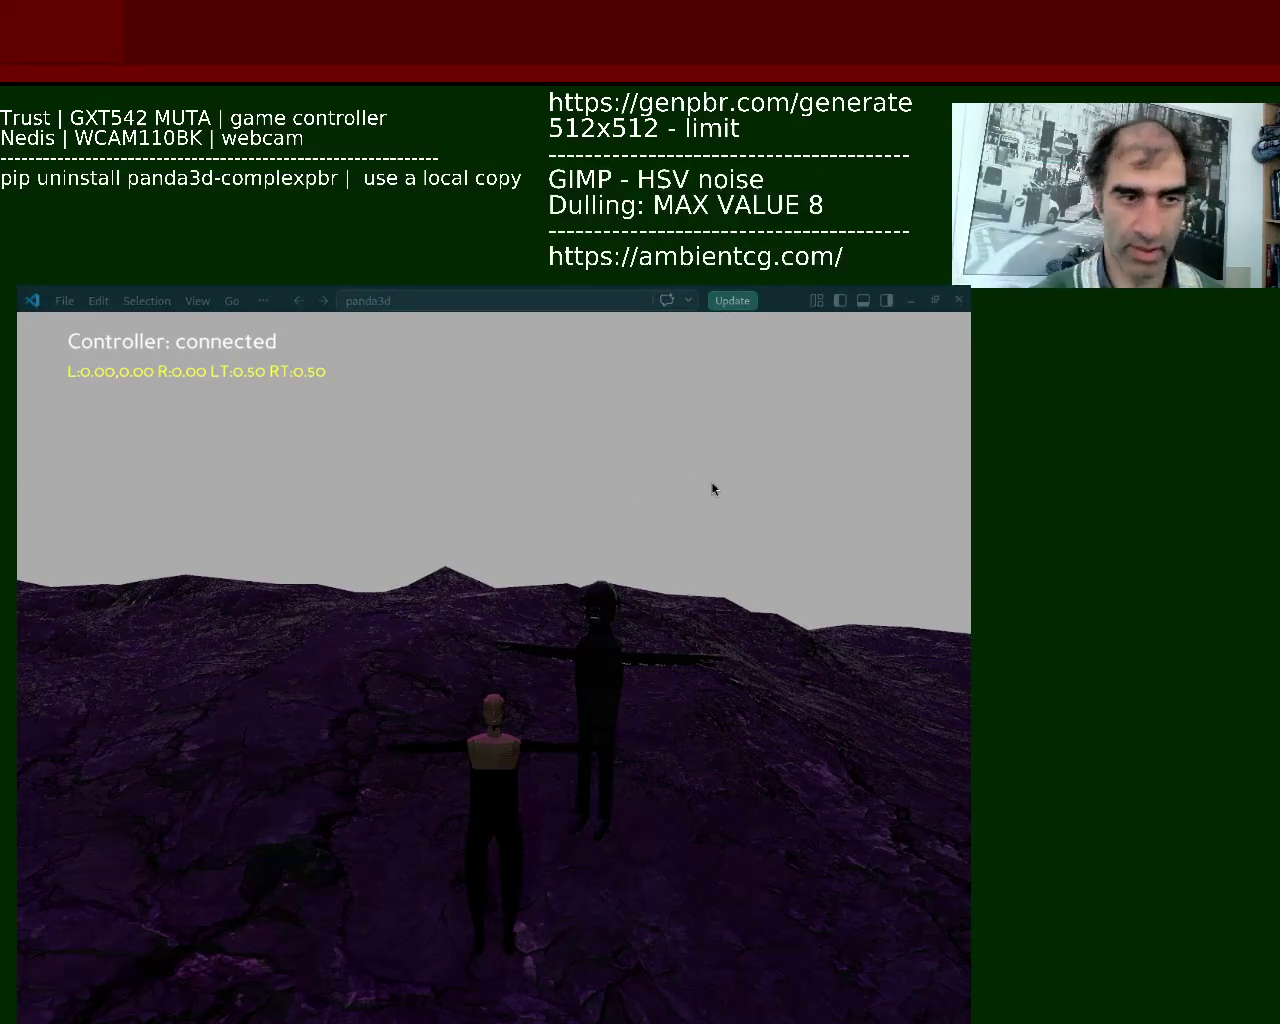